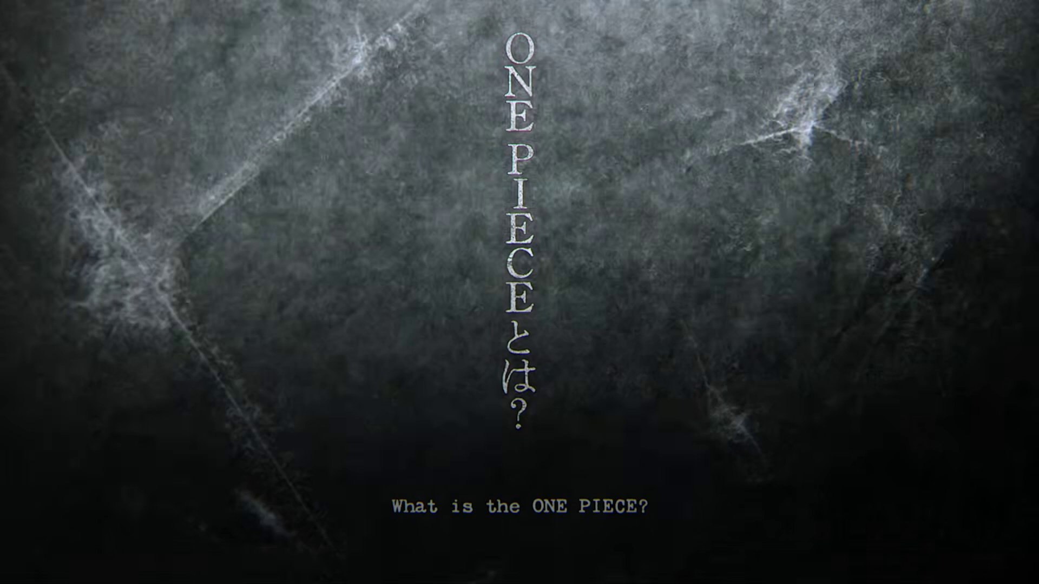
Step: Play the ONE PIECE video through to its end, then exit full screen
{"action": "left_click", "coordinate": [667, 243]}
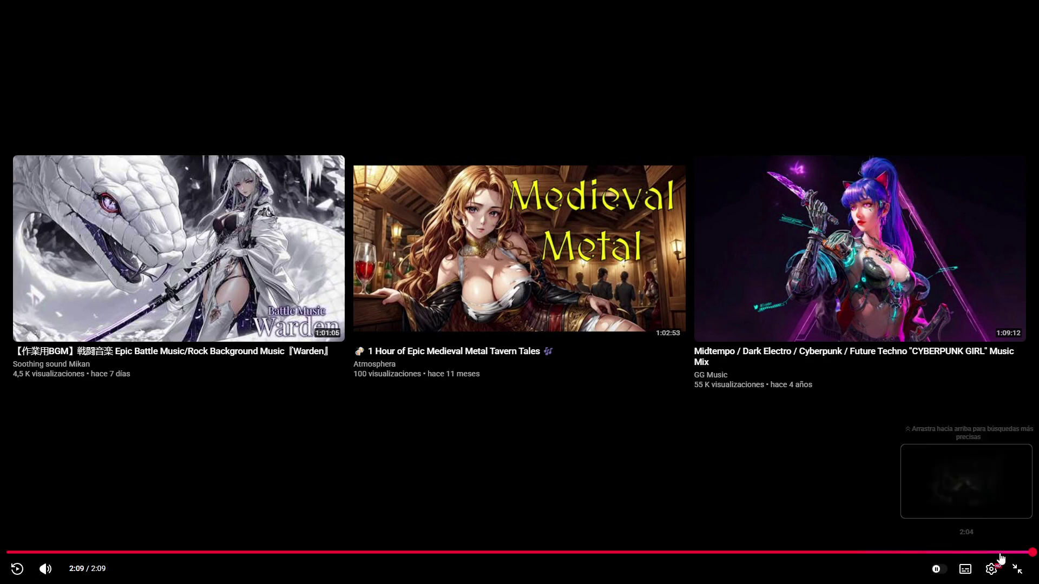
{"action": "key", "text": "Escape"}
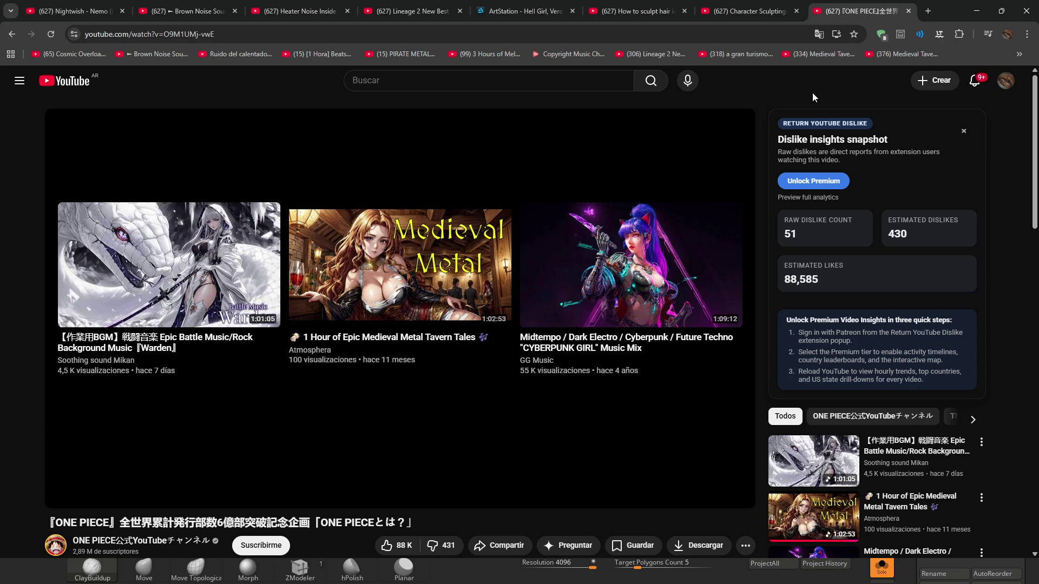
Step: Switch to the 'How to sculpt hair in ZBrush? | Tutorial' video and watch it full screen
{"action": "left_click", "coordinate": [752, 10]}
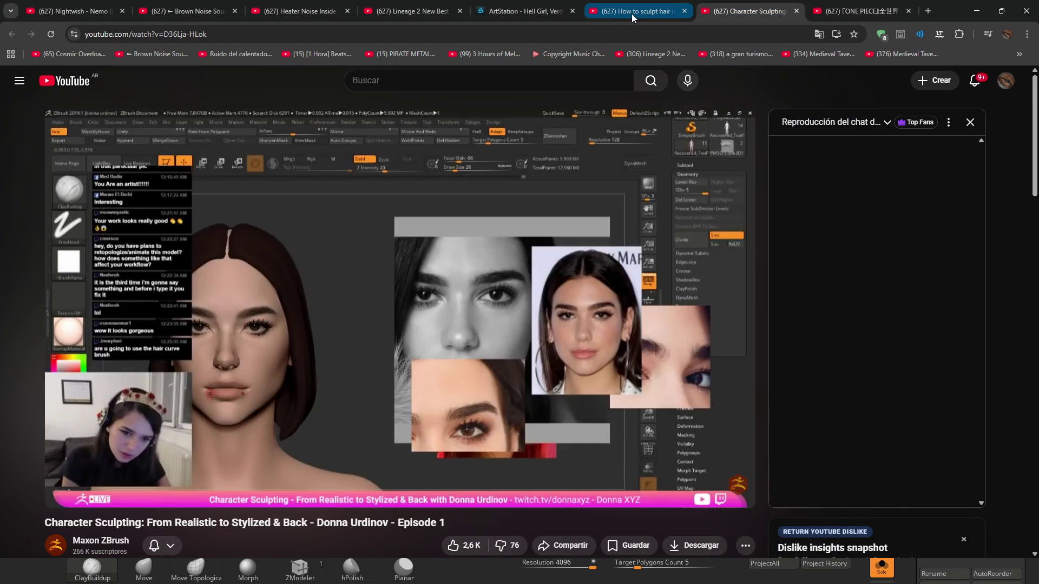
{"action": "left_click", "coordinate": [632, 14]}
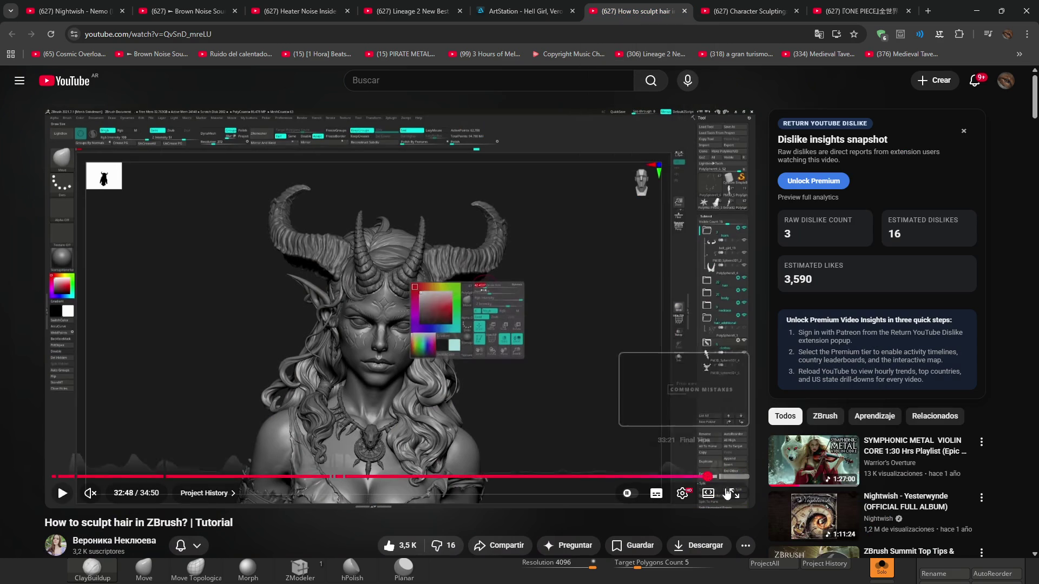
{"action": "double_click", "coordinate": [638, 349]}
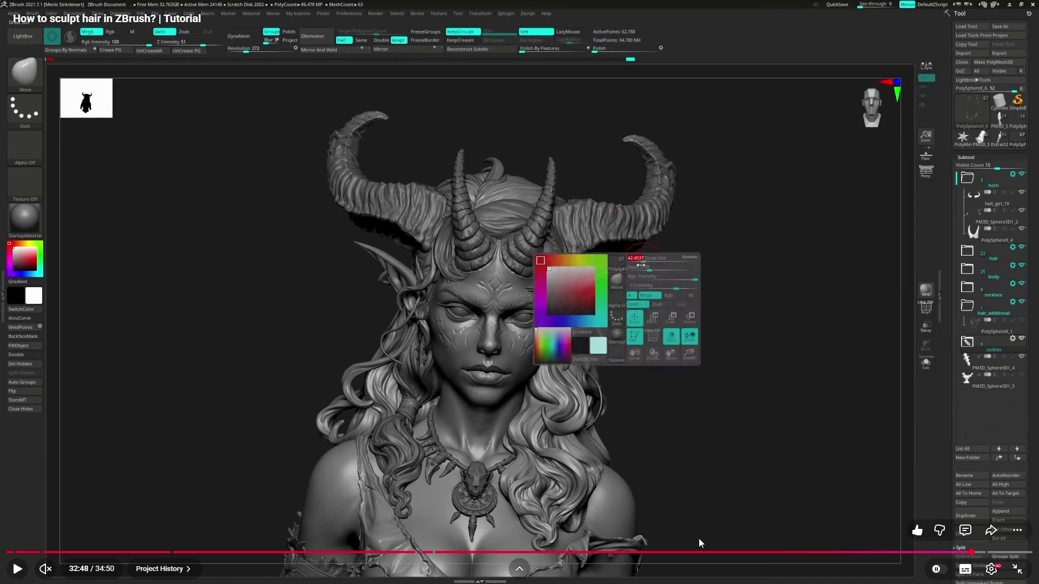
Step: Step the hair tutorial back from 32:48 through 27:18, 23:28, 20:44 to about 18:25
{"action": "left_click", "coordinate": [888, 552]}
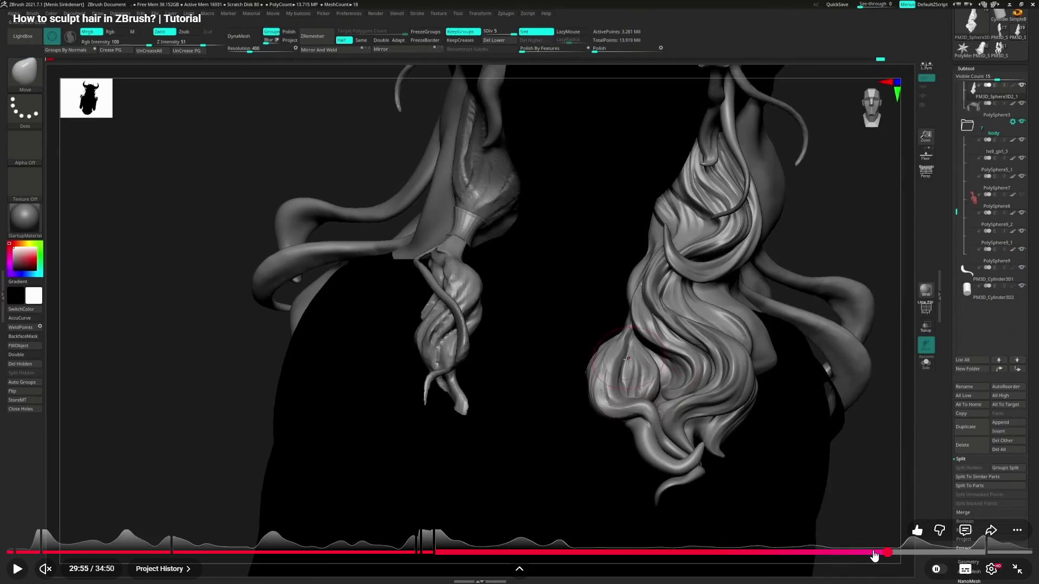
{"action": "left_click", "coordinate": [812, 552]}
{"action": "left_click", "coordinate": [725, 551]}
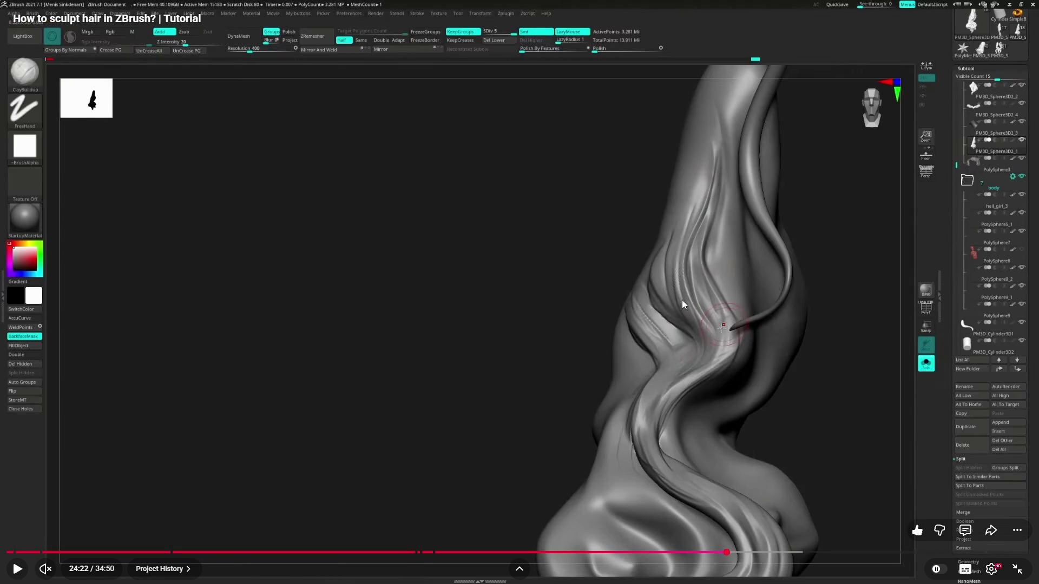
{"action": "left_click", "coordinate": [718, 552]}
{"action": "left_click", "coordinate": [701, 552]}
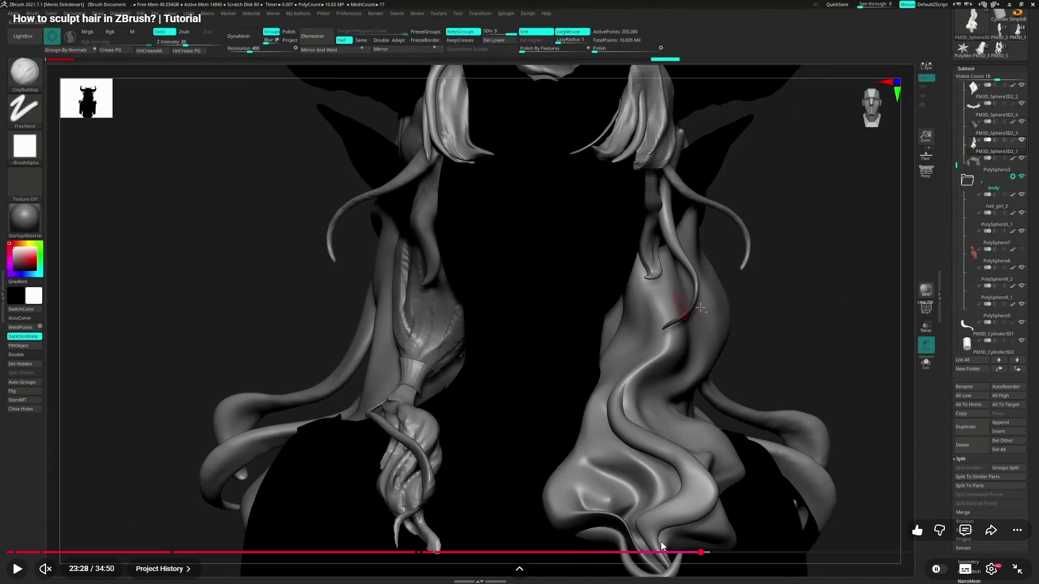
{"action": "left_click", "coordinate": [653, 552]}
{"action": "left_click", "coordinate": [622, 552]}
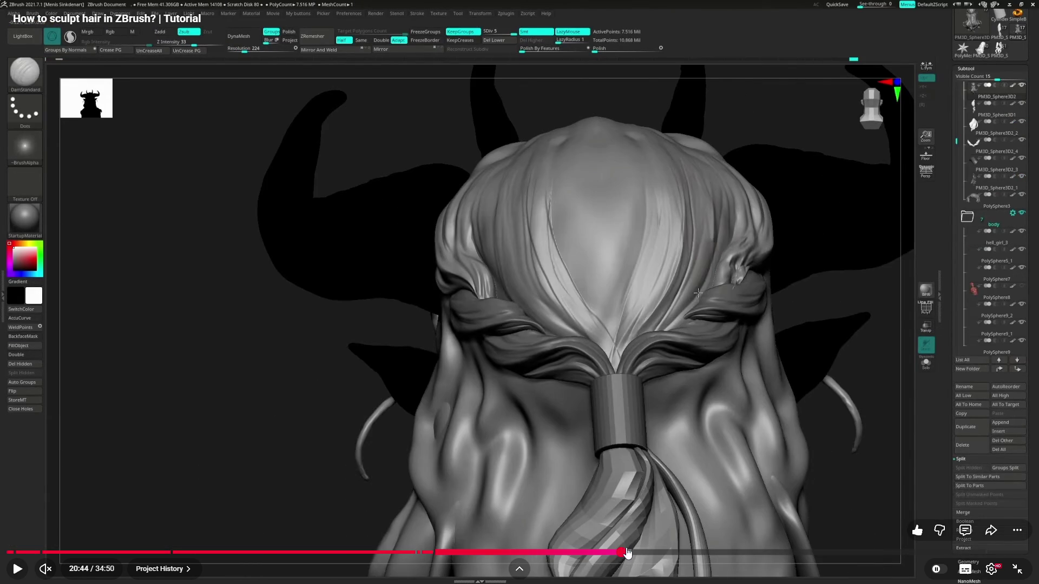
{"action": "left_click", "coordinate": [606, 552]}
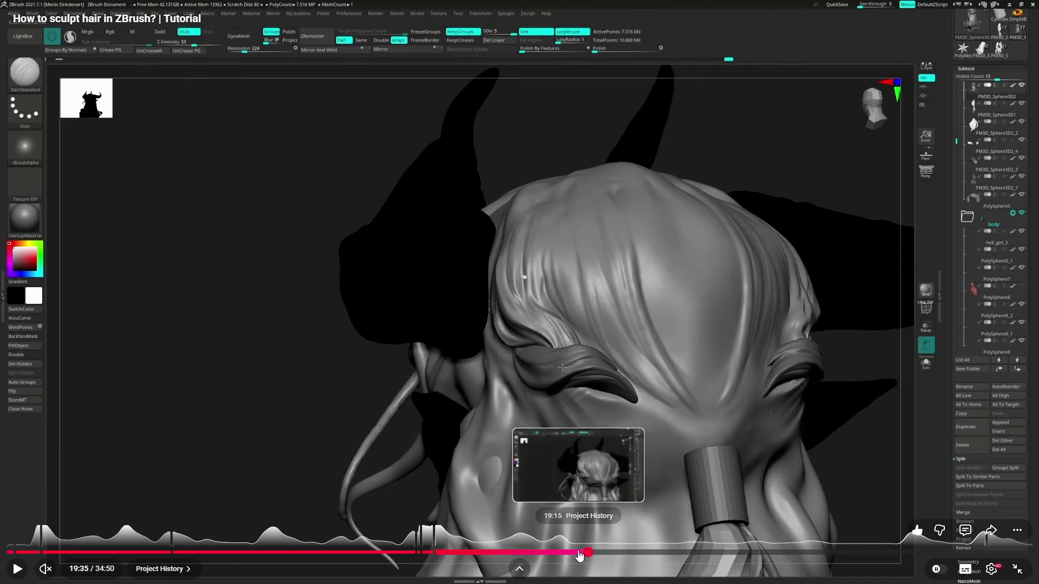
{"action": "left_click", "coordinate": [578, 553]}
{"action": "left_click", "coordinate": [577, 553]}
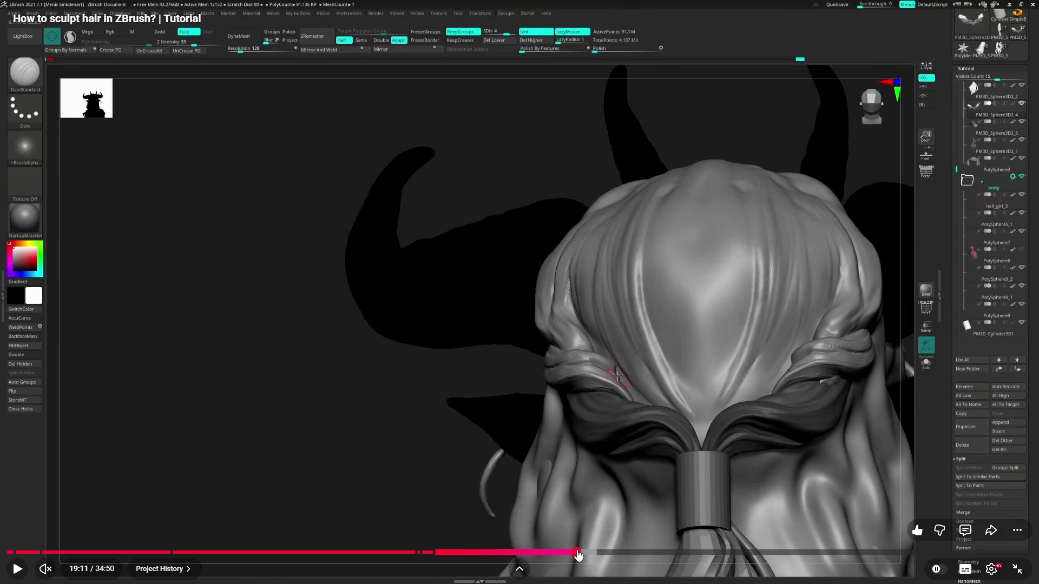
{"action": "left_click", "coordinate": [554, 552]}
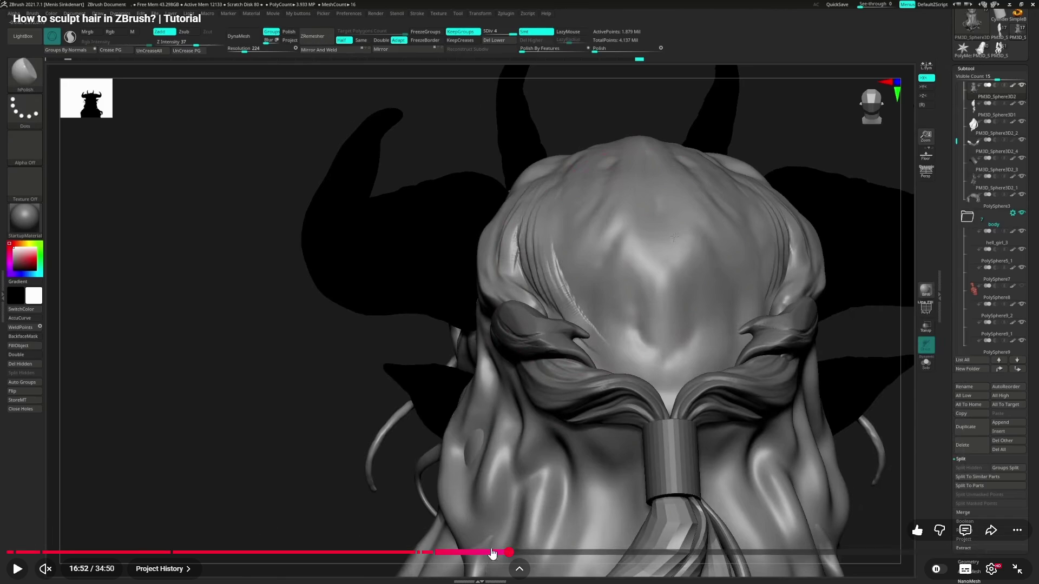
Step: Scrub the tutorial back to 16:52, 15:09 and 15:39, then forward to 17:50
{"action": "left_click", "coordinate": [509, 551]}
{"action": "left_click", "coordinate": [459, 551]}
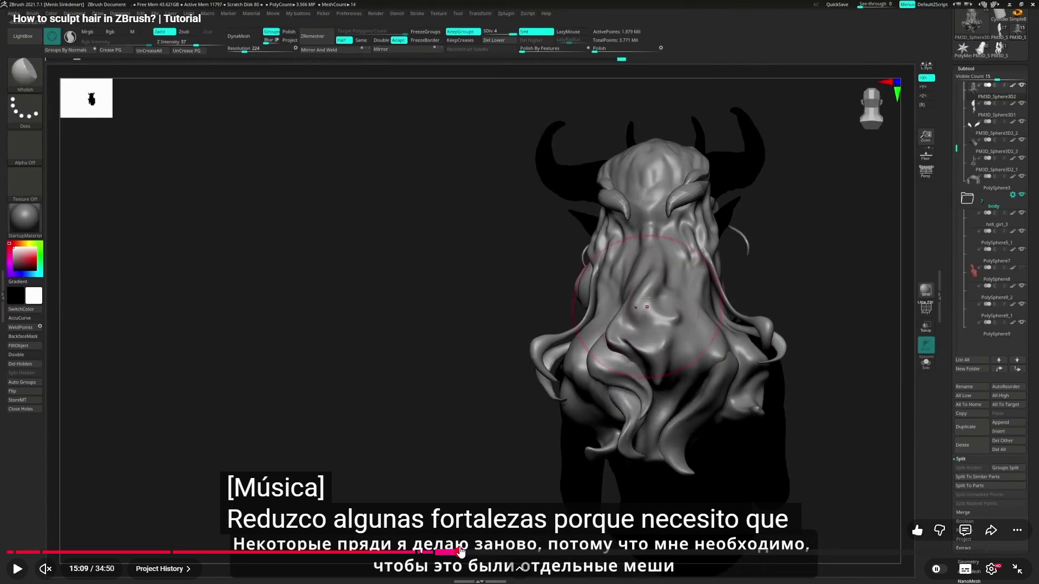
{"action": "left_click", "coordinate": [474, 551]}
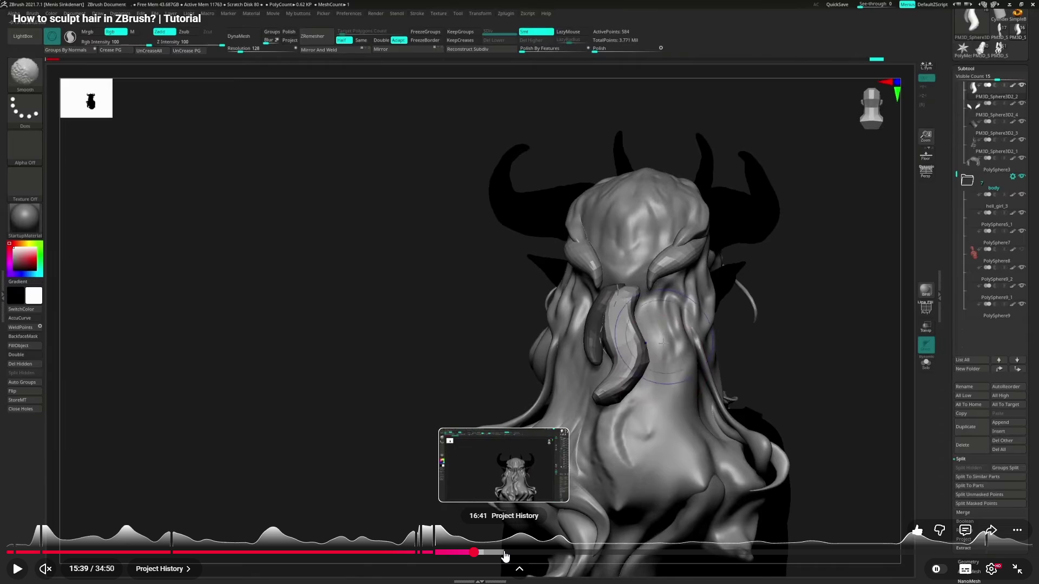
{"action": "left_click", "coordinate": [538, 553]}
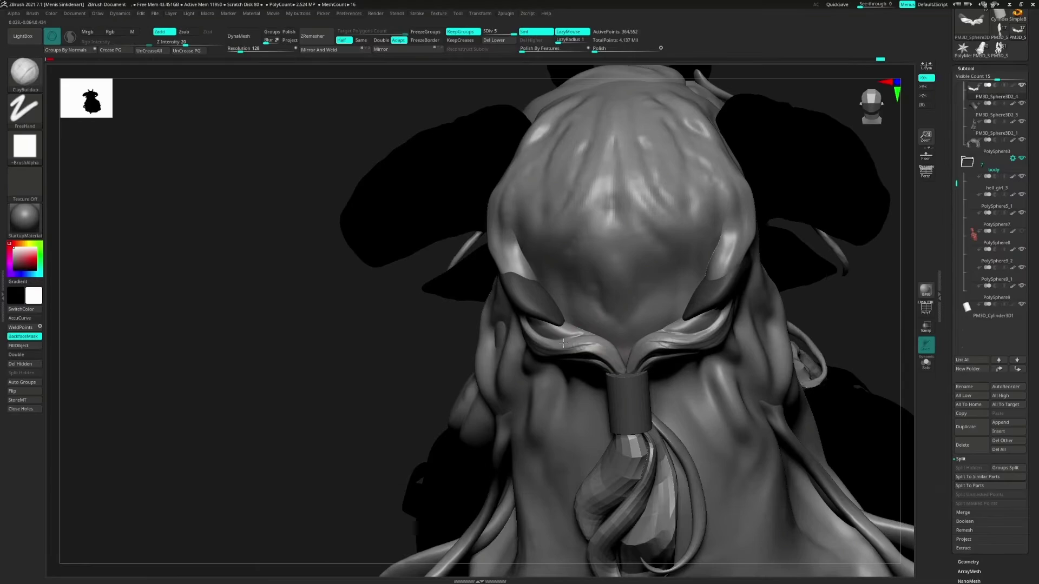
Step: Advance the hair tutorial to 18:14 and then 18:38
{"action": "mouse_move", "coordinate": [181, 234]}
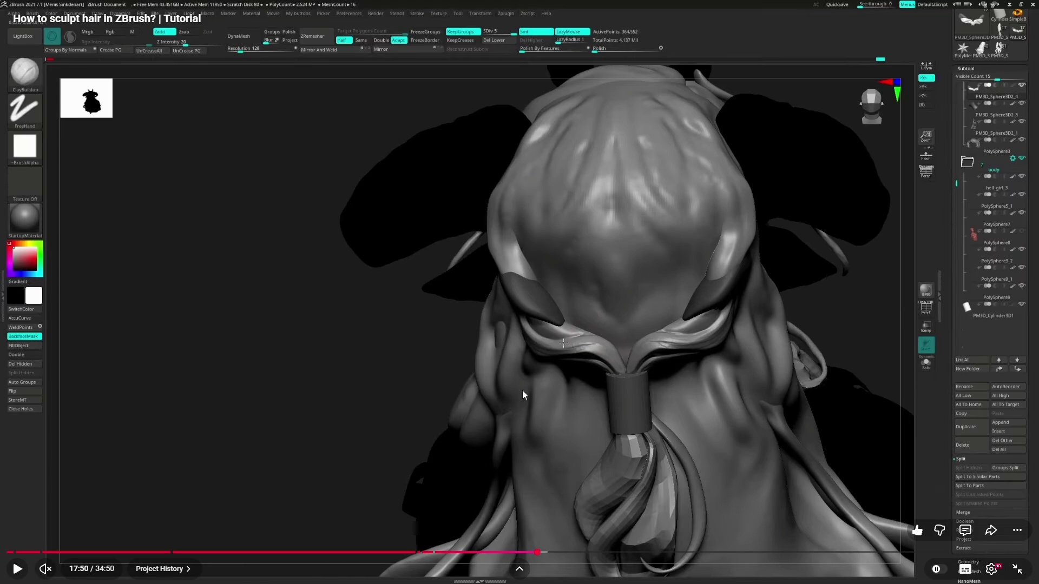
{"action": "left_click", "coordinate": [548, 552]}
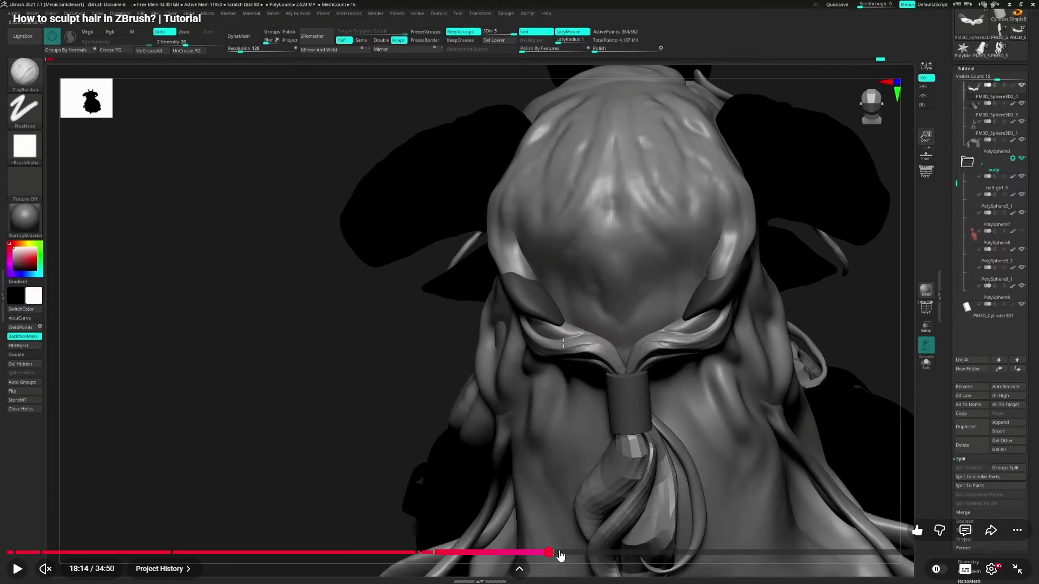
{"action": "left_click", "coordinate": [559, 553]}
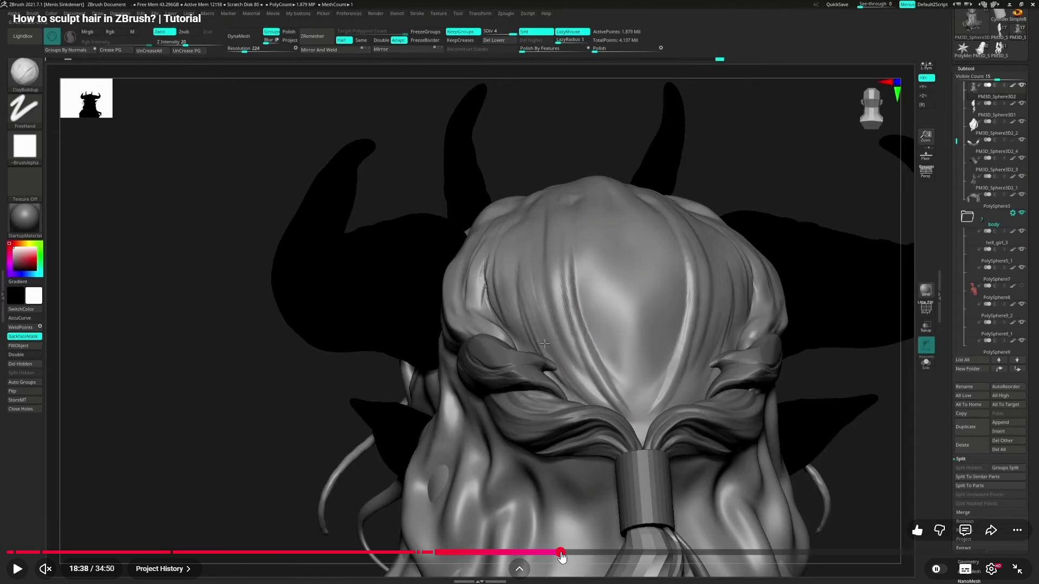
Step: Scrub the tutorial forward to 19:43, then back to 14:42
{"action": "left_click", "coordinate": [564, 552]}
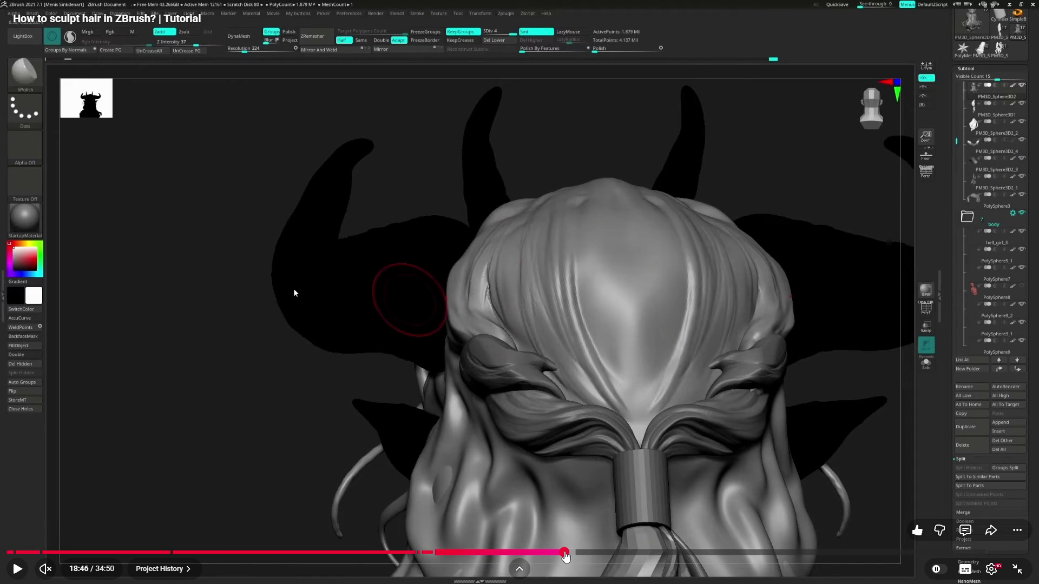
{"action": "left_click", "coordinate": [568, 552]}
{"action": "left_click", "coordinate": [572, 553]}
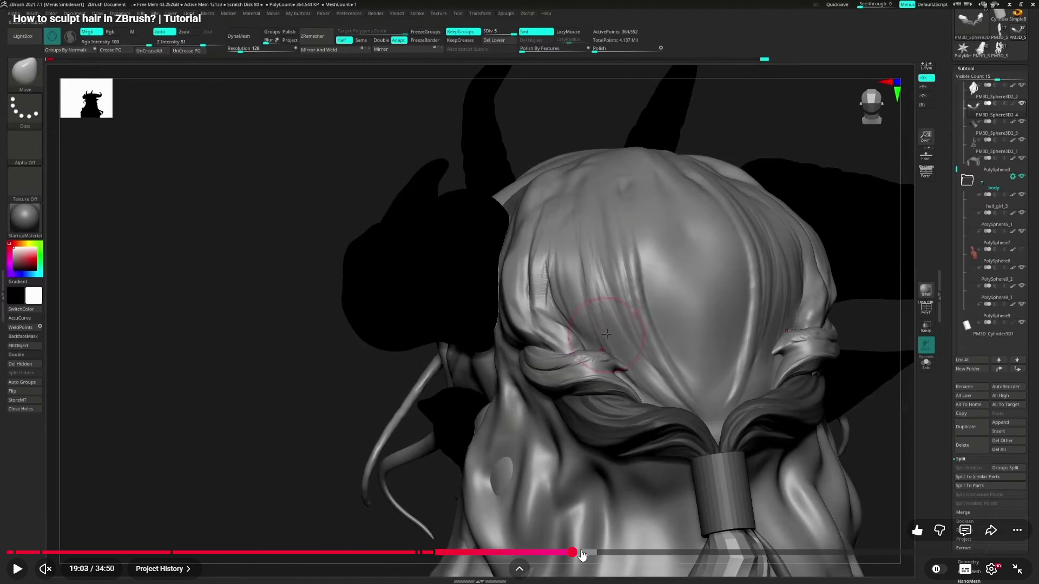
{"action": "left_click", "coordinate": [587, 553]}
{"action": "left_click", "coordinate": [594, 552]}
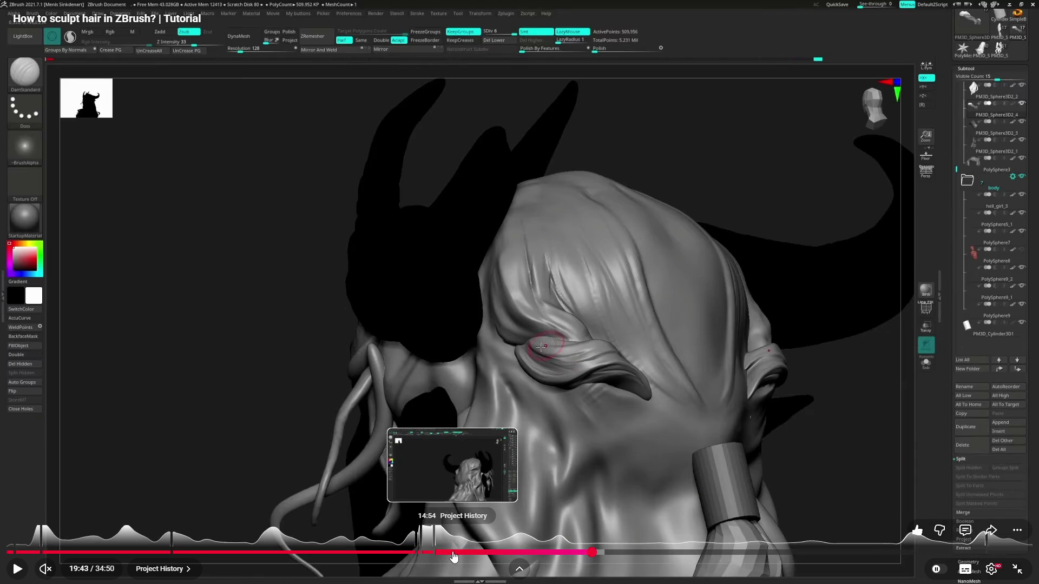
{"action": "left_click", "coordinate": [445, 553]}
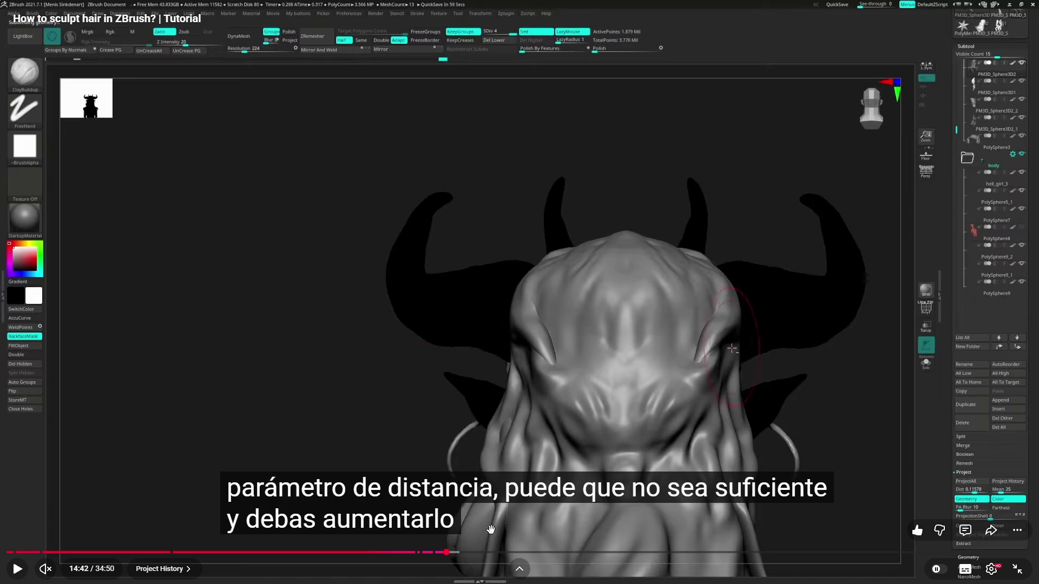
Step: Resume the tutorial, pausing and restarting it a couple of times as it plays on
{"action": "left_click", "coordinate": [446, 397]}
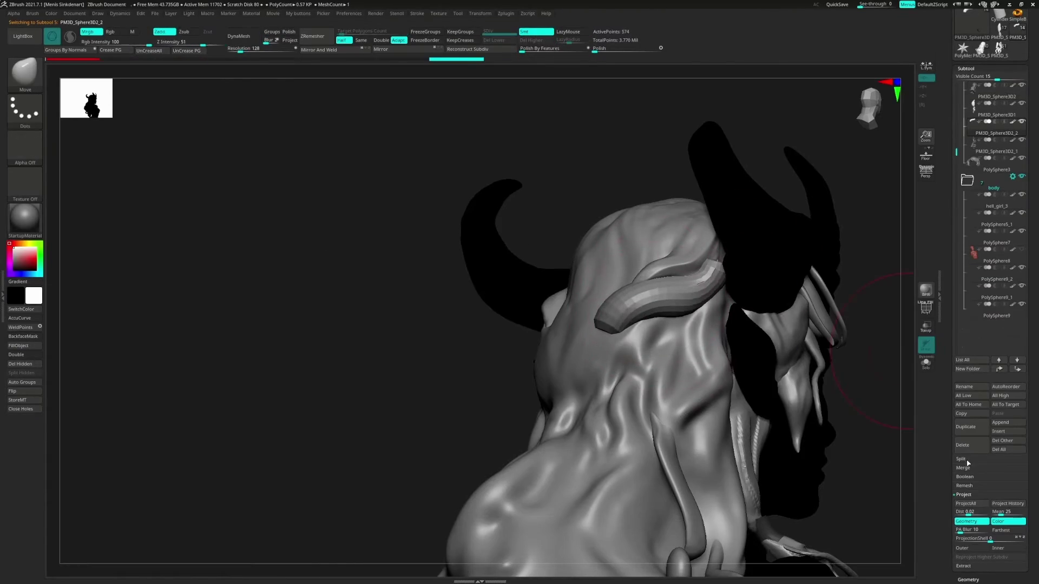
{"action": "left_click", "coordinate": [968, 464]}
{"action": "left_click", "coordinate": [969, 486]}
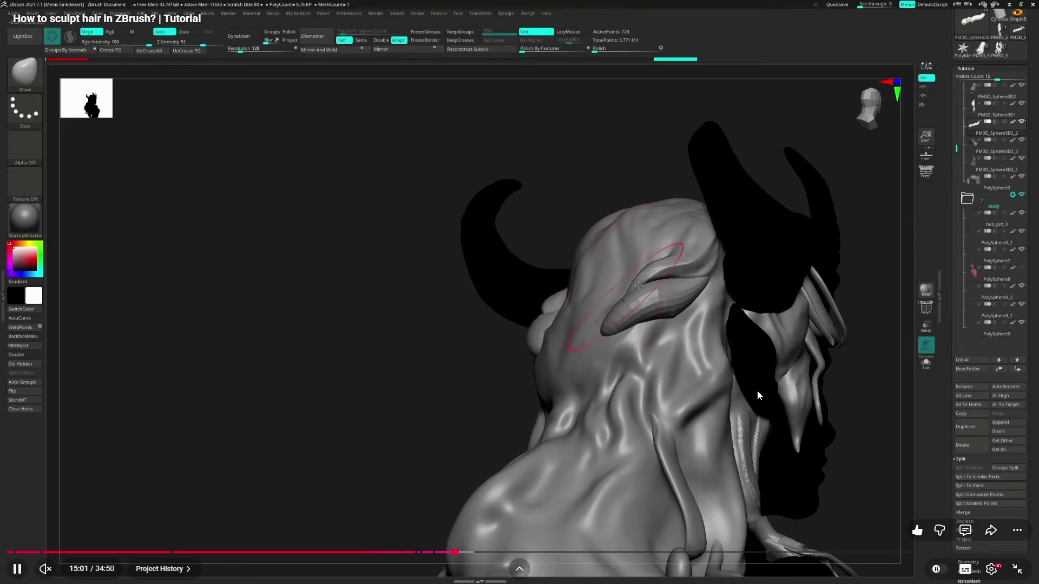
{"action": "left_click", "coordinate": [644, 408]}
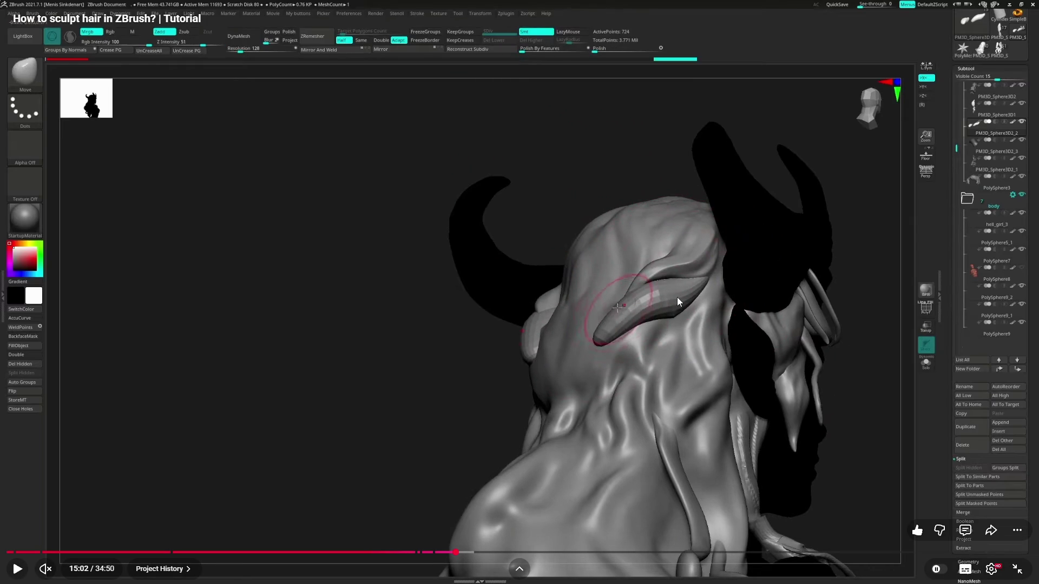
{"action": "left_click", "coordinate": [675, 380]}
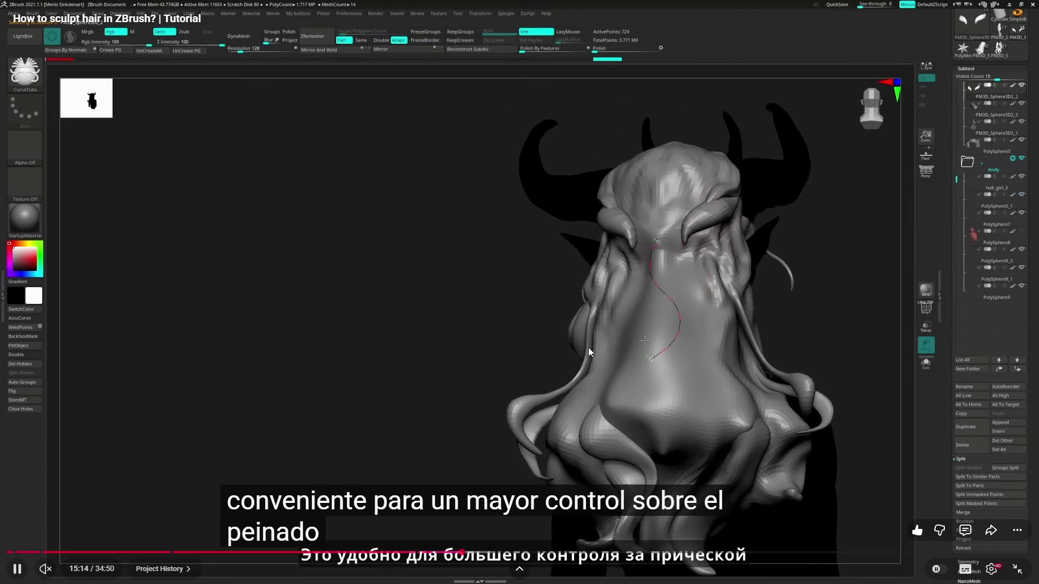
{"action": "left_click", "coordinate": [589, 347]}
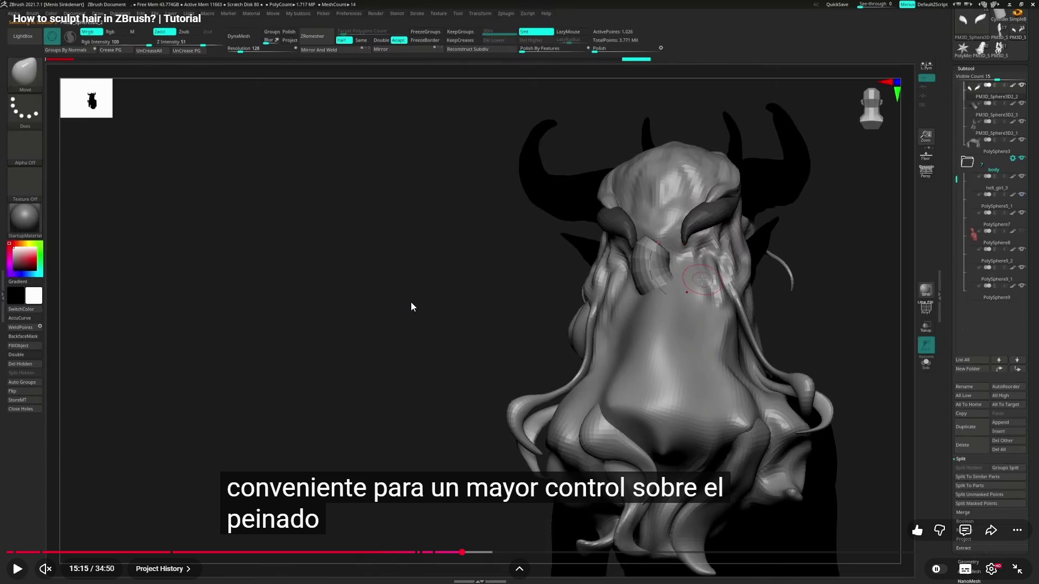
{"action": "left_click", "coordinate": [435, 307]}
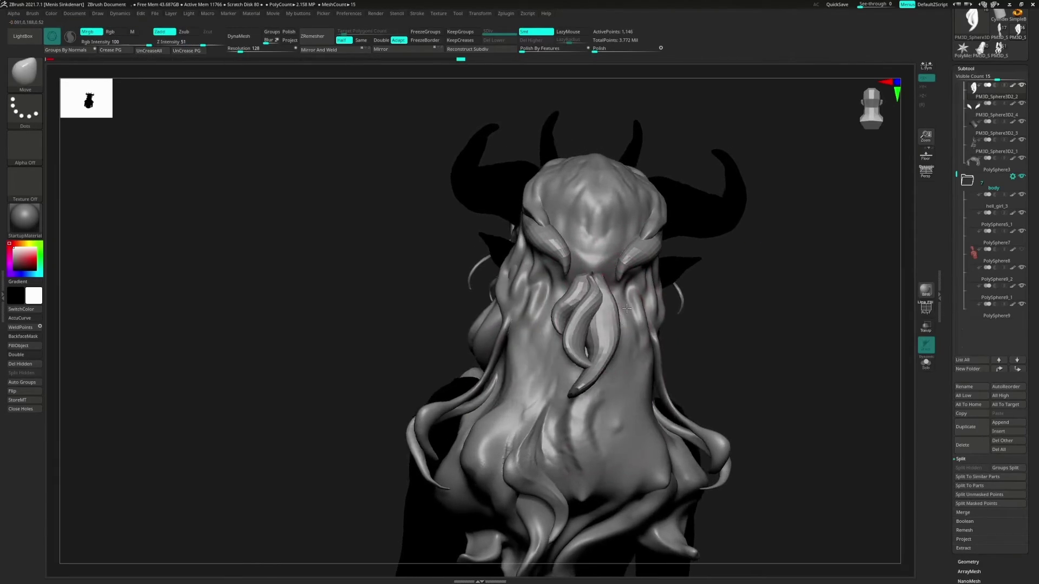
Step: Lengthen the central hair lock, then orbit to a back view of the head and horns
{"action": "left_click_drag", "start_coordinate": [595, 313], "coordinate": [587, 392]}
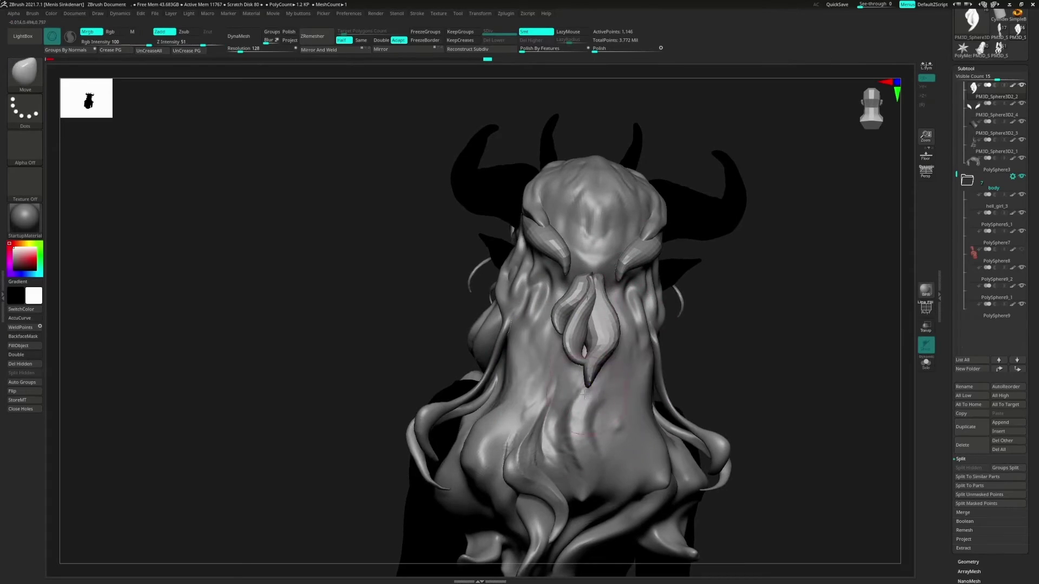
{"action": "right_click_drag", "start_coordinate": [586, 392], "coordinate": [617, 378]}
{"action": "left_click", "coordinate": [926, 363]}
{"action": "mouse_move", "coordinate": [926, 363]}
{"action": "right_mouse_down"}
{"action": "mouse_move", "coordinate": [618, 373]}
{"action": "mouse_move", "coordinate": [657, 333]}
{"action": "right_mouse_up"}
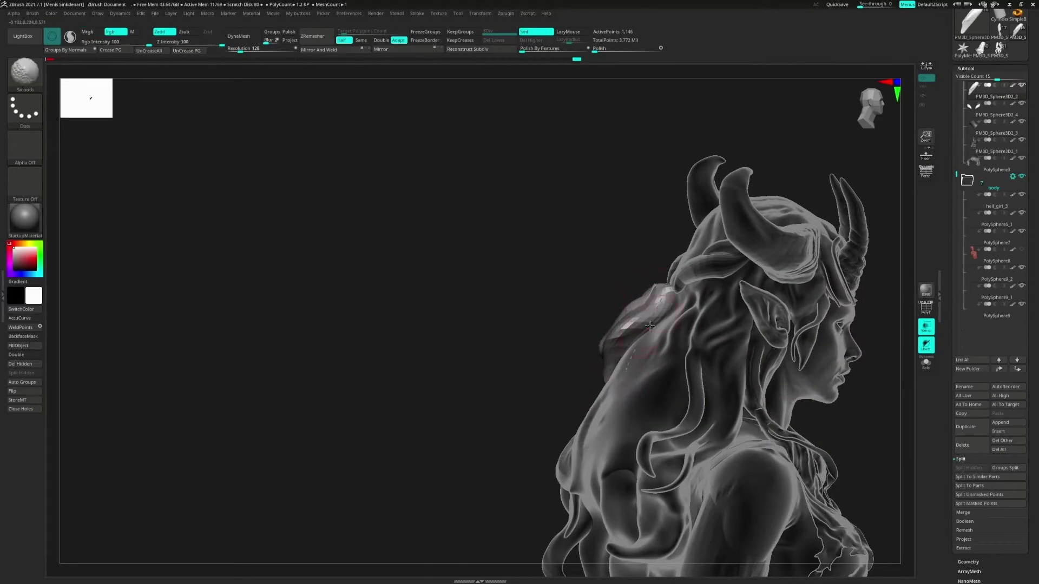
{"action": "right_click_drag", "start_coordinate": [594, 377], "coordinate": [900, 332]}
{"action": "left_click", "coordinate": [926, 326]}
{"action": "mouse_move", "coordinate": [676, 323]}
{"action": "right_mouse_down"}
{"action": "mouse_move", "coordinate": [651, 396]}
{"action": "mouse_move", "coordinate": [617, 339]}
{"action": "right_mouse_up"}
{"action": "mouse_move", "coordinate": [589, 391]}
{"action": "right_mouse_down"}
{"action": "mouse_move", "coordinate": [622, 379]}
{"action": "mouse_move", "coordinate": [598, 381]}
{"action": "mouse_move", "coordinate": [640, 382]}
{"action": "mouse_move", "coordinate": [626, 366]}
{"action": "mouse_move", "coordinate": [594, 387]}
{"action": "right_mouse_up"}
Step: Draw a new CurveTube strand across the back of the hair
{"action": "key", "text": "b"}
{"action": "key", "text": "i"}
{"action": "key", "text": "n"}
{"action": "key", "text": "b"}
{"action": "key", "text": "m"}
{"action": "key", "text": "v"}
{"action": "key", "text": "b"}
{"action": "key", "text": "c"}
{"action": "key", "text": "t"}
{"action": "left_click_drag", "start_coordinate": [634, 323], "coordinate": [652, 398]}
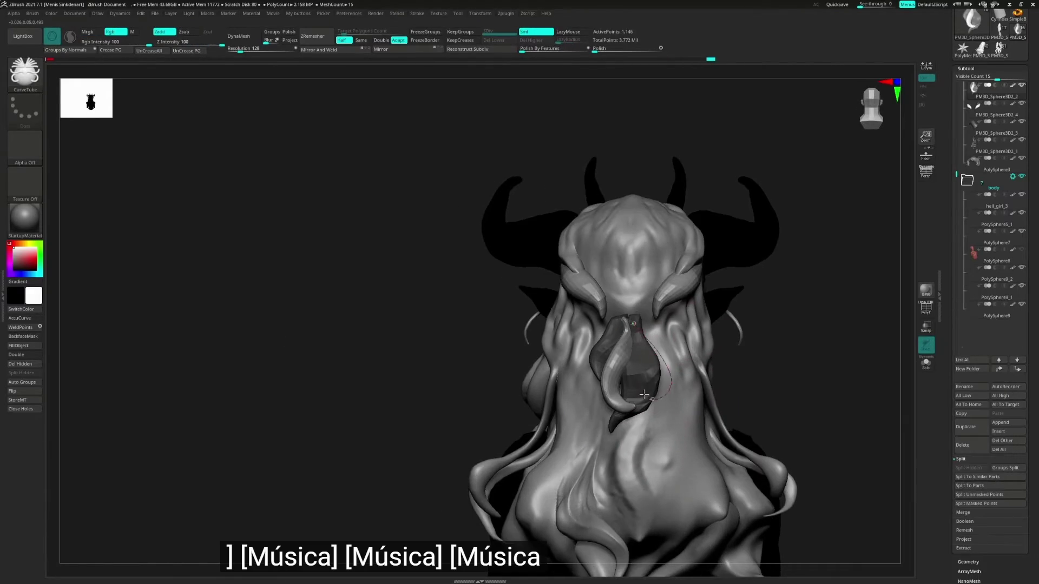
Step: Shift the new strand into place with the Move brush and smooth it
{"action": "right_click_drag", "start_coordinate": [643, 395], "coordinate": [666, 340]}
{"action": "key", "text": "w"}
{"action": "key", "text": "b"}
{"action": "key", "text": "m"}
{"action": "key", "text": "v"}
{"action": "mouse_move", "coordinate": [591, 376]}
{"action": "left_mouse_down"}
{"action": "mouse_move", "coordinate": [621, 348]}
{"action": "mouse_move", "coordinate": [626, 373]}
{"action": "left_mouse_up"}
{"action": "key", "text": "shift"}
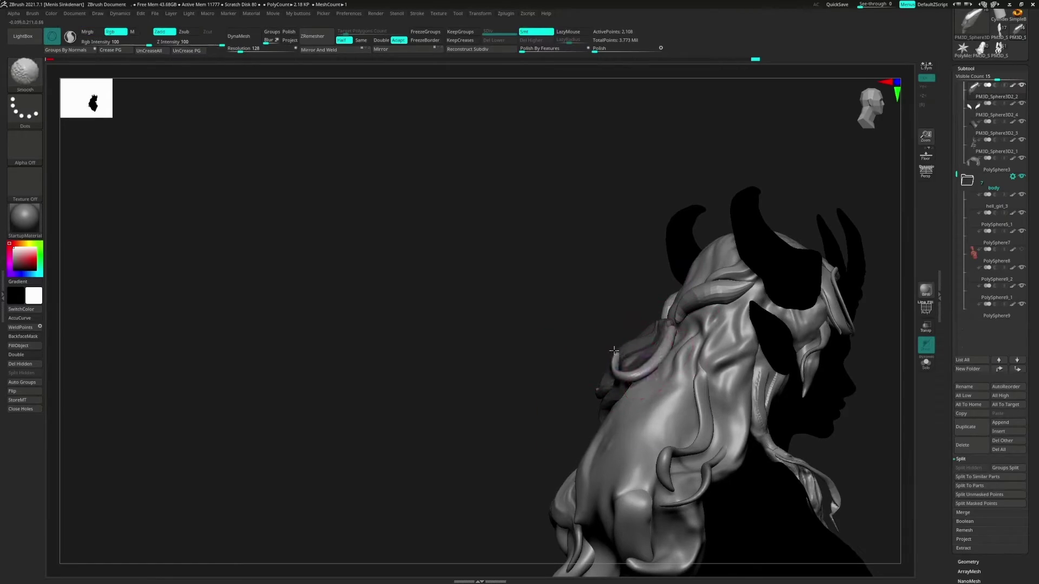
{"action": "mouse_move", "coordinate": [673, 323]}
{"action": "right_mouse_down"}
{"action": "mouse_move", "coordinate": [670, 390]}
{"action": "mouse_move", "coordinate": [648, 382]}
{"action": "mouse_move", "coordinate": [639, 355]}
{"action": "mouse_move", "coordinate": [655, 345]}
{"action": "right_mouse_up"}
Step: Append a Cylinder3D subtool for the hair tie and activate Transpose
{"action": "left_click", "coordinate": [648, 389], "text": "alt"}
{"action": "key", "text": "space"}
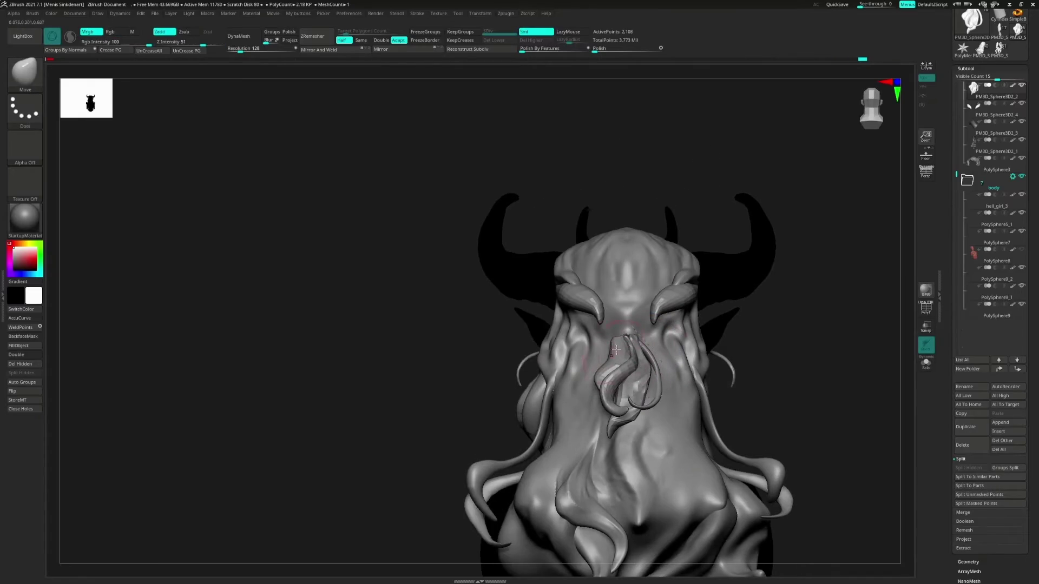
{"action": "left_click", "coordinate": [1000, 423]}
{"action": "left_click", "coordinate": [744, 438]}
{"action": "key", "text": "w"}
{"action": "right_click_drag", "start_coordinate": [672, 312], "coordinate": [611, 319]}
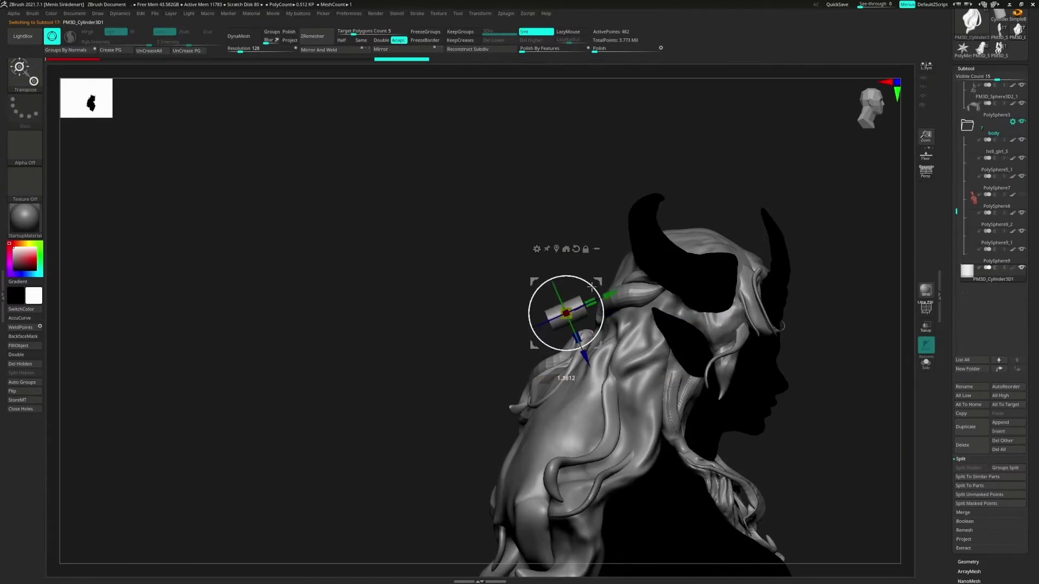
Step: Position the cylinder band at the ponytail base and select a hair strand
{"action": "right_click_drag", "start_coordinate": [610, 365], "coordinate": [589, 350]}
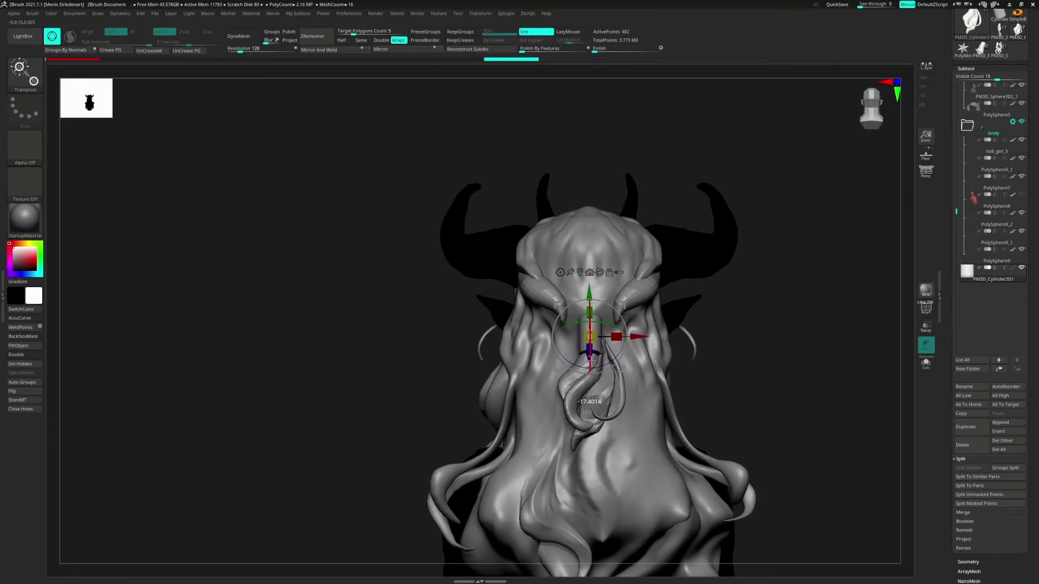
{"action": "right_click_drag", "start_coordinate": [601, 280], "coordinate": [565, 268]}
{"action": "key", "text": "q"}
{"action": "left_click", "coordinate": [623, 350], "text": "alt"}
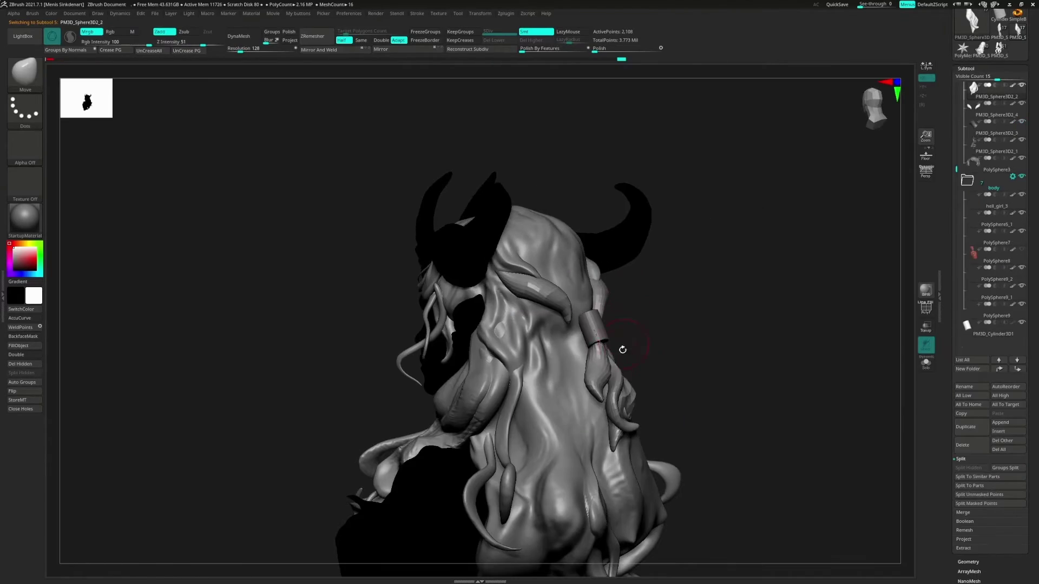
{"action": "right_click_drag", "start_coordinate": [631, 353], "coordinate": [633, 324]}
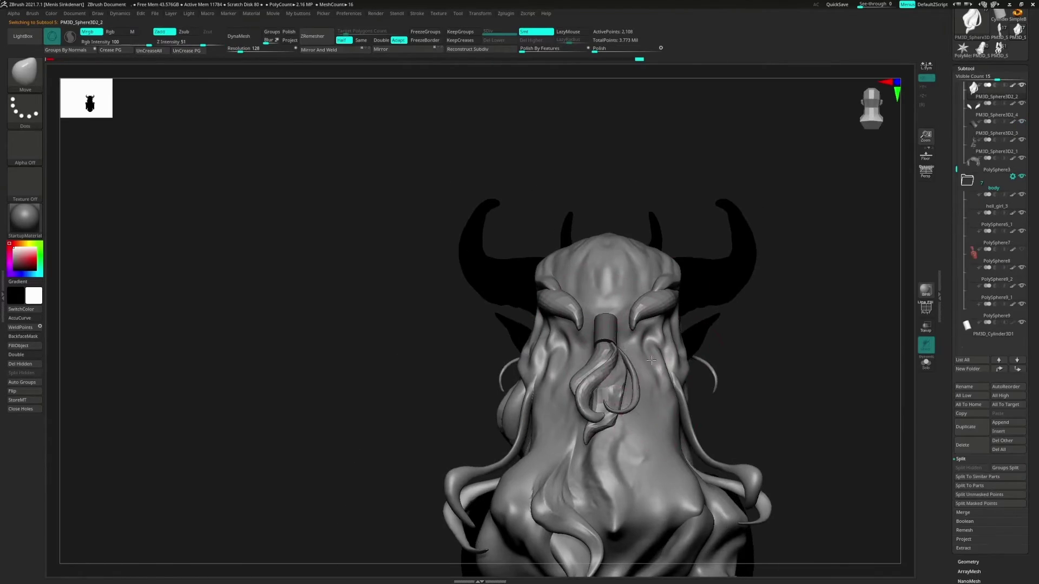
{"action": "left_click", "coordinate": [633, 310], "text": "alt"}
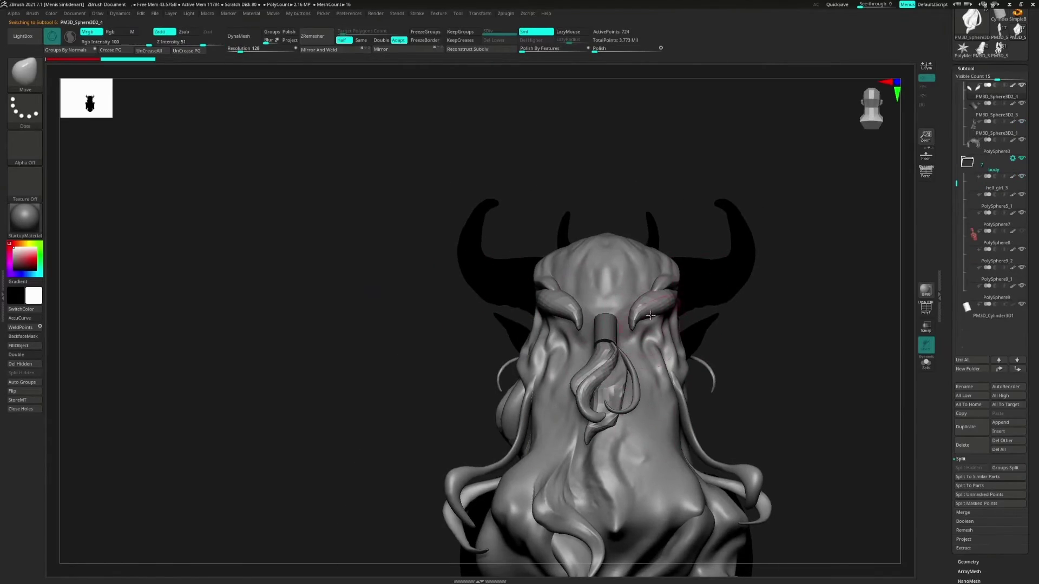
Step: Polish the strand surface with hPolish, then return to the Move brush
{"action": "key", "text": "b"}
{"action": "key", "text": "h"}
{"action": "key", "text": "p"}
{"action": "key", "text": "b"}
{"action": "key", "text": "m"}
{"action": "key", "text": "v"}
{"action": "right_click_drag", "start_coordinate": [652, 306], "coordinate": [632, 323]}
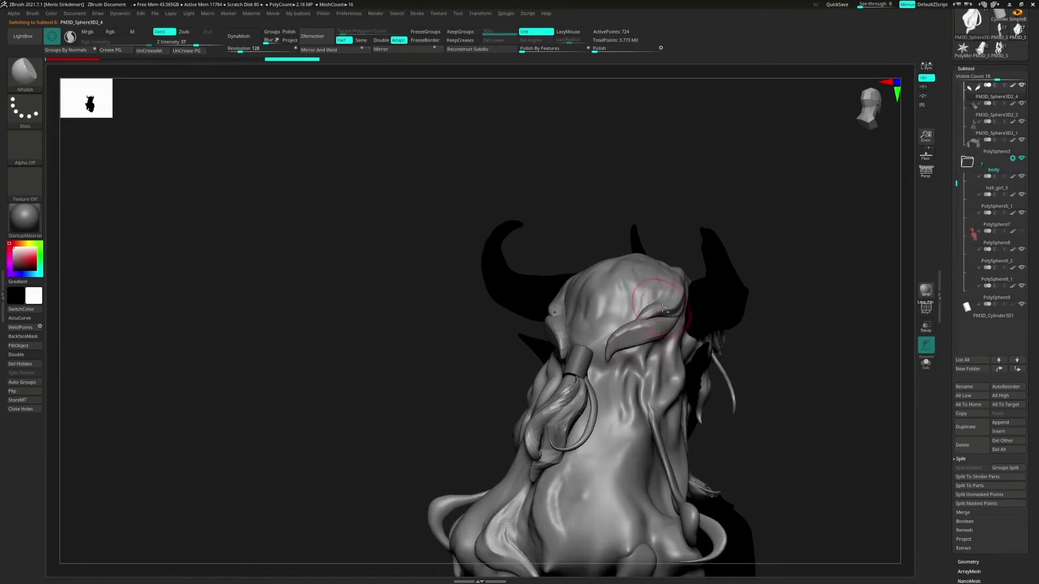
Step: Enlarge the Move brush and reshape the strand from back and three-quarter views
{"action": "key", "text": "b"}
{"action": "key", "text": "Escape"}
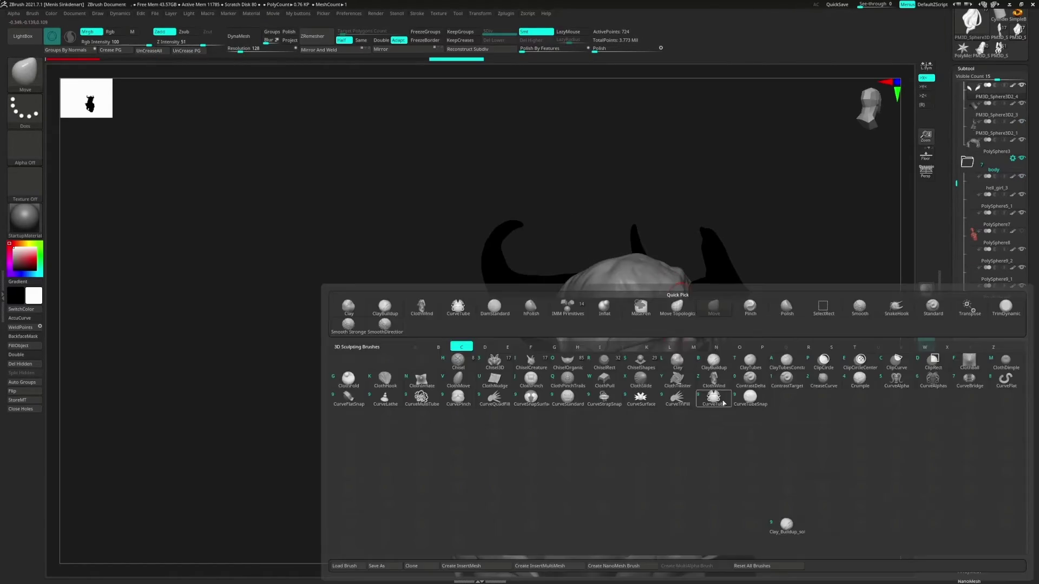
{"action": "key", "text": "b"}
{"action": "key", "text": "m"}
{"action": "key", "text": "v"}
{"action": "right_click_drag", "start_coordinate": [579, 361], "coordinate": [572, 337], "text": "shift"}
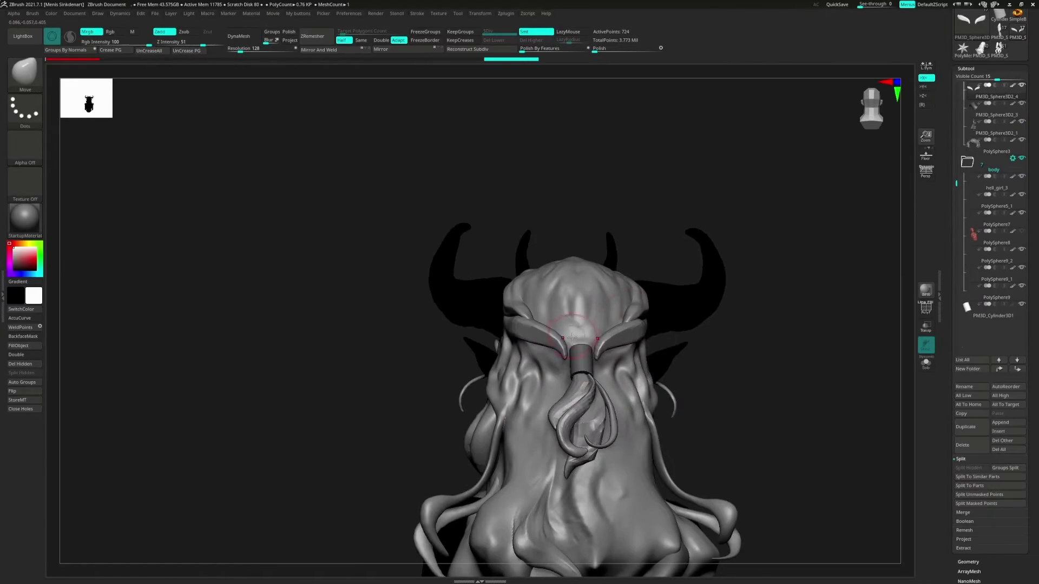
{"action": "key", "text": "]"}
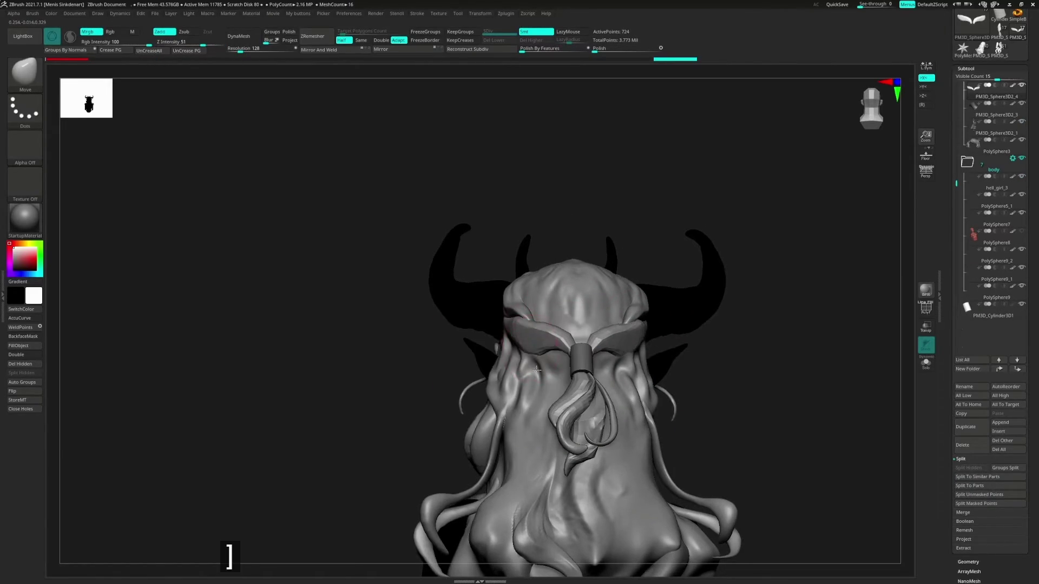
{"action": "right_click_drag", "start_coordinate": [540, 367], "coordinate": [532, 330]}
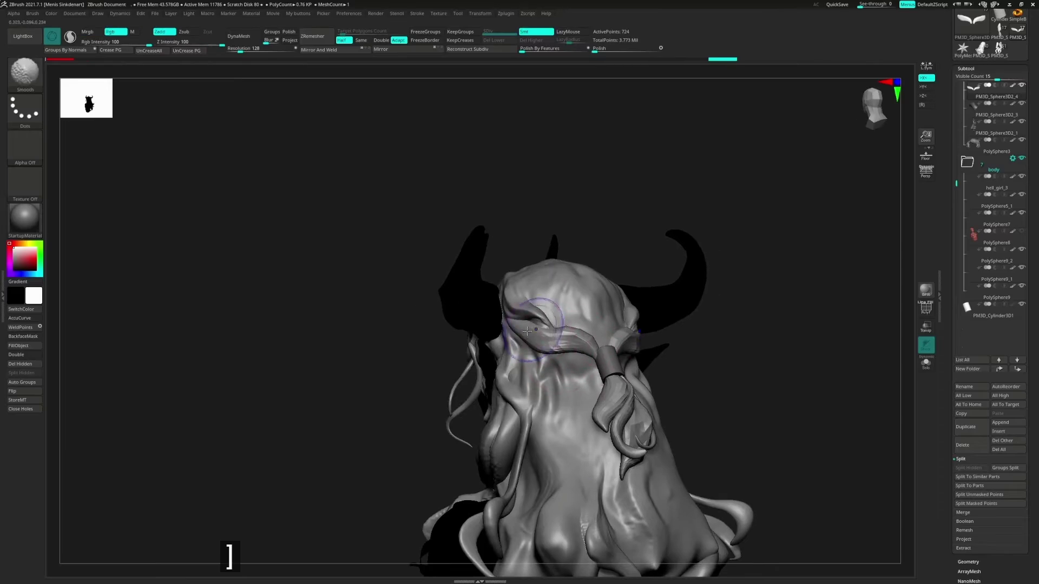
{"action": "key", "text": "shift"}
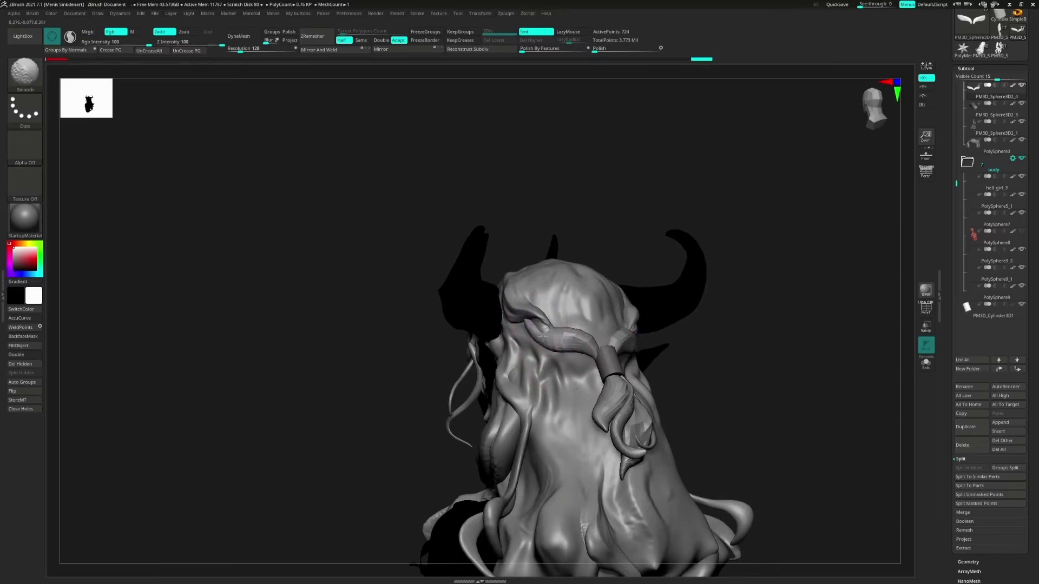
Step: Draw another CurveTube strand sweeping into the band and smooth it
{"action": "key", "text": "b"}
{"action": "key", "text": "c"}
{"action": "key", "text": "t"}
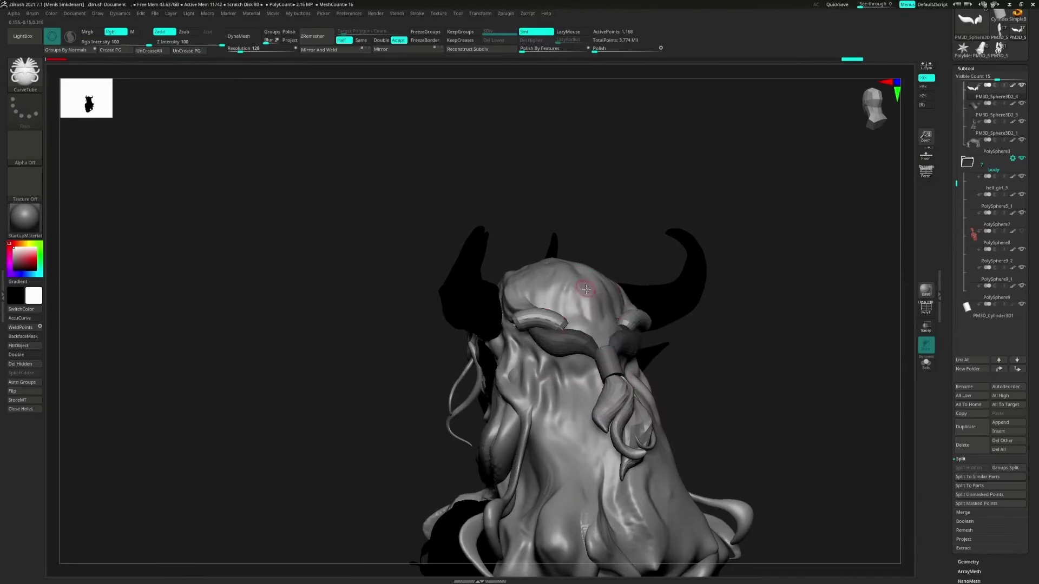
{"action": "mouse_move", "coordinate": [586, 290]}
{"action": "right_mouse_down"}
{"action": "mouse_move", "coordinate": [639, 303]}
{"action": "mouse_move", "coordinate": [526, 327]}
{"action": "right_mouse_up"}
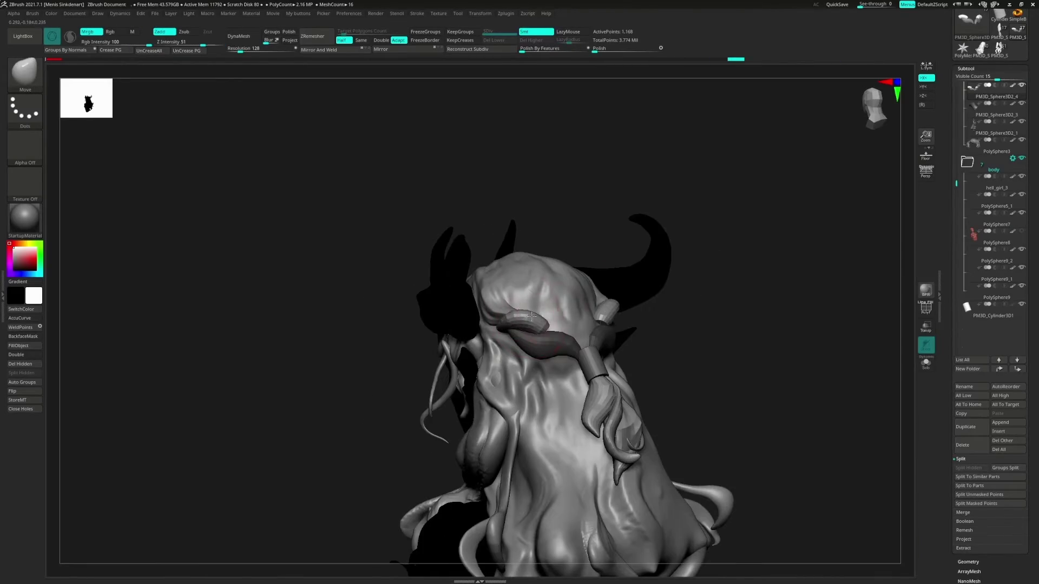
{"action": "key", "text": "shift"}
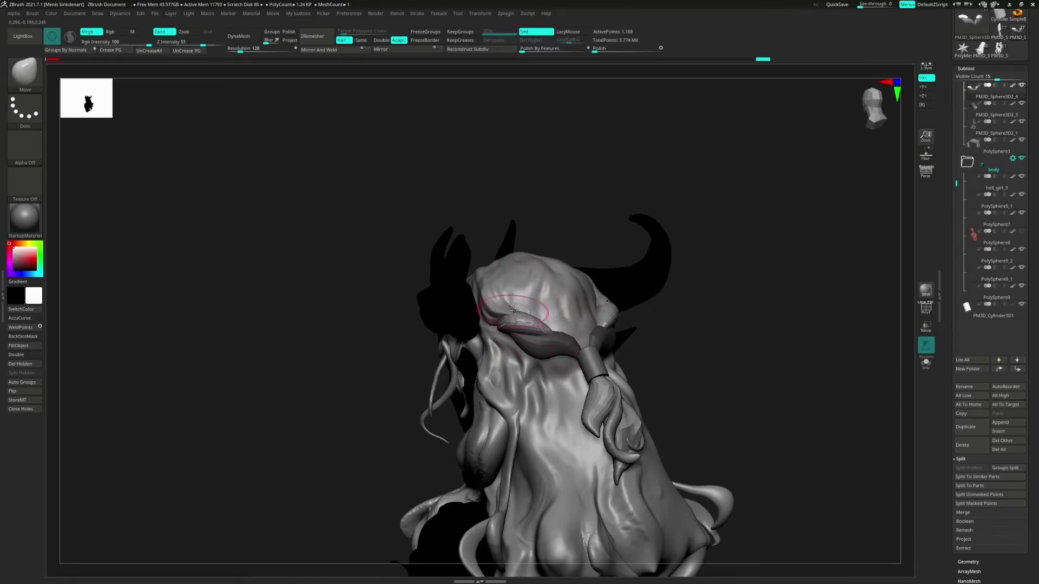
{"action": "mouse_move", "coordinate": [552, 336]}
{"action": "right_mouse_down"}
{"action": "mouse_move", "coordinate": [614, 323]}
{"action": "mouse_move", "coordinate": [622, 311]}
{"action": "mouse_move", "coordinate": [594, 327]}
{"action": "right_mouse_up"}
Step: Refine the strand with hPolish and Move Topological, then retopologize it with ZRemesher
{"action": "key", "text": "b"}
{"action": "key", "text": "h"}
{"action": "key", "text": "p"}
{"action": "key", "text": "b"}
{"action": "key", "text": "m"}
{"action": "key", "text": "t"}
{"action": "left_click", "coordinate": [314, 41]}
Step: Orbit around the remeshed strand and switch to the Clay brush
{"action": "right_click_drag", "start_coordinate": [519, 148], "coordinate": [649, 297]}
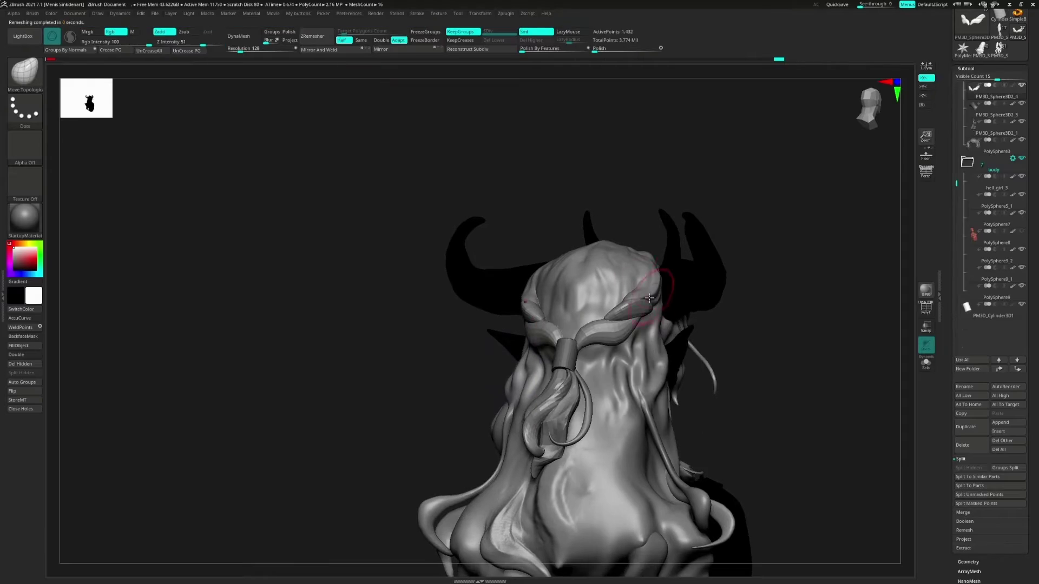
{"action": "key", "text": "b"}
{"action": "key", "text": "m"}
{"action": "key", "text": "v"}
{"action": "key", "text": "b"}
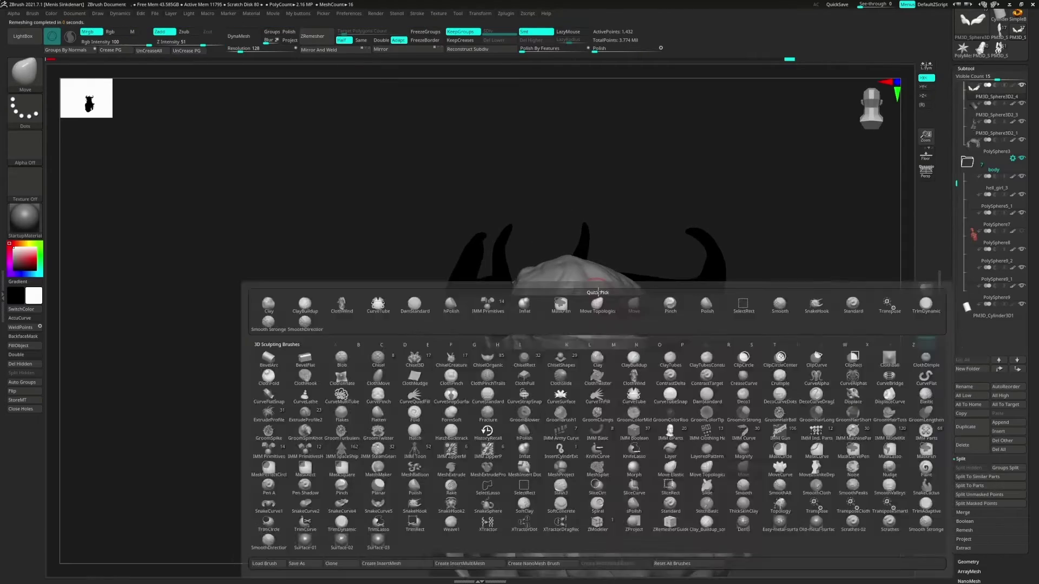
{"action": "key", "text": "Escape"}
{"action": "mouse_move", "coordinate": [540, 341]}
{"action": "right_mouse_down"}
{"action": "mouse_move", "coordinate": [542, 352]}
{"action": "mouse_move", "coordinate": [508, 346]}
{"action": "right_mouse_up"}
{"action": "key", "text": "b"}
{"action": "key", "text": "c"}
{"action": "key", "text": "b"}
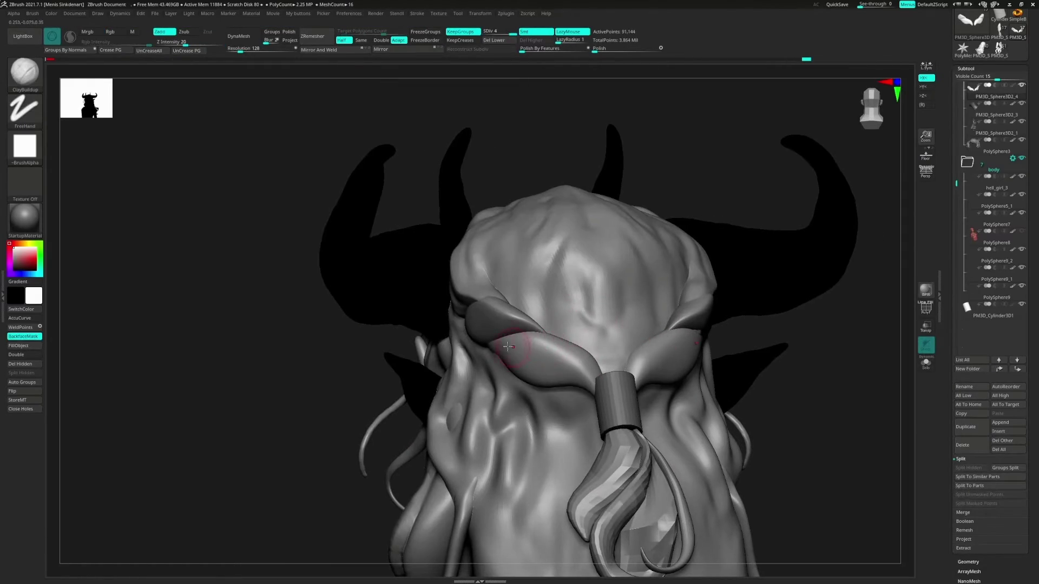
Step: Pull the strands at the band with Move, then build up with ClayBuildup and smooth beside them
{"action": "key", "text": "b"}
{"action": "key", "text": "m"}
{"action": "key", "text": "v"}
{"action": "mouse_move", "coordinate": [614, 352]}
{"action": "right_mouse_down"}
{"action": "mouse_move", "coordinate": [536, 368]}
{"action": "mouse_move", "coordinate": [608, 364]}
{"action": "right_mouse_up"}
{"action": "key", "text": "b"}
{"action": "key", "text": "c"}
{"action": "key", "text": "b"}
{"action": "key", "text": "shift"}
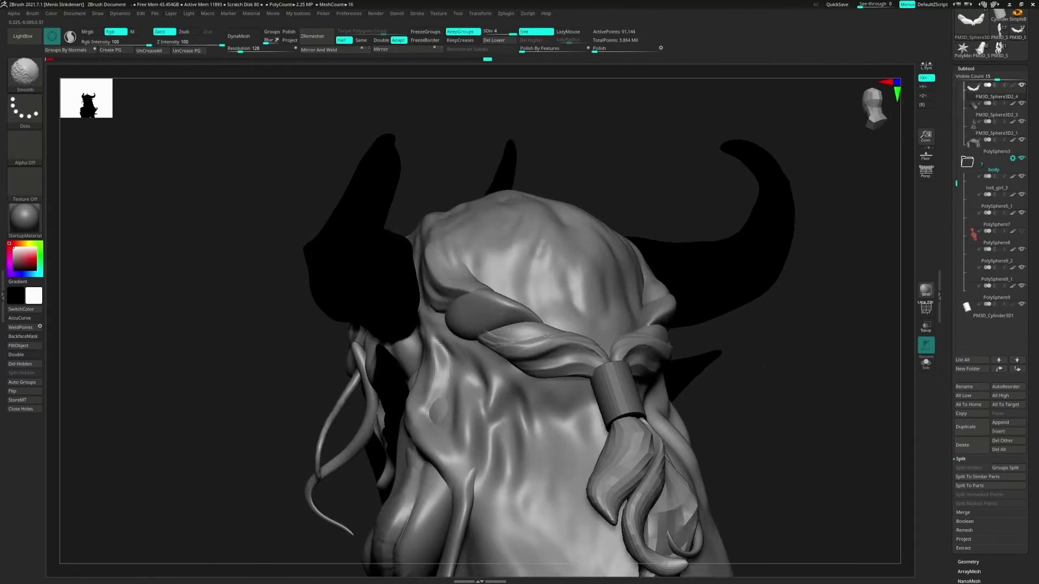
{"action": "left_click_drag", "start_coordinate": [554, 297], "coordinate": [477, 347], "text": "shift"}
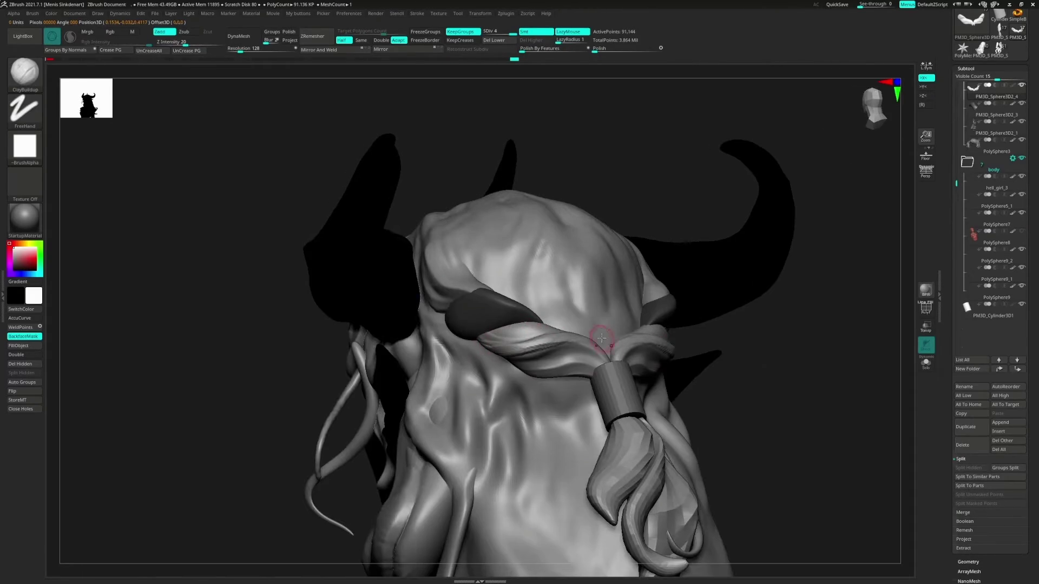
Step: Carve grooves with DamStandard, polish with hPolish, and adjust the brush settings from the quick popup
{"action": "key", "text": "b"}
{"action": "key", "text": "d"}
{"action": "key", "text": "s"}
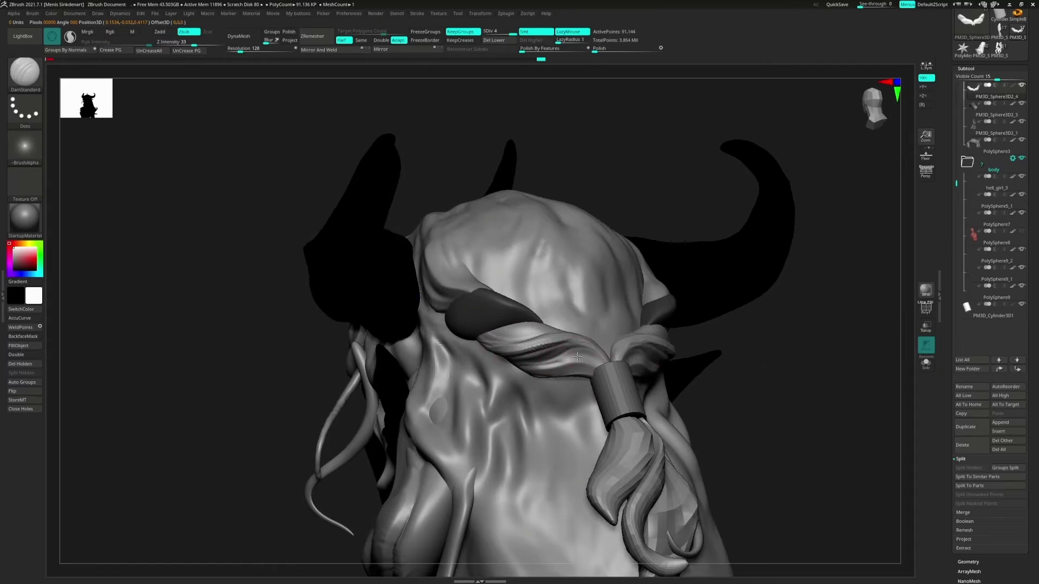
{"action": "right_click_drag", "start_coordinate": [578, 357], "coordinate": [602, 368], "text": "shift"}
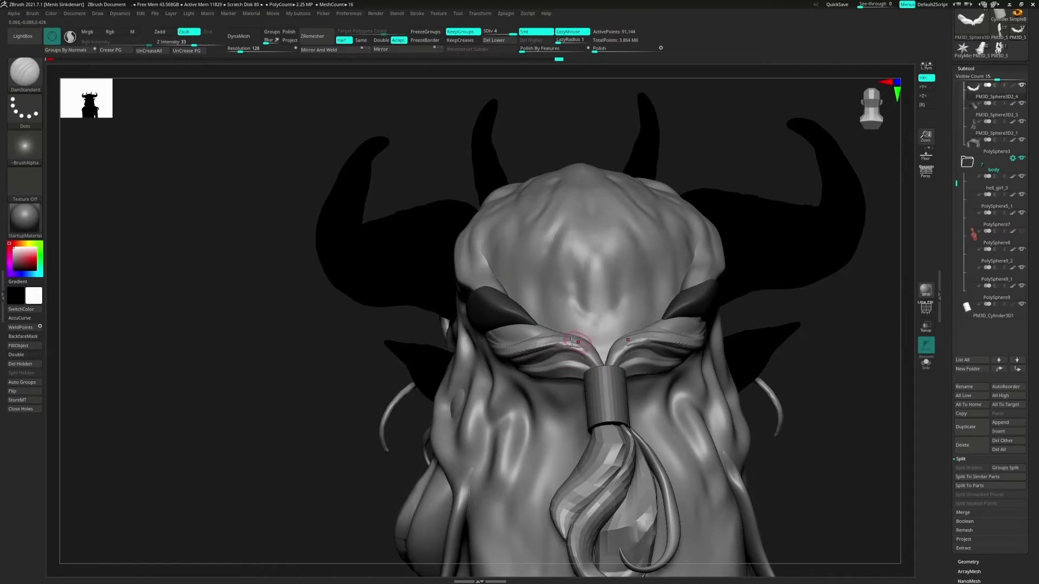
{"action": "key", "text": "b"}
{"action": "key", "text": "h"}
{"action": "key", "text": "p"}
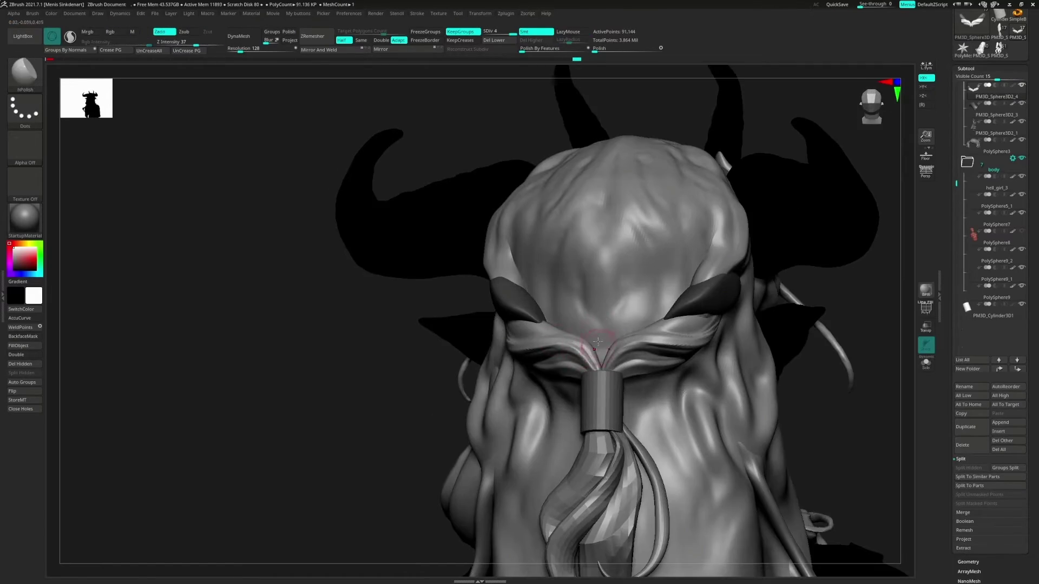
{"action": "key", "text": "b"}
{"action": "key", "text": "d"}
{"action": "key", "text": "s"}
{"action": "right_click_drag", "start_coordinate": [597, 341], "coordinate": [585, 351]}
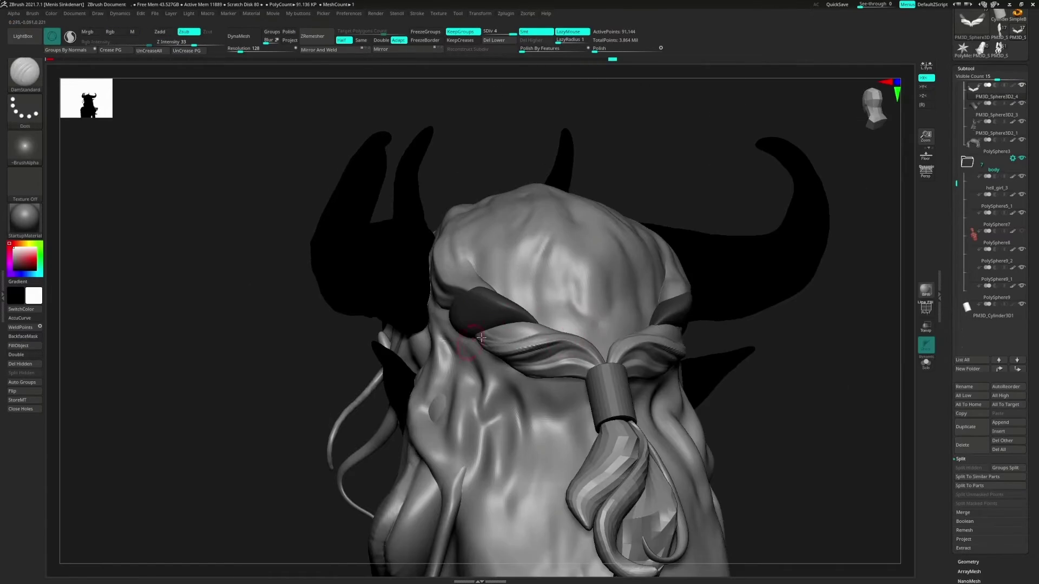
{"action": "right_click_drag", "start_coordinate": [481, 338], "coordinate": [556, 336]}
{"action": "right_click", "coordinate": [581, 331]}
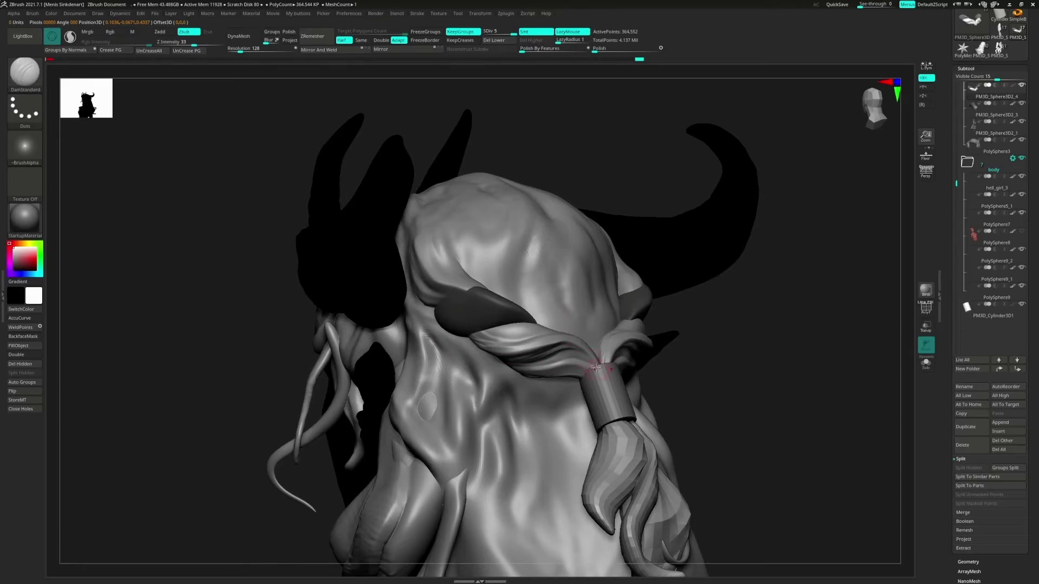
Step: Alternate ClayBuildup and DamStandard, then reshape the strands at the band with the Move brush
{"action": "key", "text": "b"}
{"action": "key", "text": "c"}
{"action": "key", "text": "b"}
{"action": "right_click_drag", "start_coordinate": [513, 352], "coordinate": [599, 346]}
{"action": "key", "text": "b"}
{"action": "key", "text": "d"}
{"action": "key", "text": "s"}
{"action": "key", "text": "b"}
{"action": "key", "text": "m"}
{"action": "key", "text": "v"}
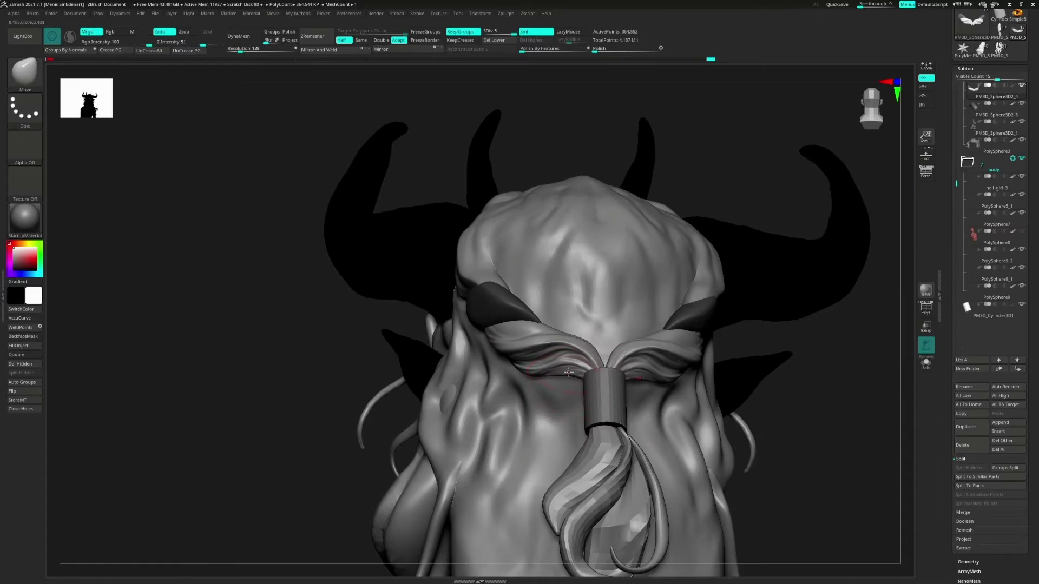
{"action": "mouse_move", "coordinate": [550, 379]}
{"action": "right_mouse_down", "text": "ctrl"}
{"action": "mouse_move", "coordinate": [556, 394]}
{"action": "mouse_move", "coordinate": [503, 347]}
{"action": "right_mouse_up", "text": "ctrl"}
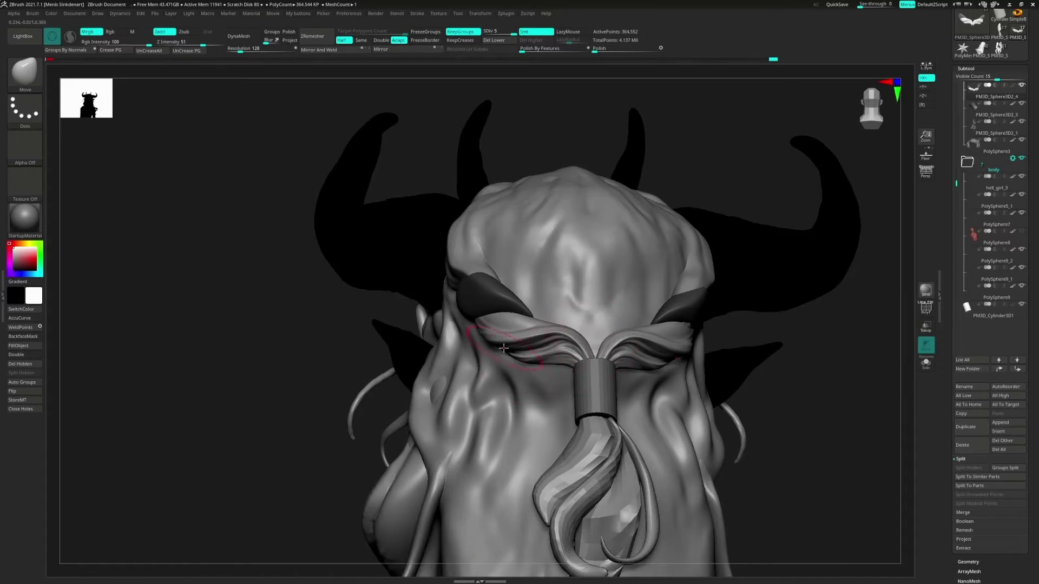
Step: Build up and carve more strand grooves, then smooth the surface around the hair tie
{"action": "key", "text": "b"}
{"action": "key", "text": "c"}
{"action": "key", "text": "b"}
{"action": "right_click_drag", "start_coordinate": [577, 342], "coordinate": [555, 324]}
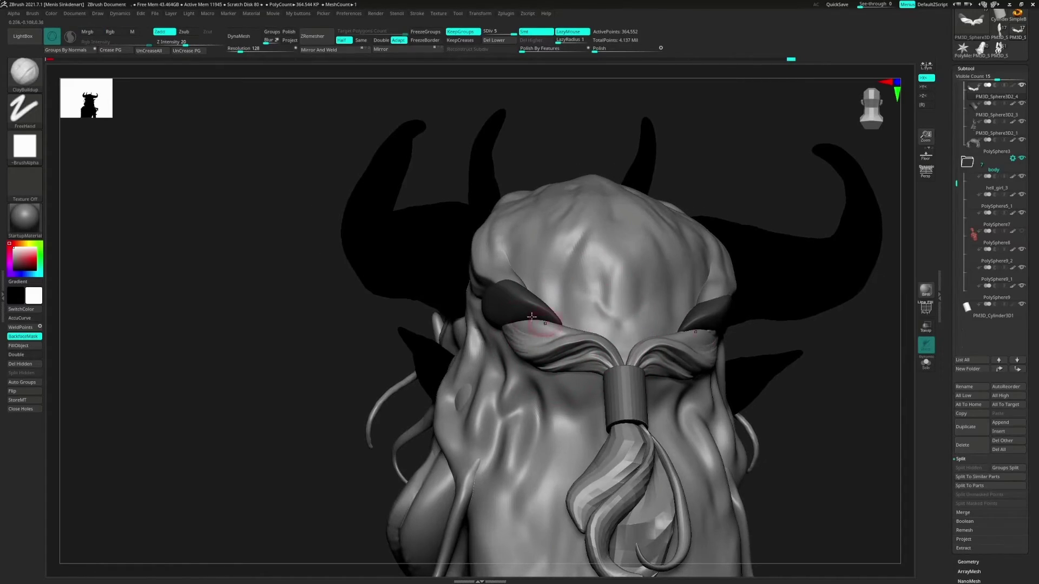
{"action": "key", "text": "b"}
{"action": "key", "text": "d"}
{"action": "key", "text": "s"}
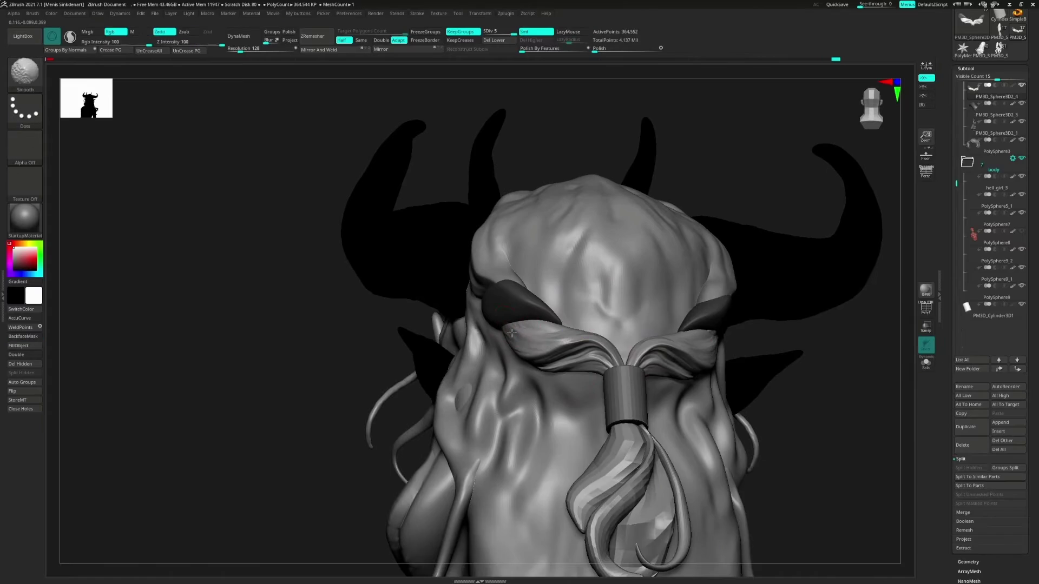
{"action": "mouse_move", "coordinate": [577, 332]}
{"action": "right_mouse_down"}
{"action": "mouse_move", "coordinate": [571, 346]}
{"action": "mouse_move", "coordinate": [595, 338]}
{"action": "right_mouse_up"}
{"action": "key", "text": "b"}
{"action": "key", "text": "d"}
{"action": "key", "text": "s"}
{"action": "left_click_drag", "start_coordinate": [606, 346], "coordinate": [619, 362], "text": "shift"}
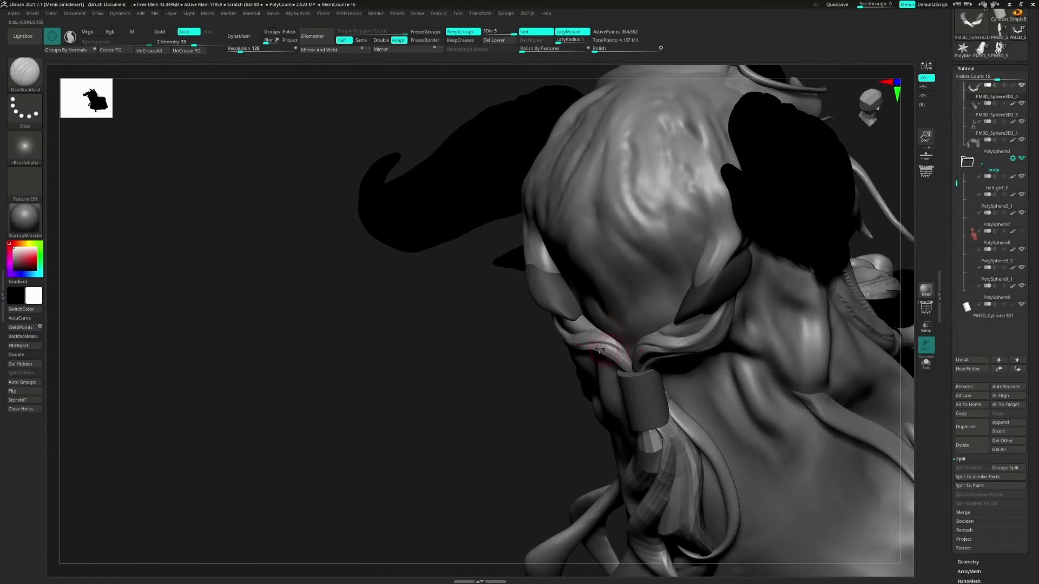
Step: Carve and build up the side-lock strands with DamStandard and ClayBuildup
{"action": "mouse_move", "coordinate": [592, 312]}
{"action": "right_mouse_down"}
{"action": "mouse_move", "coordinate": [620, 363]}
{"action": "mouse_move", "coordinate": [621, 309]}
{"action": "mouse_move", "coordinate": [685, 338]}
{"action": "right_mouse_up"}
{"action": "key", "text": "b"}
{"action": "key", "text": "d"}
{"action": "key", "text": "s"}
{"action": "key", "text": "b"}
{"action": "key", "text": "c"}
Step: Hook the curled strand tips using the MoveTopological and Move brushes
{"action": "key", "text": "b"}
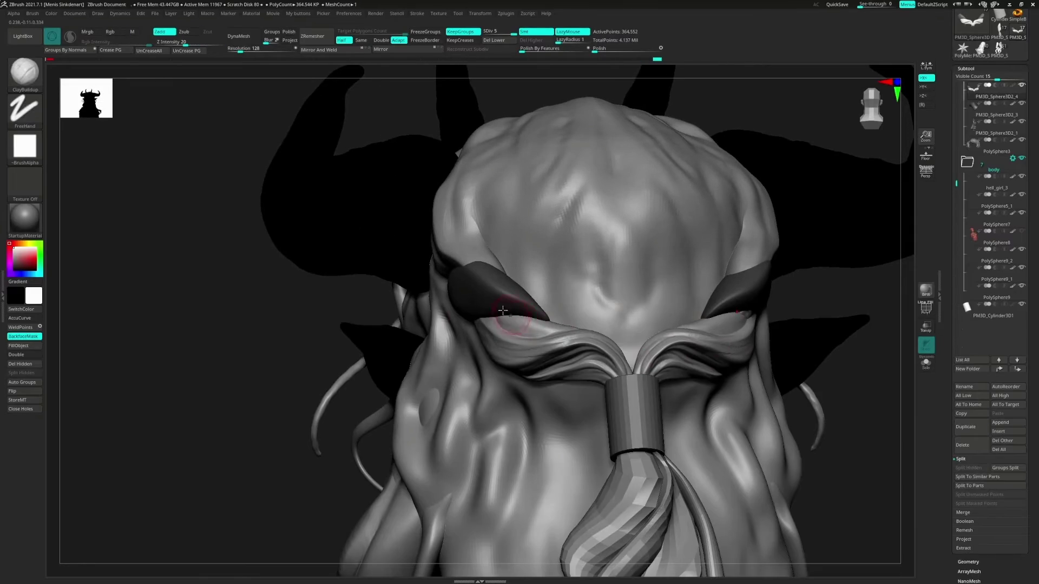
{"action": "mouse_move", "coordinate": [575, 310]}
{"action": "right_mouse_down"}
{"action": "mouse_move", "coordinate": [582, 319]}
{"action": "mouse_move", "coordinate": [570, 294]}
{"action": "mouse_move", "coordinate": [554, 311]}
{"action": "right_mouse_up"}
{"action": "key", "text": "b"}
{"action": "key", "text": "m"}
{"action": "key", "text": "t"}
{"action": "key", "text": "b"}
{"action": "key", "text": "m"}
{"action": "key", "text": "v"}
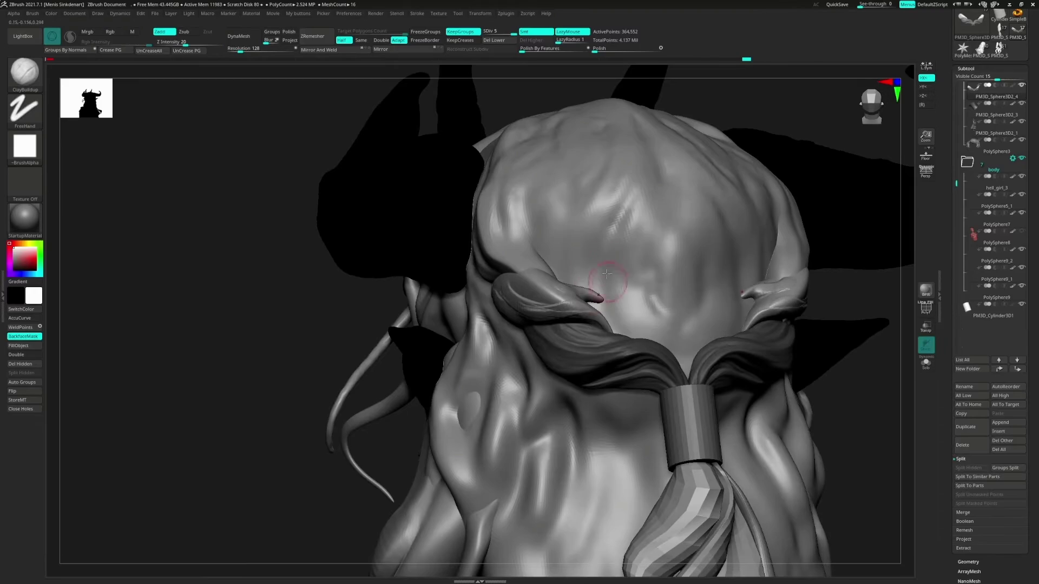
{"action": "right_click_drag", "start_coordinate": [607, 275], "coordinate": [572, 275]}
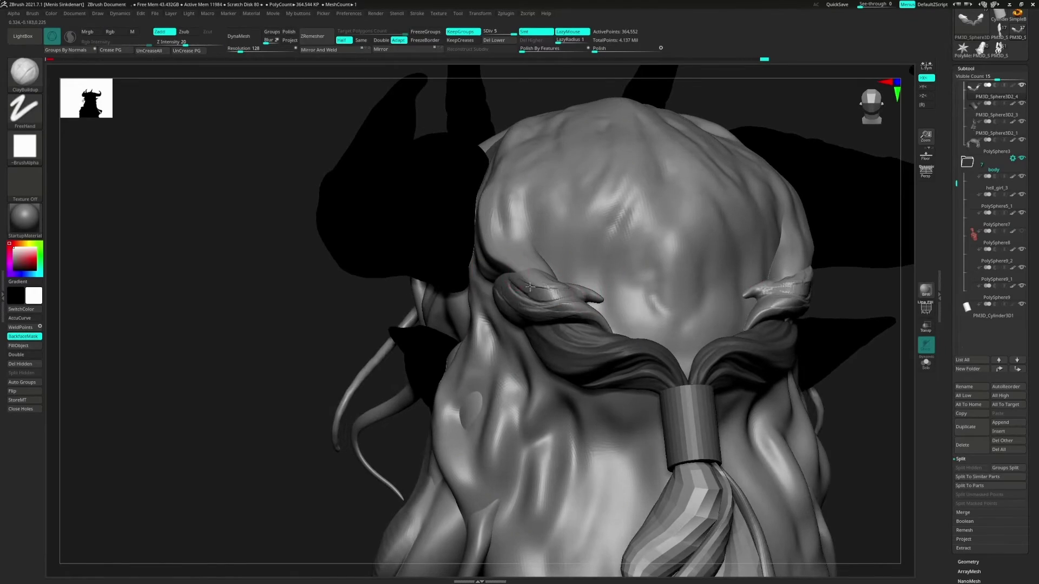
Step: Polish the curls with hPolish and make the side hair lock the active subtool
{"action": "key", "text": "b"}
{"action": "key", "text": "h"}
{"action": "key", "text": "p"}
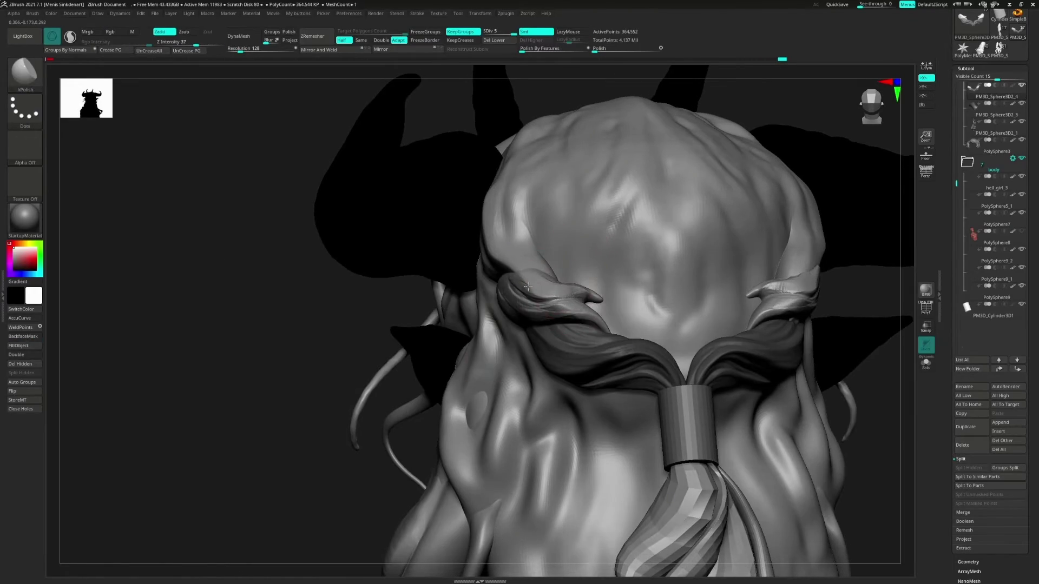
{"action": "left_click", "coordinate": [514, 244], "text": "alt"}
{"action": "key", "text": "b"}
{"action": "key", "text": "Escape"}
{"action": "key", "text": "ctrl"}
{"action": "mouse_move", "coordinate": [549, 261]}
{"action": "right_mouse_down"}
{"action": "mouse_move", "coordinate": [519, 281]}
{"action": "mouse_move", "coordinate": [538, 295]}
{"action": "right_mouse_up"}
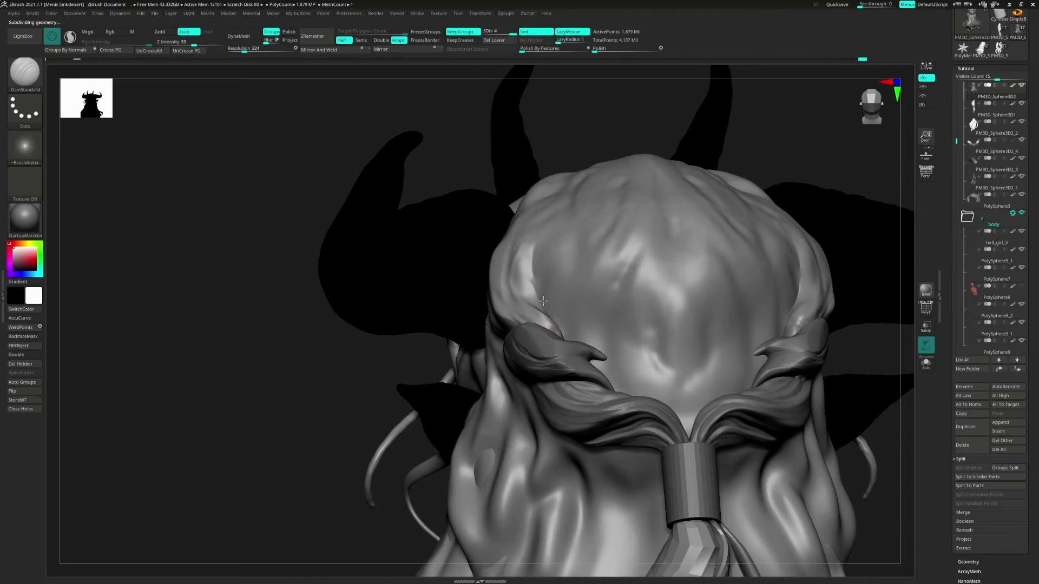
Step: Sculpt three ClayBuildup strand strokes across the forehead hair
{"action": "key", "text": "b"}
{"action": "key", "text": "c"}
{"action": "key", "text": "b"}
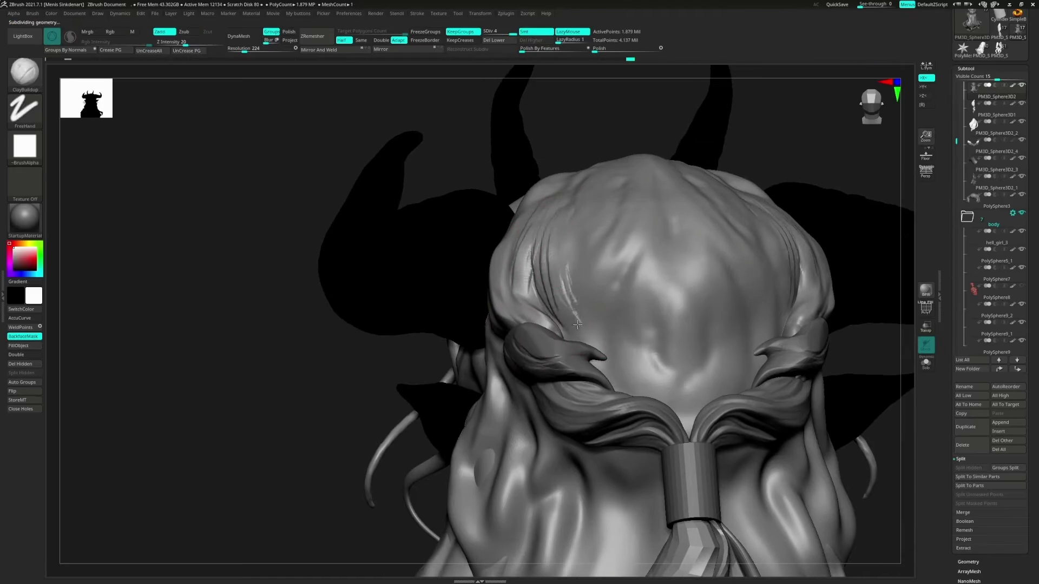
{"action": "key", "text": "b"}
{"action": "key", "text": "h"}
{"action": "key", "text": "p"}
{"action": "right_click", "coordinate": [620, 220]}
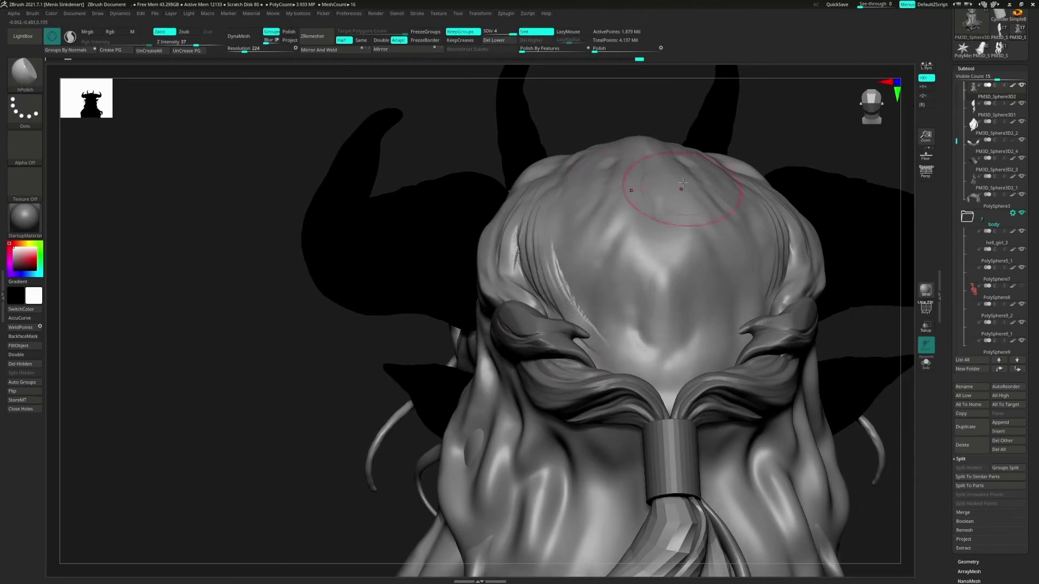
{"action": "left_click_drag", "start_coordinate": [661, 245], "coordinate": [632, 277]}
{"action": "key", "text": "b"}
{"action": "key", "text": "c"}
{"action": "key", "text": "b"}
{"action": "left_click_drag", "start_coordinate": [600, 235], "coordinate": [554, 346]}
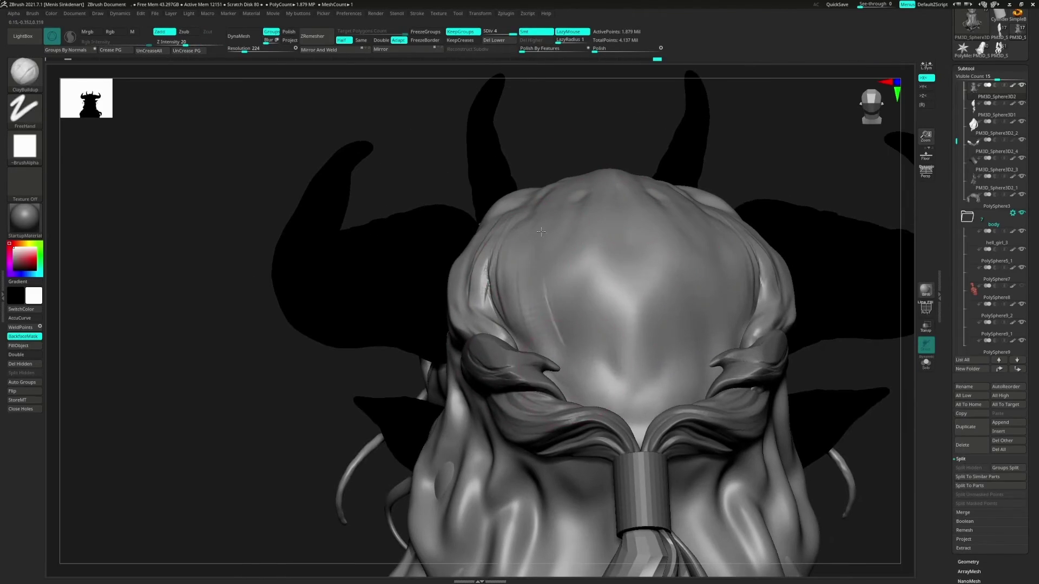
{"action": "left_click_drag", "start_coordinate": [541, 265], "coordinate": [622, 400]}
{"action": "left_click_drag", "start_coordinate": [411, 281], "coordinate": [362, 257]}
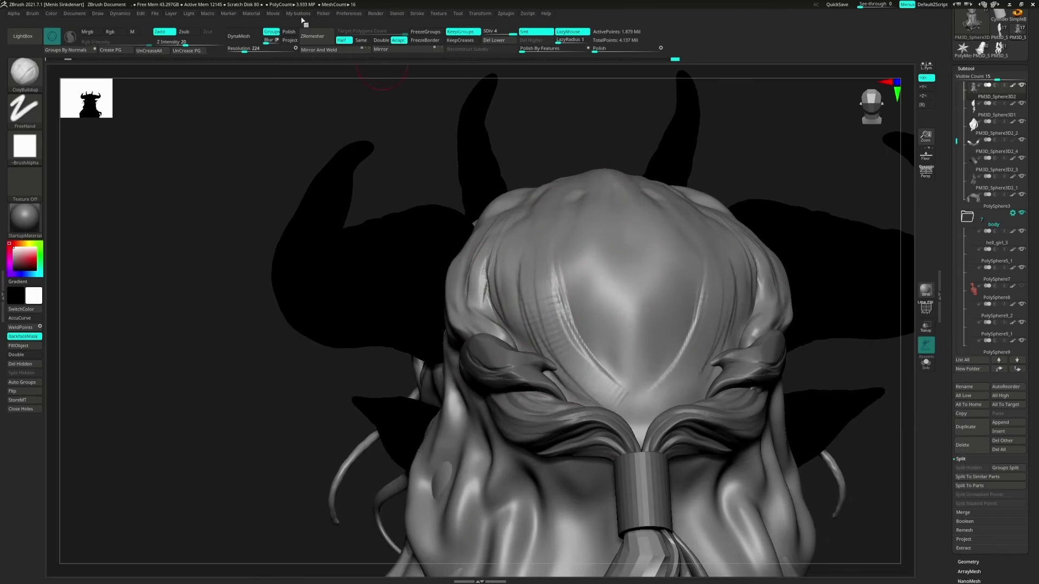
Step: Check the Stroke > Modifiers options and undo a mirrored groove stroke
{"action": "left_click", "coordinate": [416, 15]}
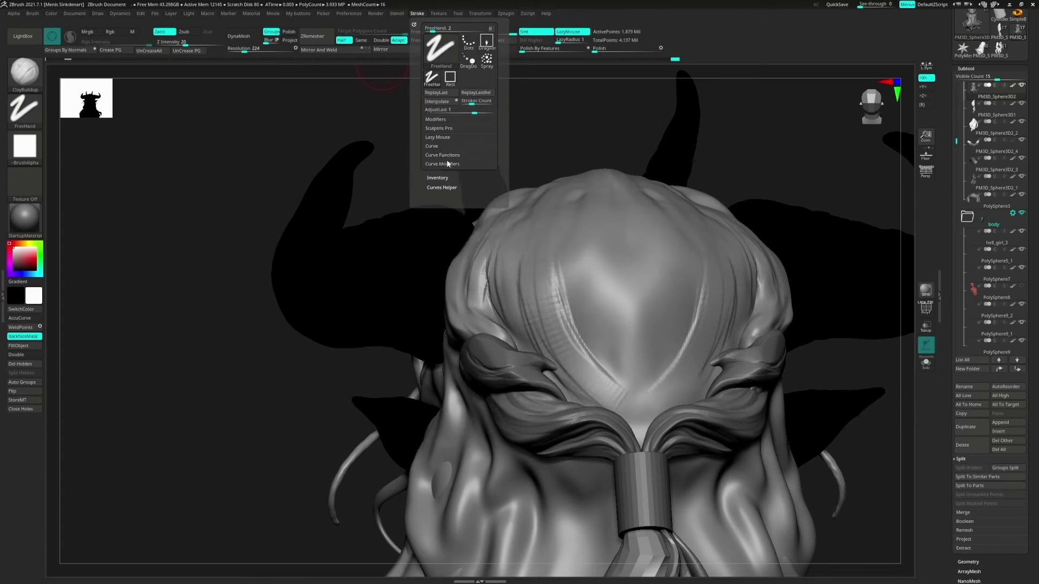
{"action": "left_click", "coordinate": [436, 119]}
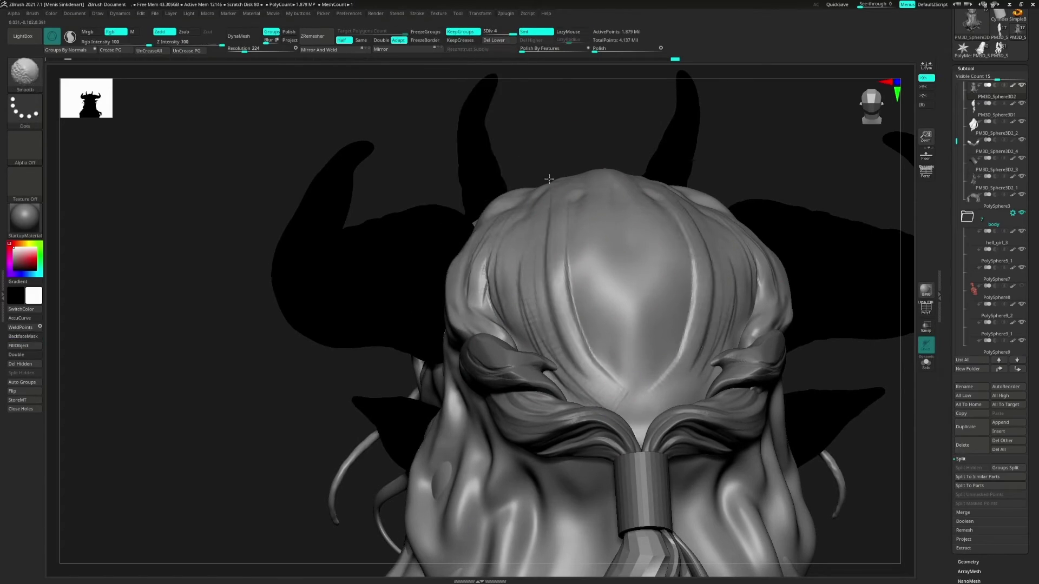
{"action": "right_click_drag", "start_coordinate": [633, 384], "coordinate": [601, 272]}
{"action": "left_click_drag", "start_coordinate": [601, 272], "coordinate": [589, 302]}
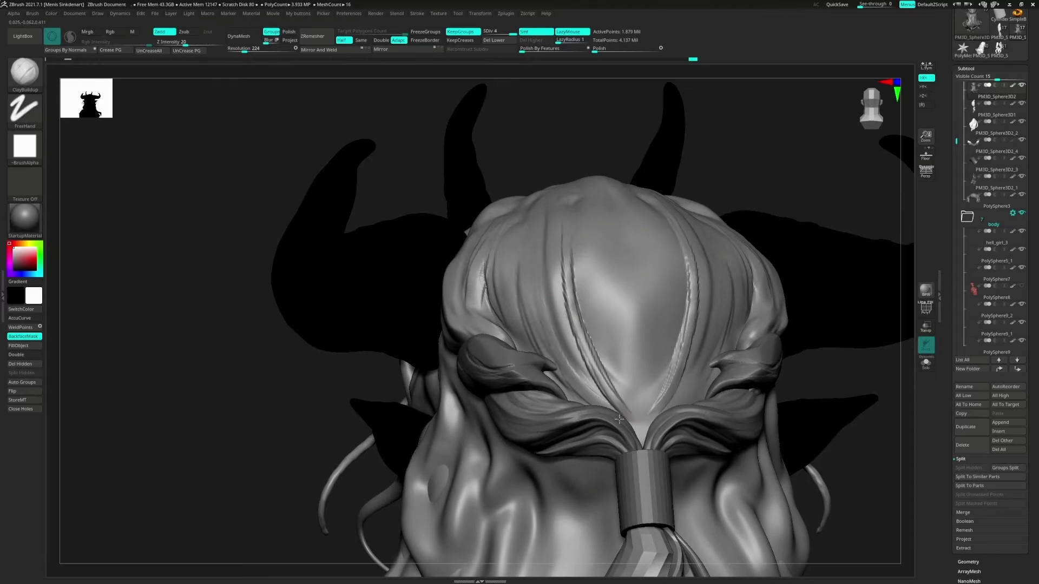
{"action": "key", "text": "ctrl+z"}
{"action": "key", "text": "ctrl+z"}
Step: Carve a DamStandard crease along a top strand from a three-quarter view
{"action": "key", "text": "b"}
{"action": "key", "text": "d"}
{"action": "key", "text": "s"}
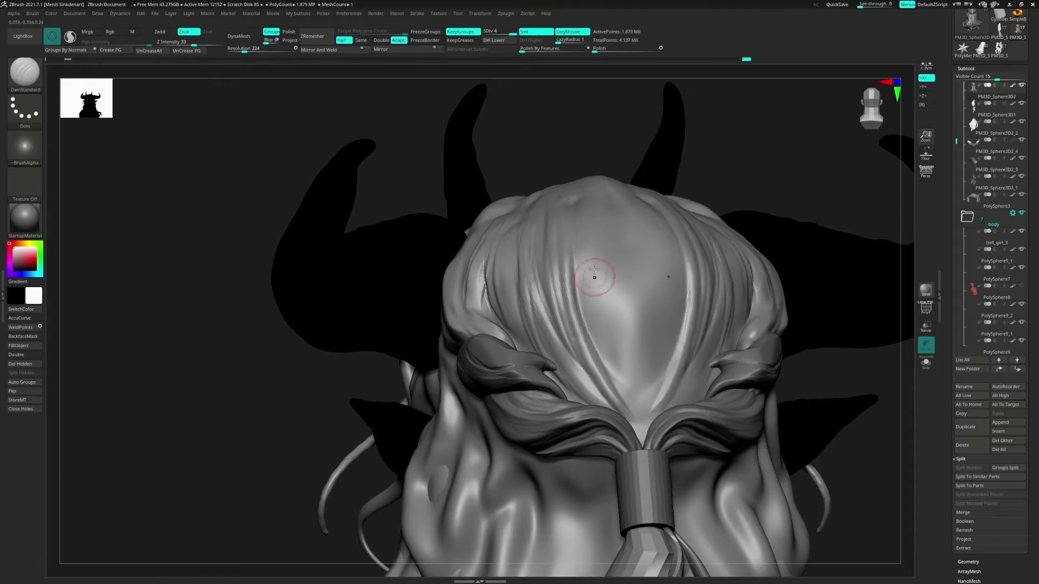
{"action": "right_click_drag", "start_coordinate": [594, 269], "coordinate": [600, 271]}
{"action": "key", "text": "b"}
{"action": "key", "text": "h"}
{"action": "key", "text": "p"}
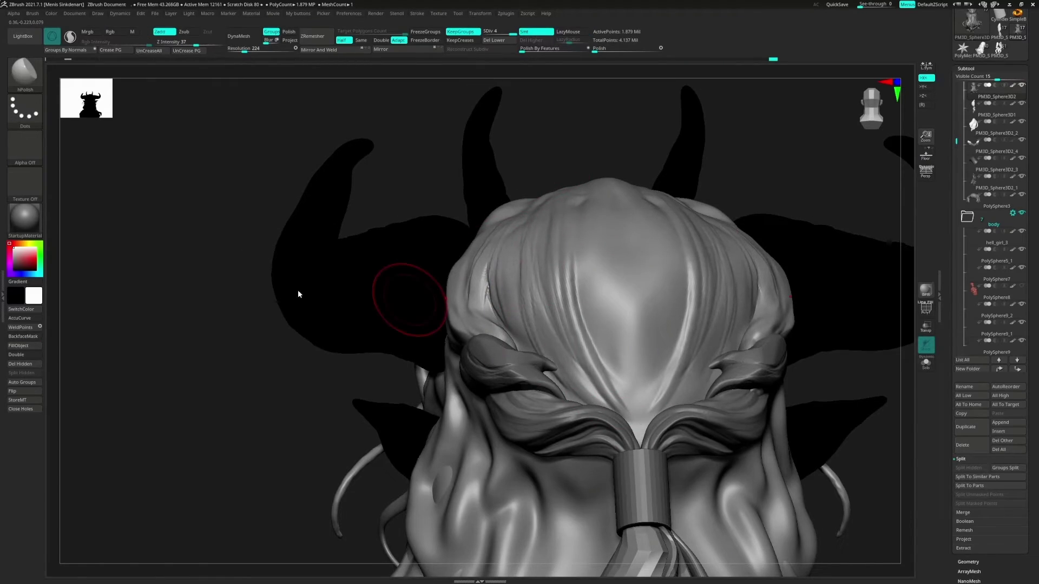
{"action": "key", "text": "b"}
{"action": "key", "text": "d"}
{"action": "key", "text": "s"}
{"action": "mouse_move", "coordinate": [502, 266]}
{"action": "right_mouse_down"}
{"action": "mouse_move", "coordinate": [568, 267]}
{"action": "mouse_move", "coordinate": [565, 257]}
{"action": "right_mouse_up"}
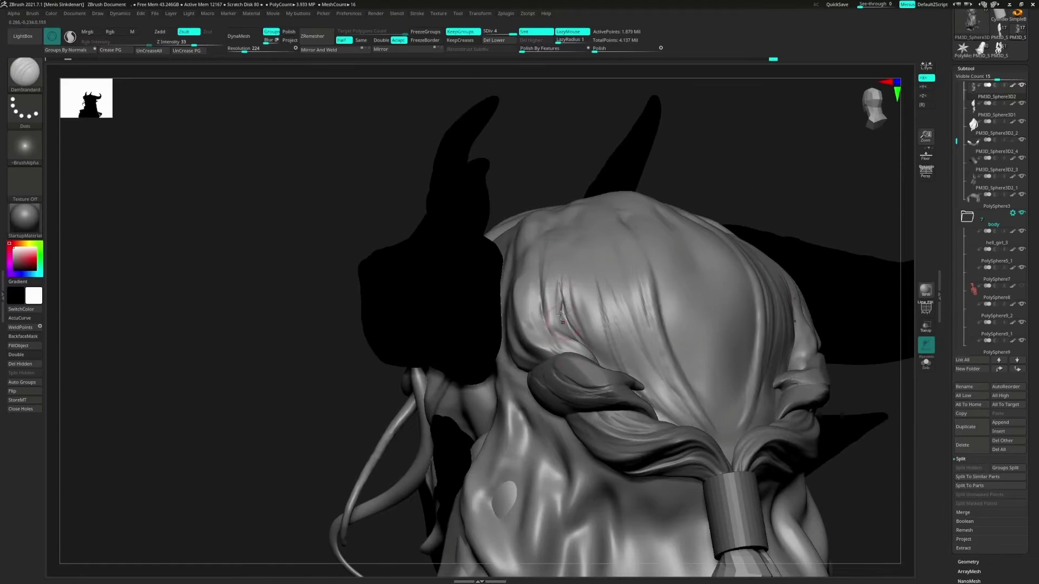
{"action": "left_click_drag", "start_coordinate": [543, 327], "coordinate": [547, 264]}
Step: Select the side-lock subtool and add two ClayBuildup strokes along its strand
{"action": "key", "text": "b"}
{"action": "key", "text": "c"}
{"action": "key", "text": "b"}
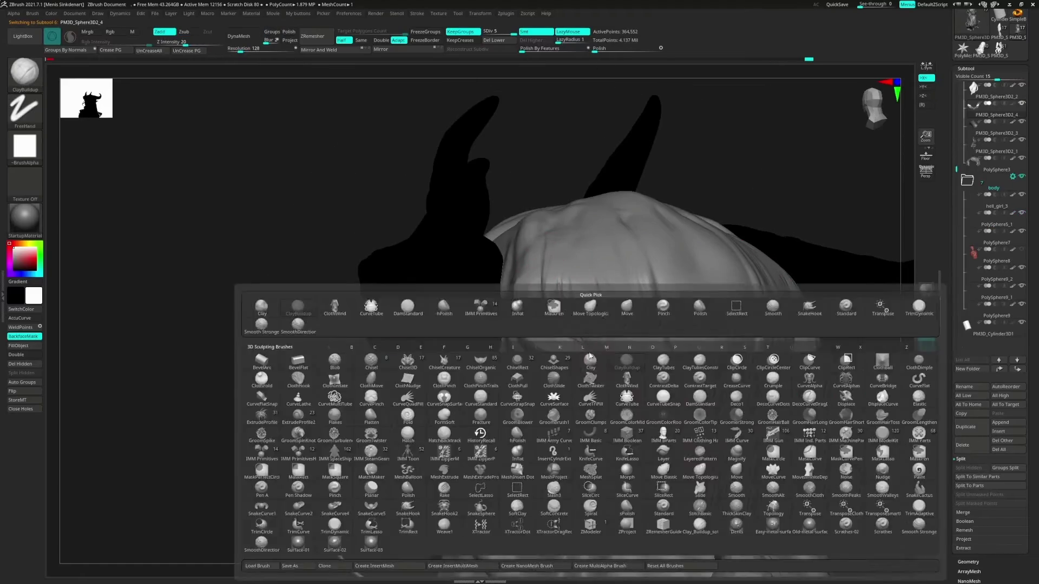
{"action": "left_click", "coordinate": [561, 366], "text": "alt"}
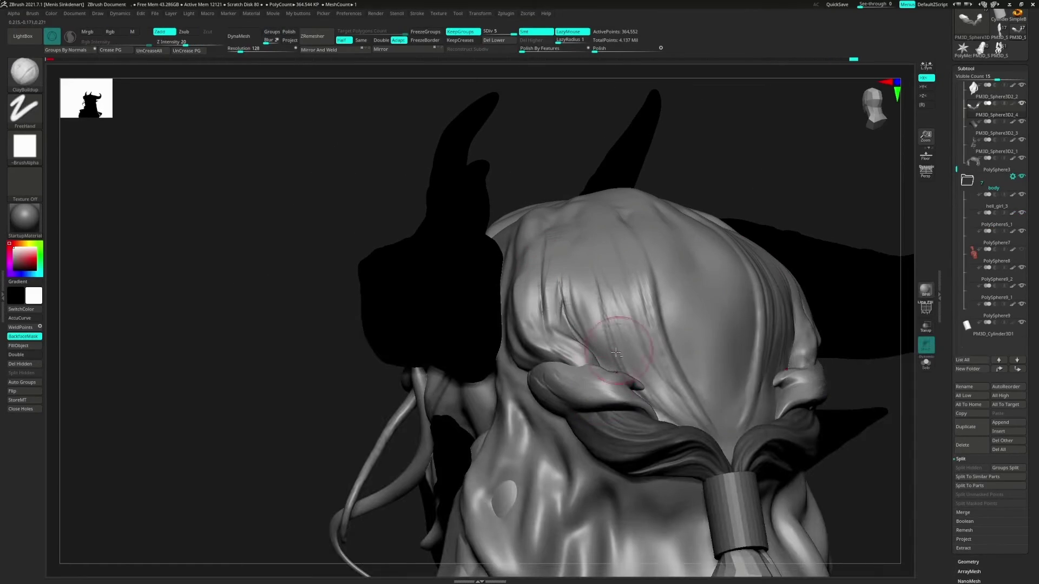
{"action": "right_click_drag", "start_coordinate": [626, 373], "coordinate": [627, 378]}
{"action": "right_click_drag", "start_coordinate": [624, 342], "coordinate": [599, 374]}
{"action": "mouse_move", "coordinate": [597, 379]}
{"action": "left_mouse_down"}
{"action": "mouse_move", "coordinate": [555, 396]}
{"action": "mouse_move", "coordinate": [563, 387]}
{"action": "left_mouse_up"}
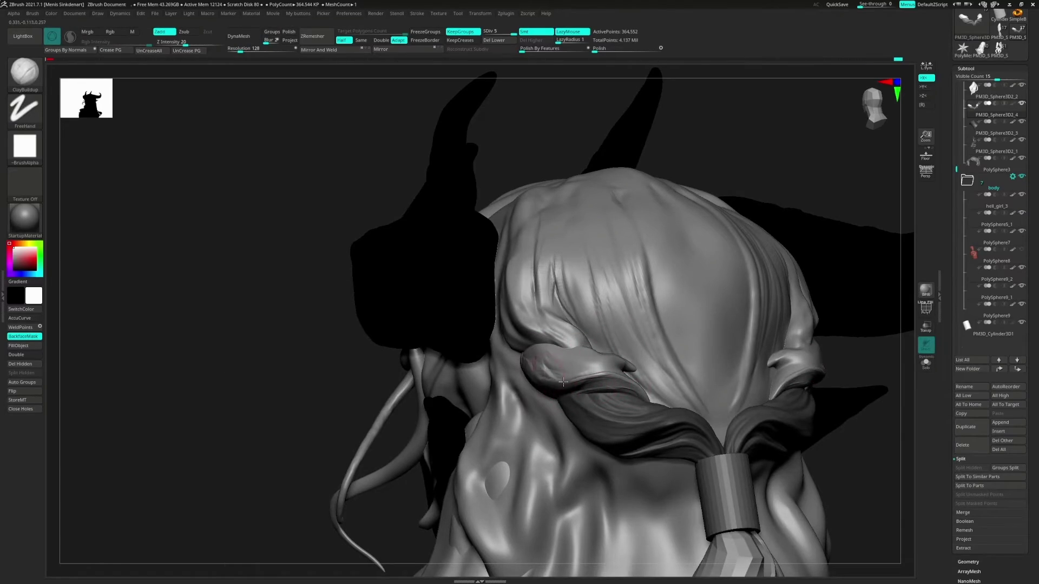
Step: Polish with hPolish, then build up the hair strand beside the eye with ClayBuildup
{"action": "key", "text": "b"}
{"action": "right_click_drag", "start_coordinate": [563, 382], "coordinate": [511, 345]}
{"action": "key", "text": "b"}
{"action": "key", "text": "h"}
{"action": "key", "text": "p"}
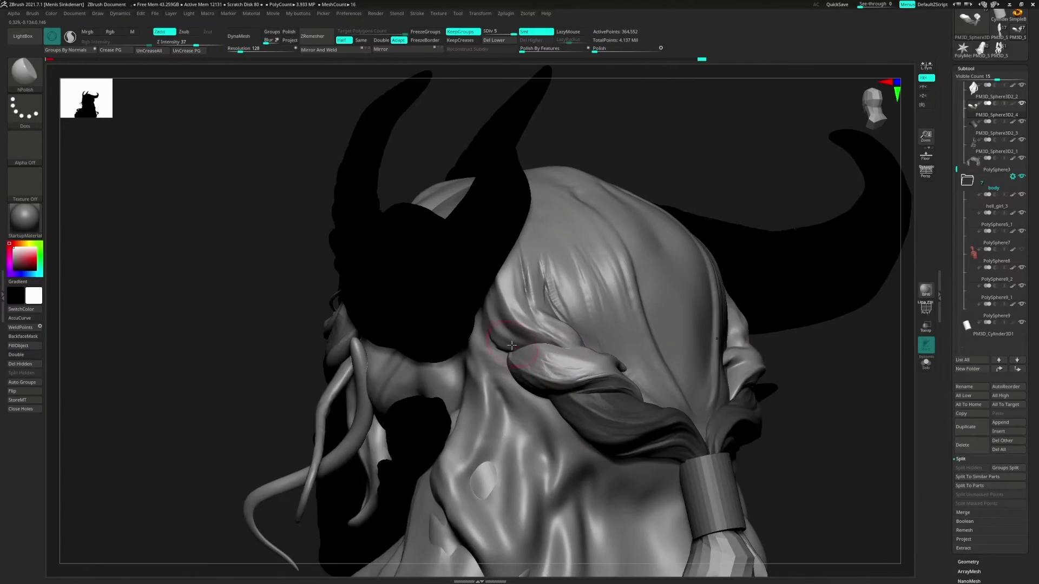
{"action": "key", "text": "b"}
{"action": "key", "text": "c"}
{"action": "key", "text": "b"}
{"action": "right_click_drag", "start_coordinate": [576, 348], "coordinate": [538, 345]}
{"action": "left_click_drag", "start_coordinate": [539, 345], "coordinate": [576, 350]}
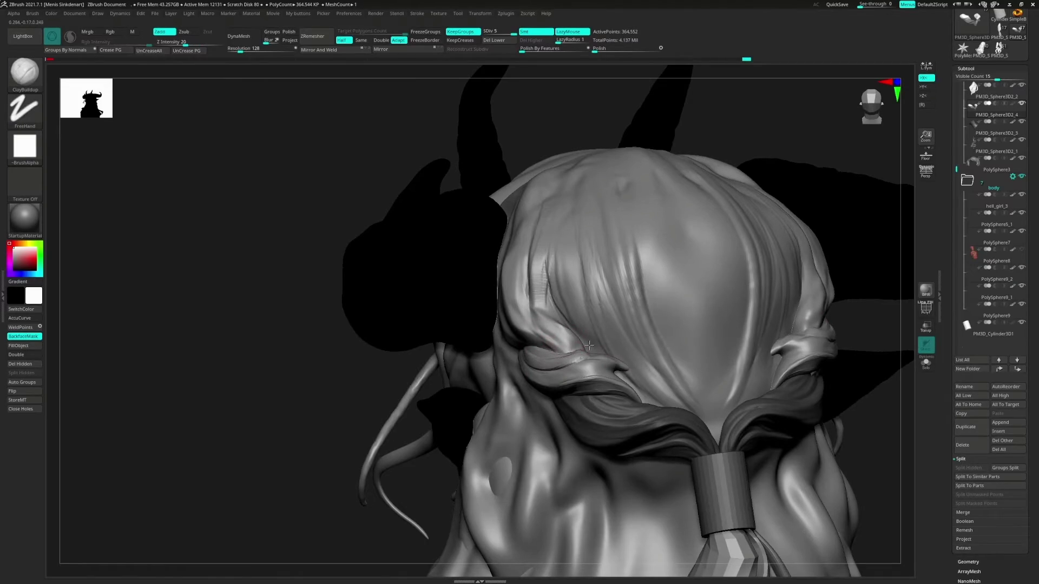
Step: Switch to the Move brush in ZBrush
{"action": "key", "text": "b"}
{"action": "key", "text": "m"}
{"action": "key", "text": "v"}
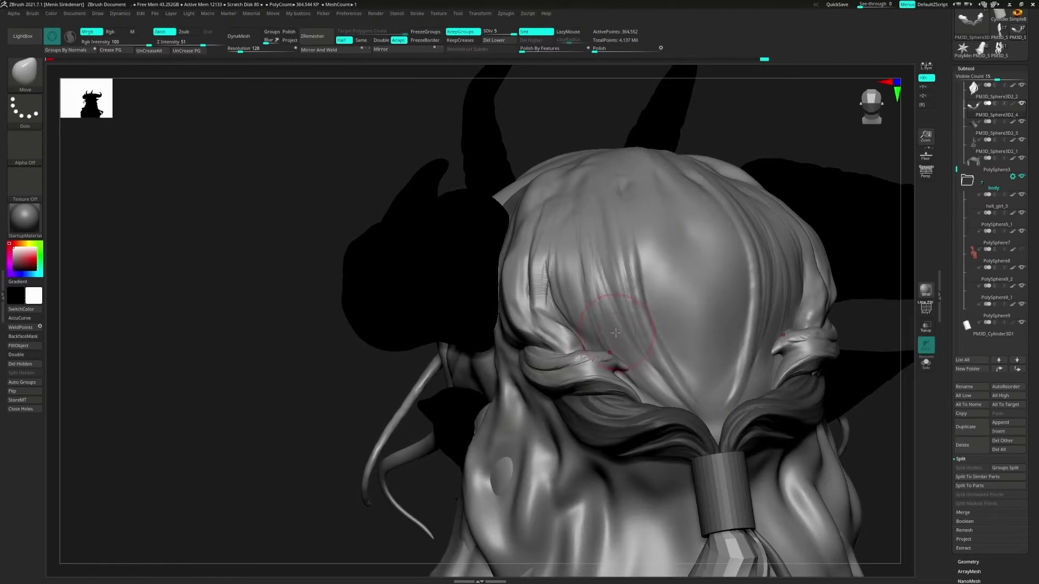
Step: Seek the tutorial through 20:48 and 22:31 to 23:06, then back to about 22:36
{"action": "mouse_move", "coordinate": [508, 349]}
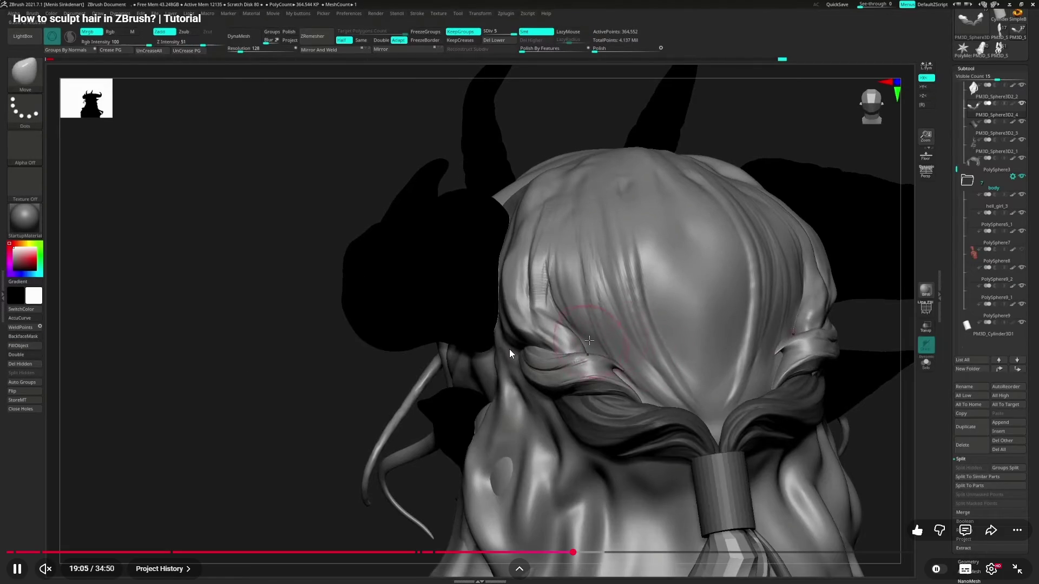
{"action": "left_click", "coordinate": [582, 552]}
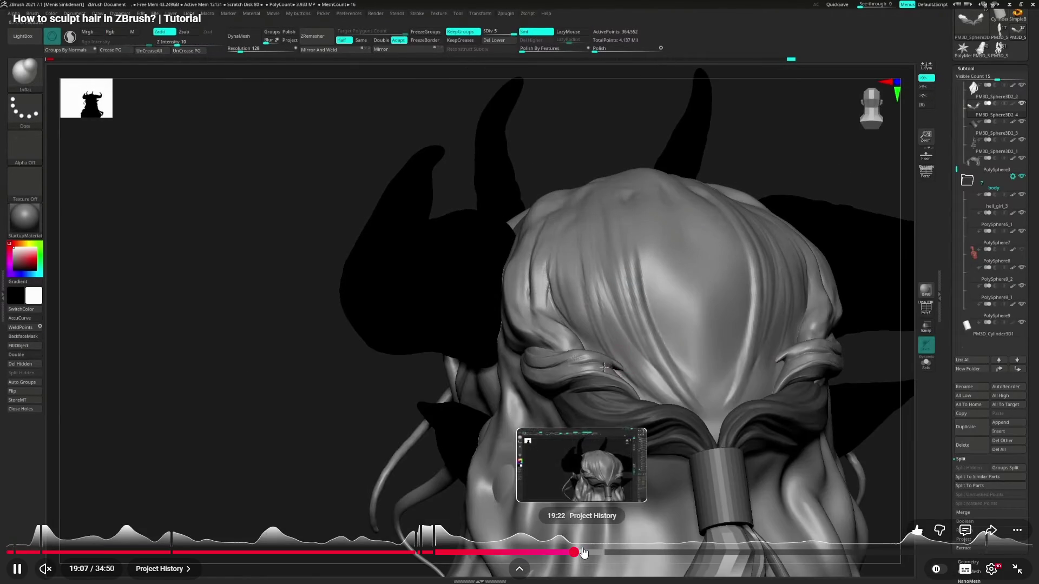
{"action": "left_click", "coordinate": [598, 552]}
{"action": "left_click", "coordinate": [610, 552]}
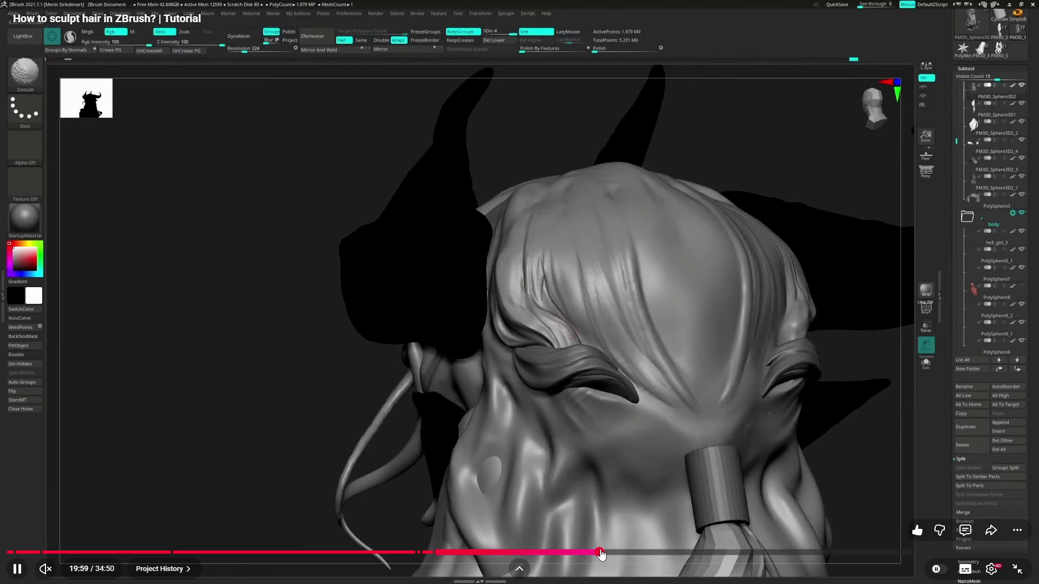
{"action": "left_click", "coordinate": [624, 552]}
{"action": "left_click", "coordinate": [639, 552]}
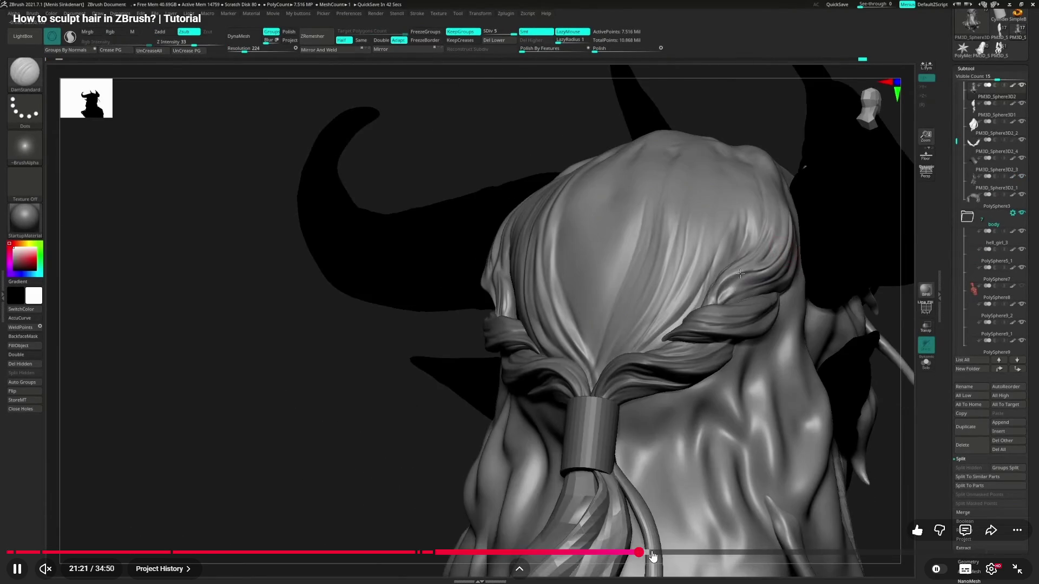
{"action": "left_click", "coordinate": [674, 553]}
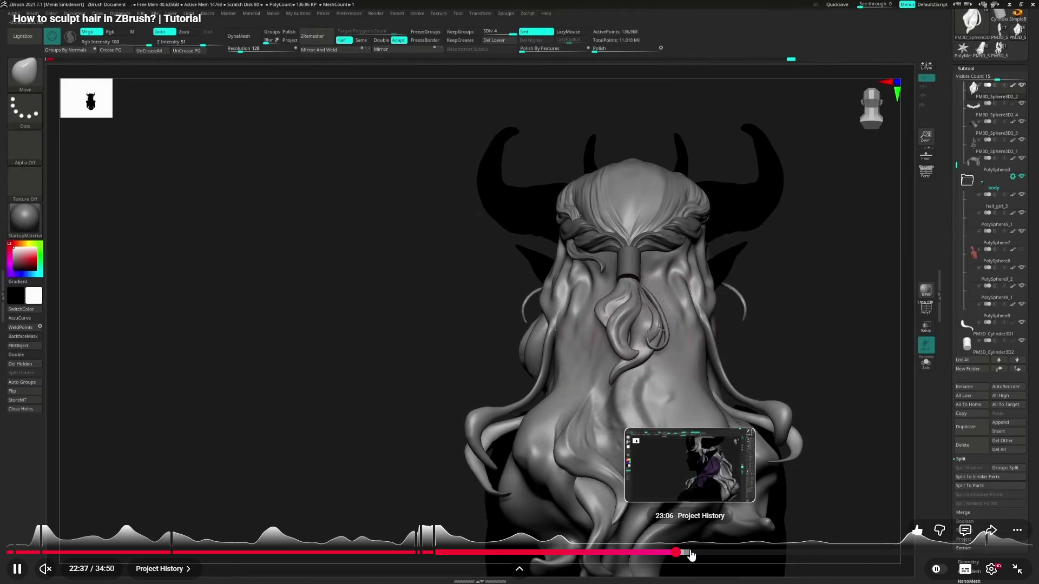
{"action": "left_click", "coordinate": [691, 552]}
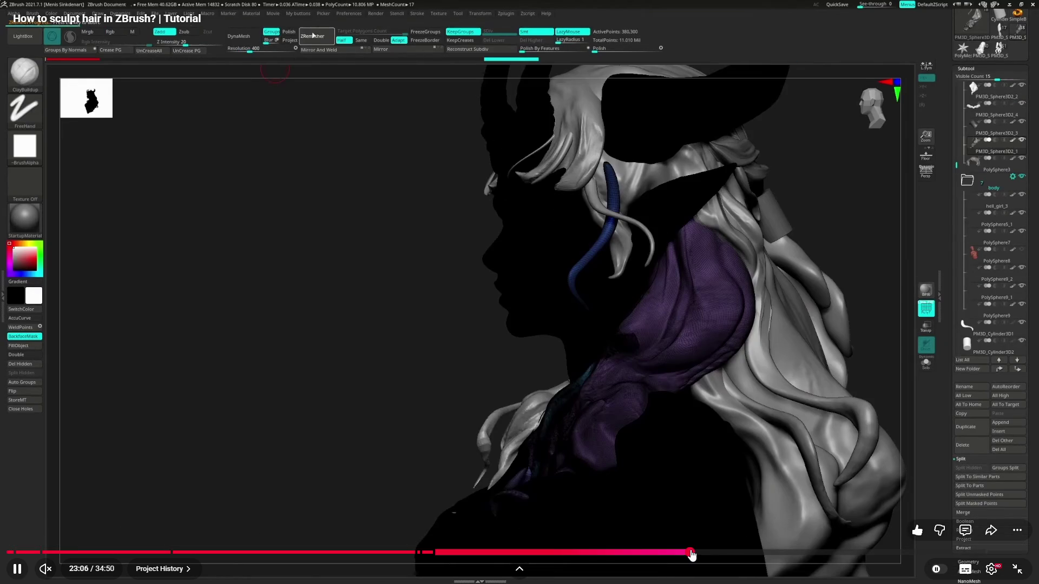
{"action": "left_click", "coordinate": [679, 553]}
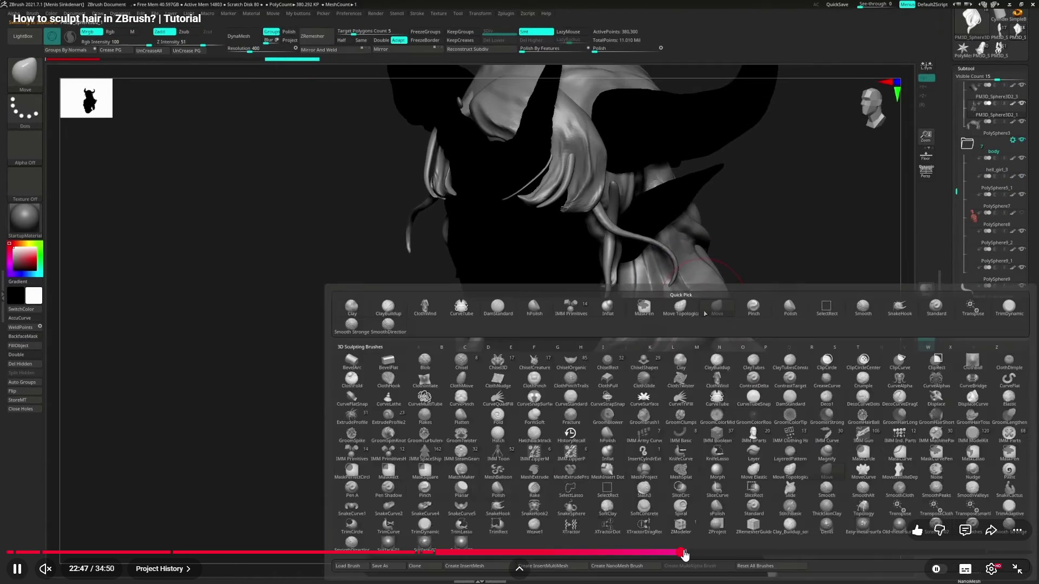
{"action": "left_click", "coordinate": [676, 553]}
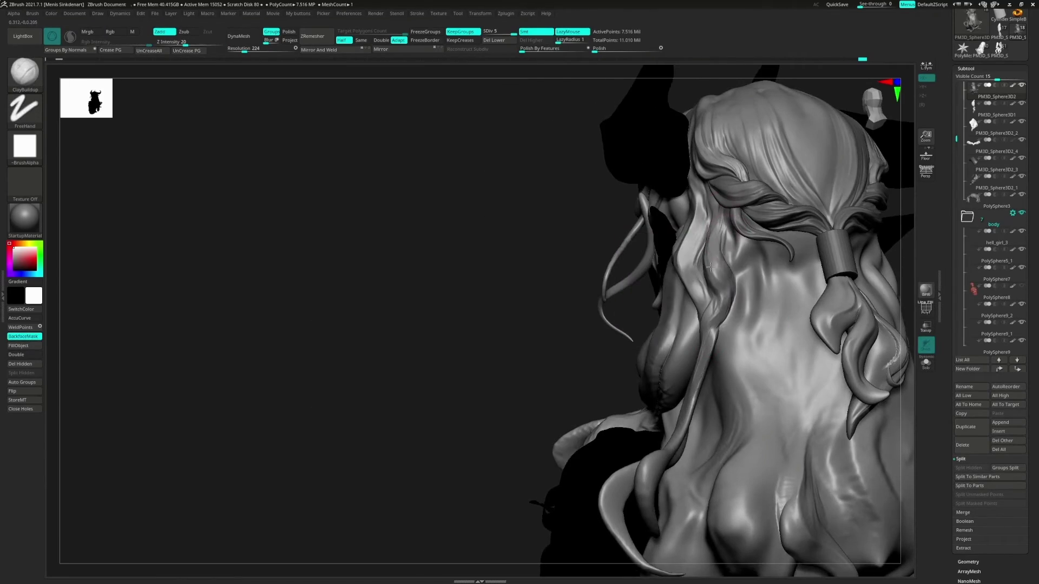
{"action": "key", "text": "b"}
{"action": "key", "text": "h"}
{"action": "key", "text": "p"}
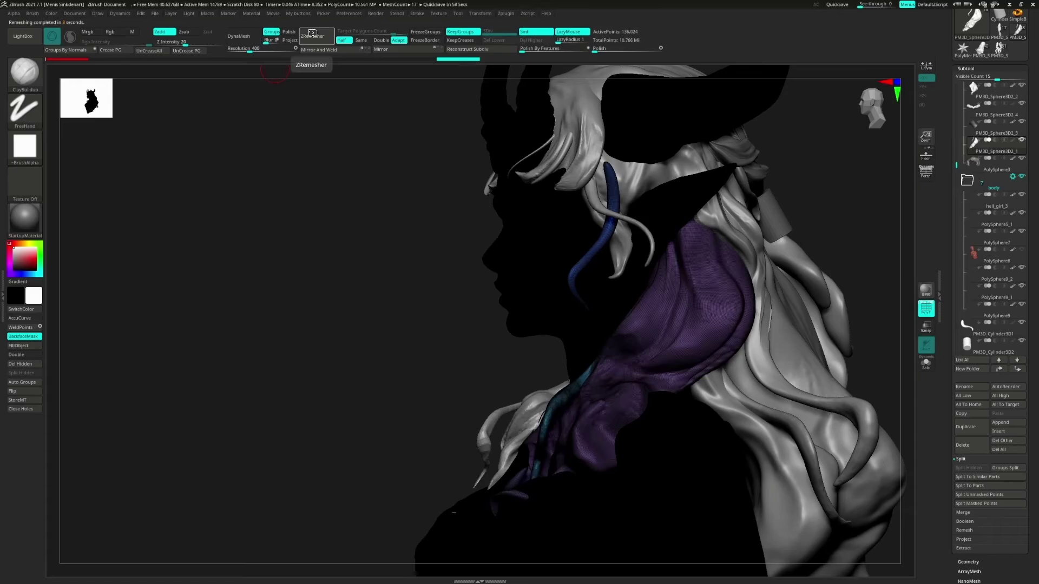
{"action": "left_click", "coordinate": [312, 34]}
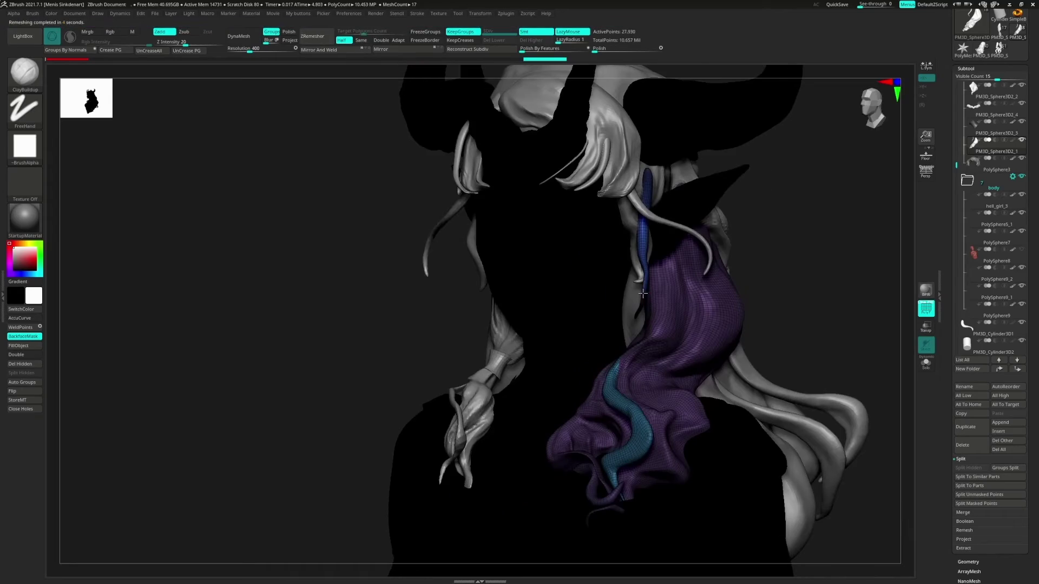
{"action": "mouse_move", "coordinate": [680, 527]}
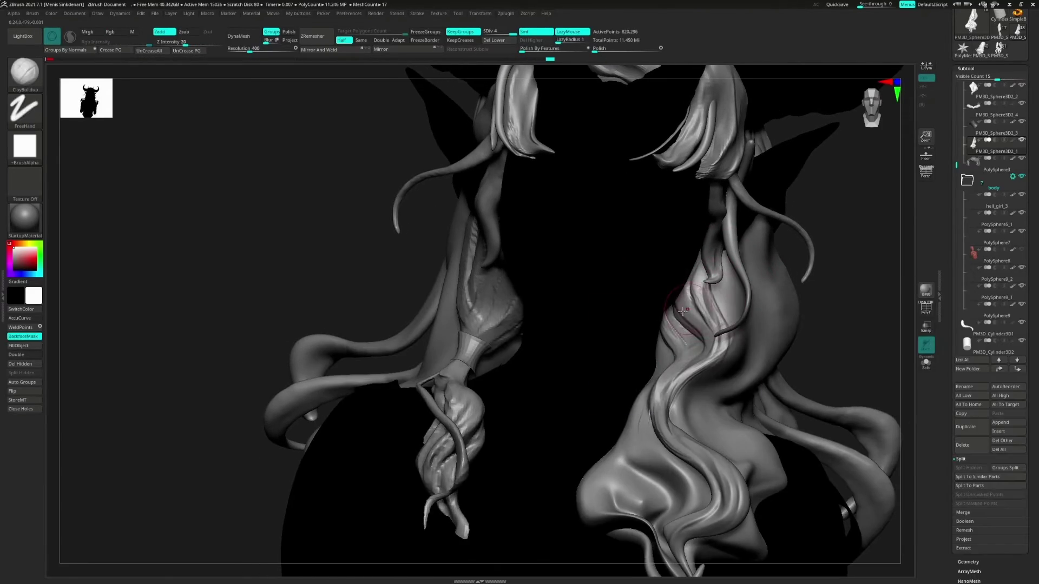
{"action": "key", "text": "ctrl+d"}
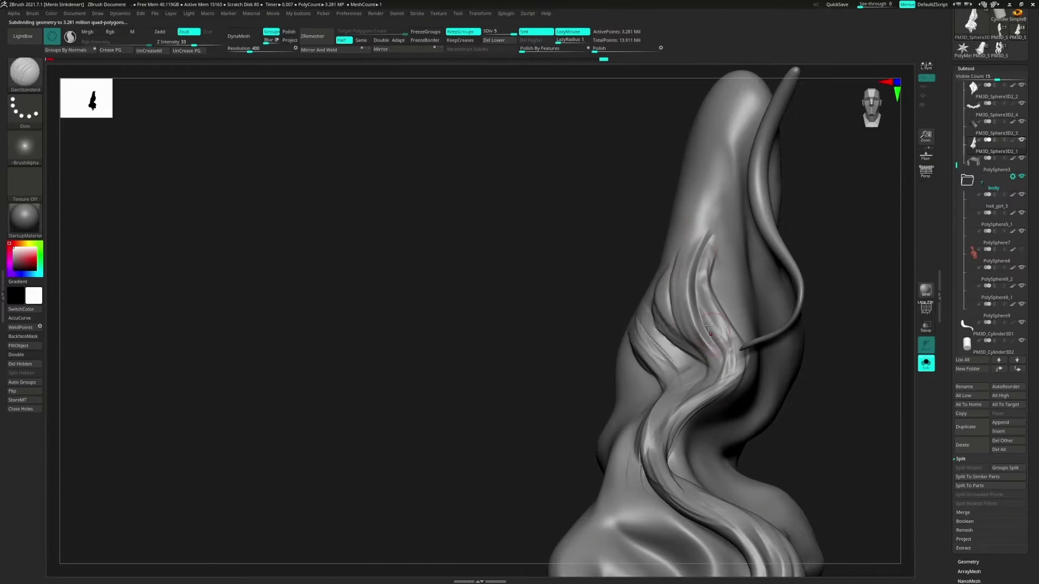
{"action": "key", "text": "b"}
{"action": "key", "text": "h"}
{"action": "key", "text": "p"}
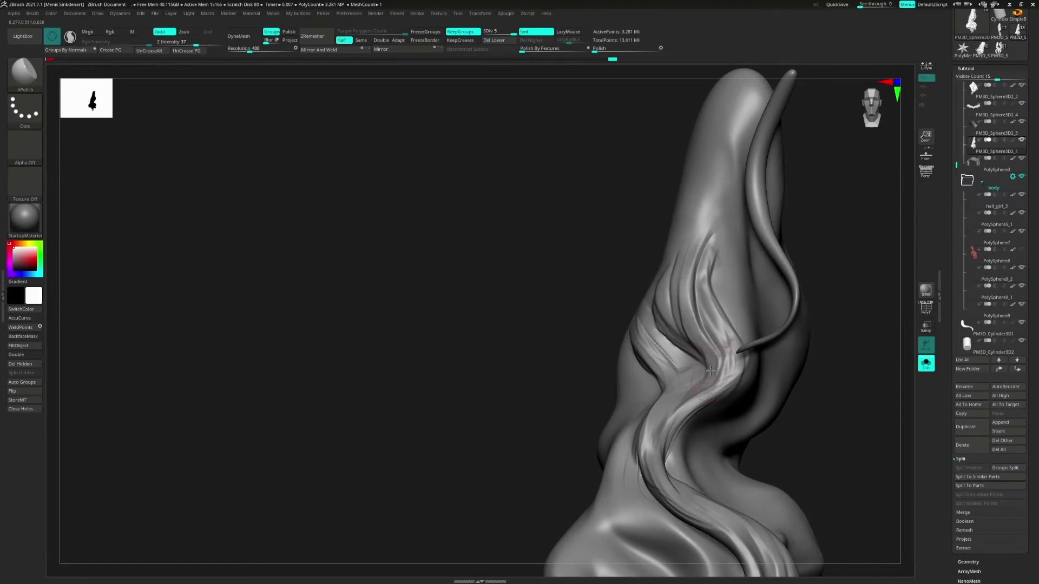
{"action": "key", "text": "b"}
{"action": "key", "text": "d"}
{"action": "key", "text": "s"}
{"action": "key", "text": "shift"}
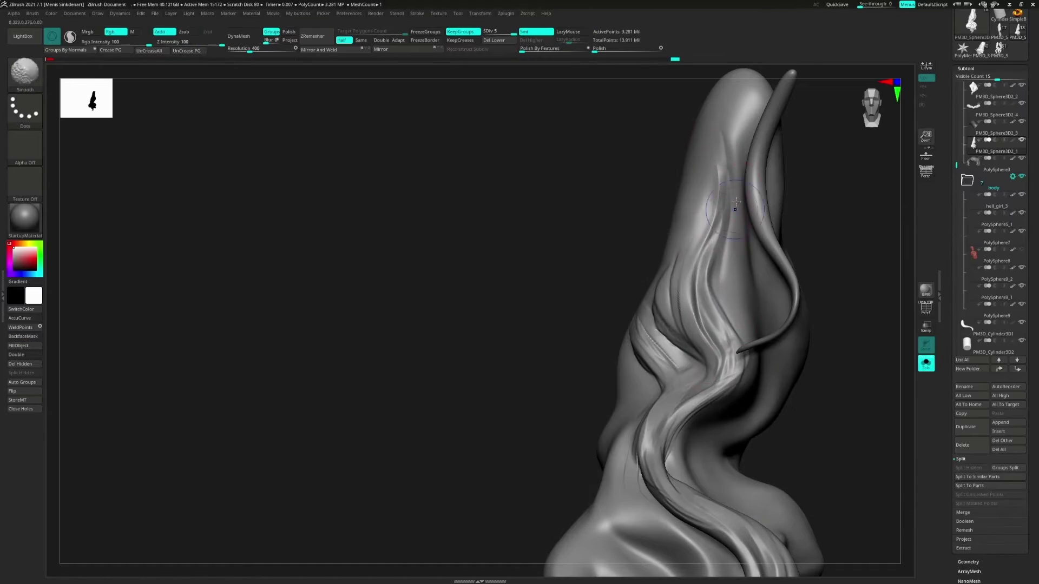
{"action": "right_click_drag", "start_coordinate": [725, 318], "coordinate": [709, 193]}
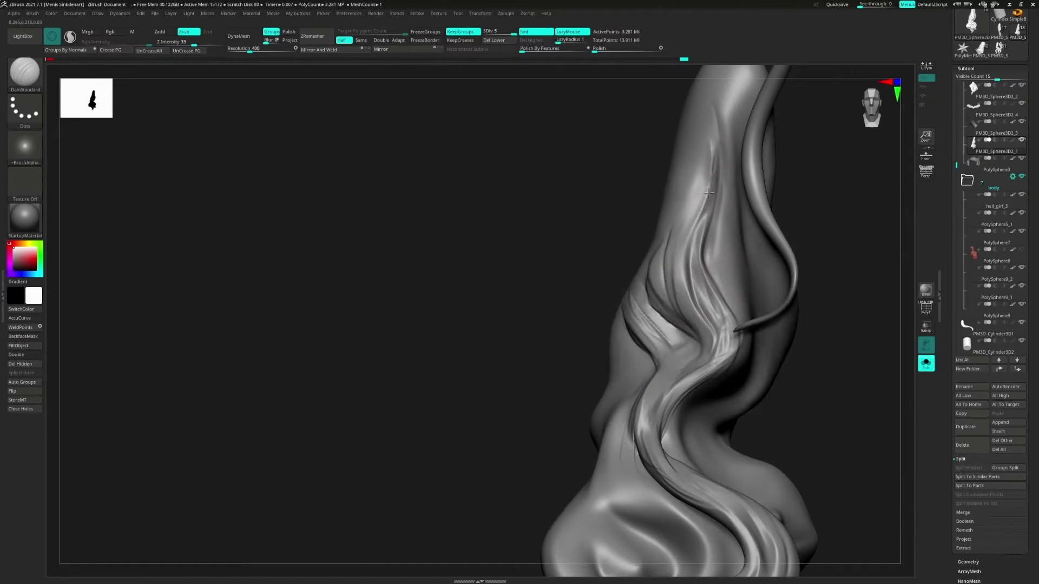
{"action": "key", "text": "b"}
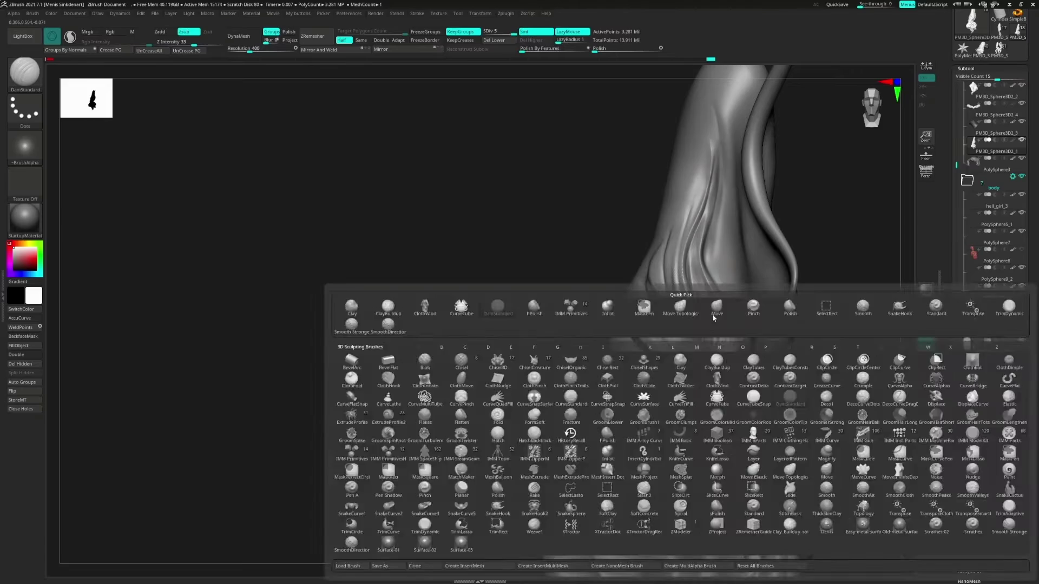
{"action": "key", "text": "h"}
{"action": "key", "text": "p"}
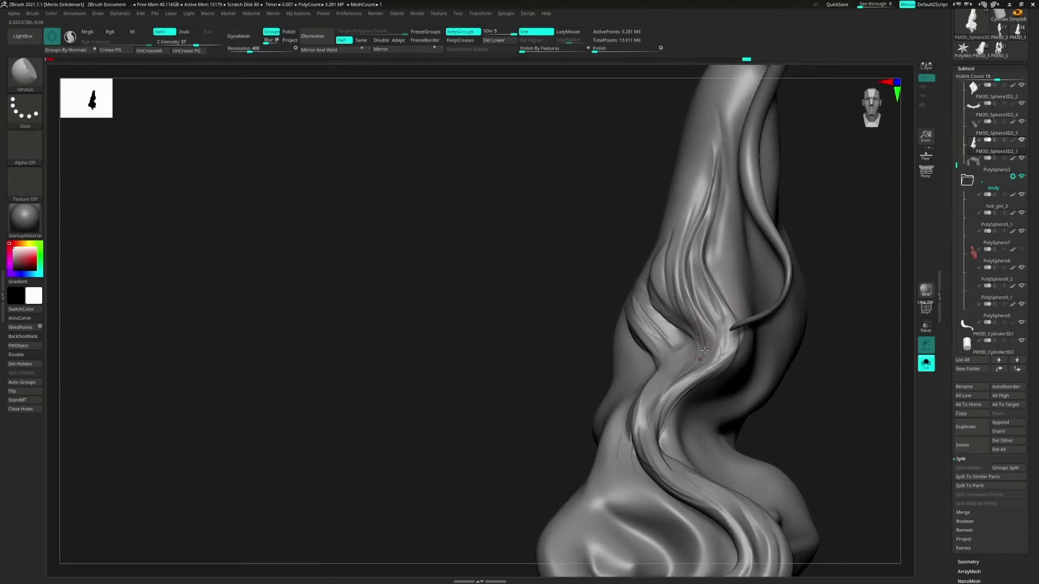
{"action": "key", "text": "b"}
{"action": "key", "text": "c"}
{"action": "key", "text": "b"}
{"action": "right_click_drag", "start_coordinate": [704, 350], "coordinate": [725, 319]}
{"action": "key", "text": "b"}
{"action": "key", "text": "d"}
{"action": "key", "text": "s"}
{"action": "right_click_drag", "start_coordinate": [715, 357], "coordinate": [698, 281]}
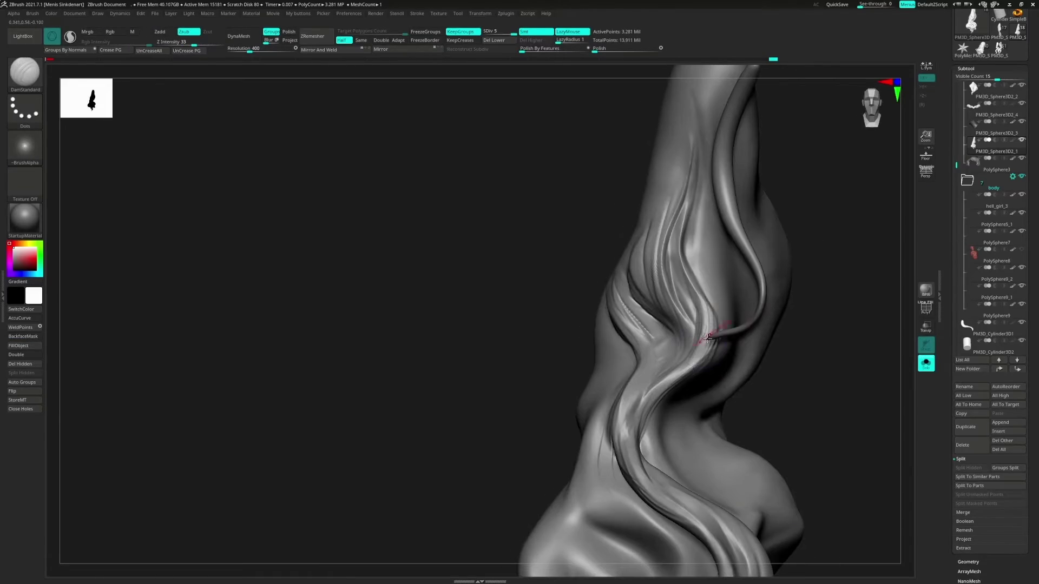
{"action": "key", "text": "b"}
{"action": "key", "text": "c"}
{"action": "key", "text": "b"}
{"action": "right_click_drag", "start_coordinate": [702, 354], "coordinate": [682, 201]}
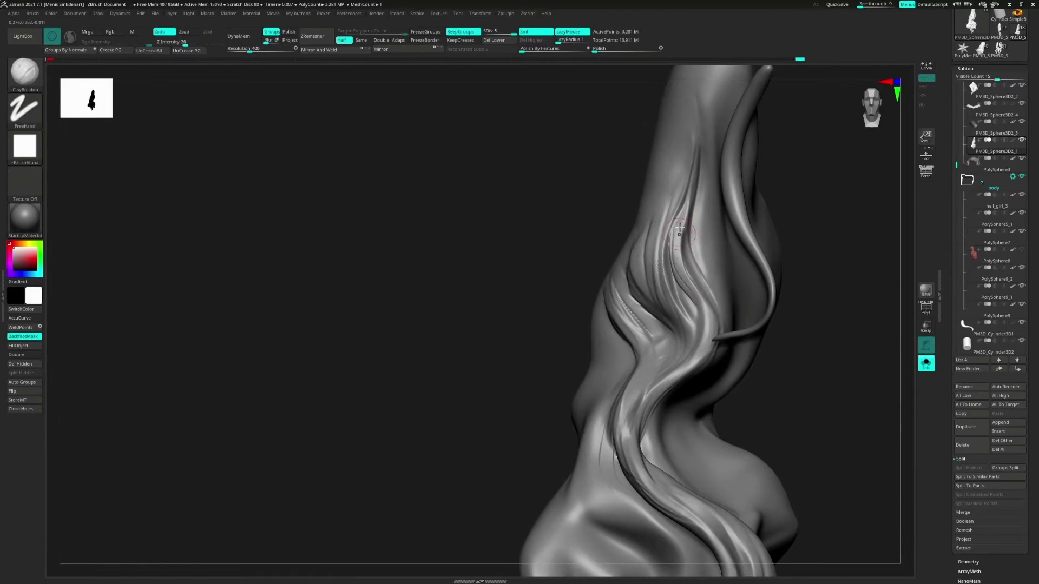
{"action": "mouse_move", "coordinate": [685, 324]}
{"action": "right_mouse_down"}
{"action": "mouse_move", "coordinate": [688, 292]}
{"action": "mouse_move", "coordinate": [661, 249]}
{"action": "right_mouse_up"}
{"action": "key", "text": "b"}
{"action": "key", "text": "d"}
{"action": "key", "text": "s"}
{"action": "right_click_drag", "start_coordinate": [649, 381], "coordinate": [683, 202]}
{"action": "key", "text": "b"}
{"action": "key", "text": "h"}
{"action": "key", "text": "p"}
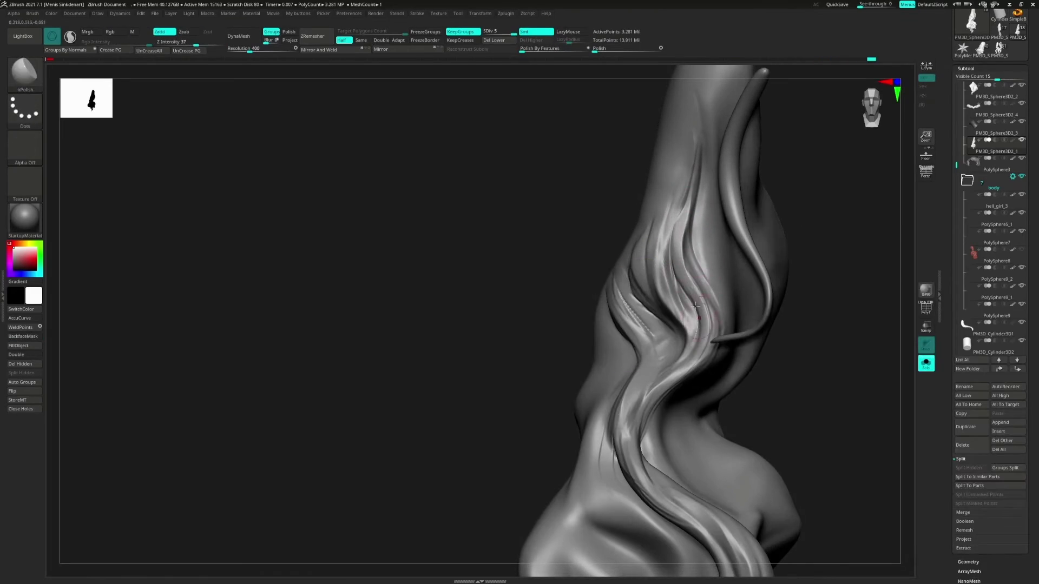
{"action": "key", "text": "b"}
{"action": "key", "text": "d"}
{"action": "key", "text": "s"}
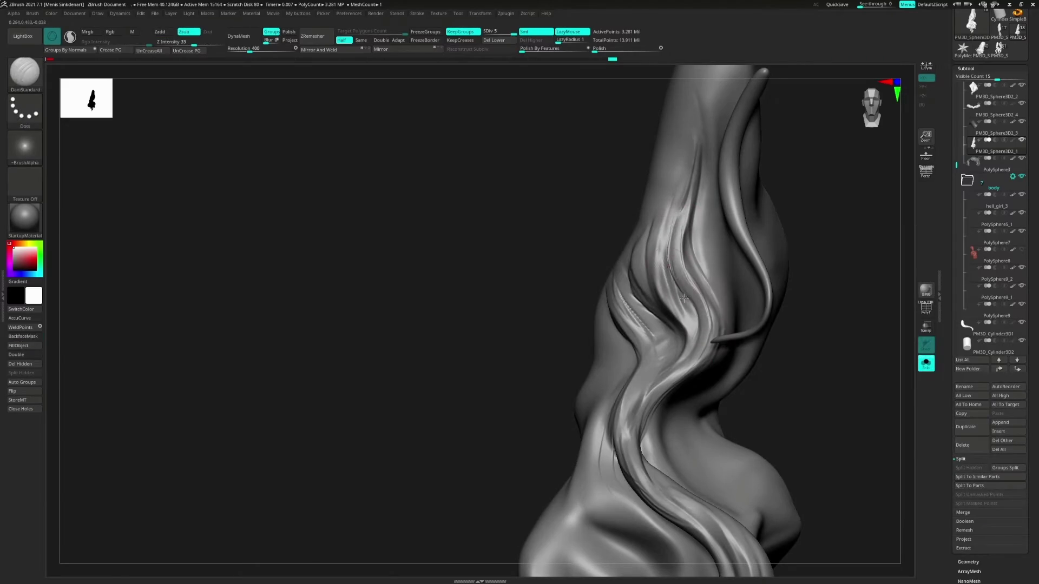
{"action": "right_click_drag", "start_coordinate": [670, 323], "coordinate": [715, 301]}
{"action": "key", "text": "shift"}
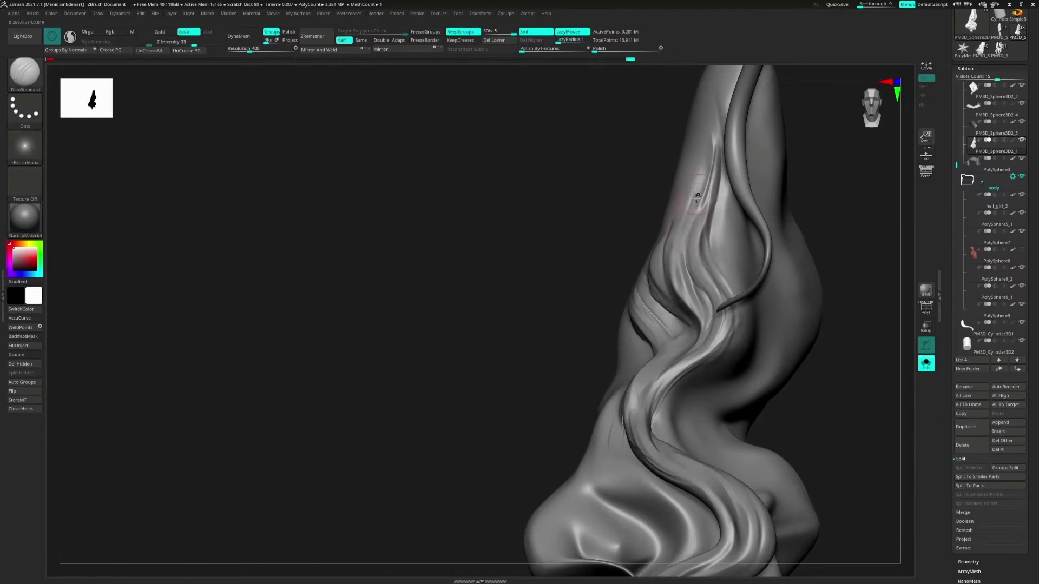
{"action": "mouse_move", "coordinate": [607, 483]}
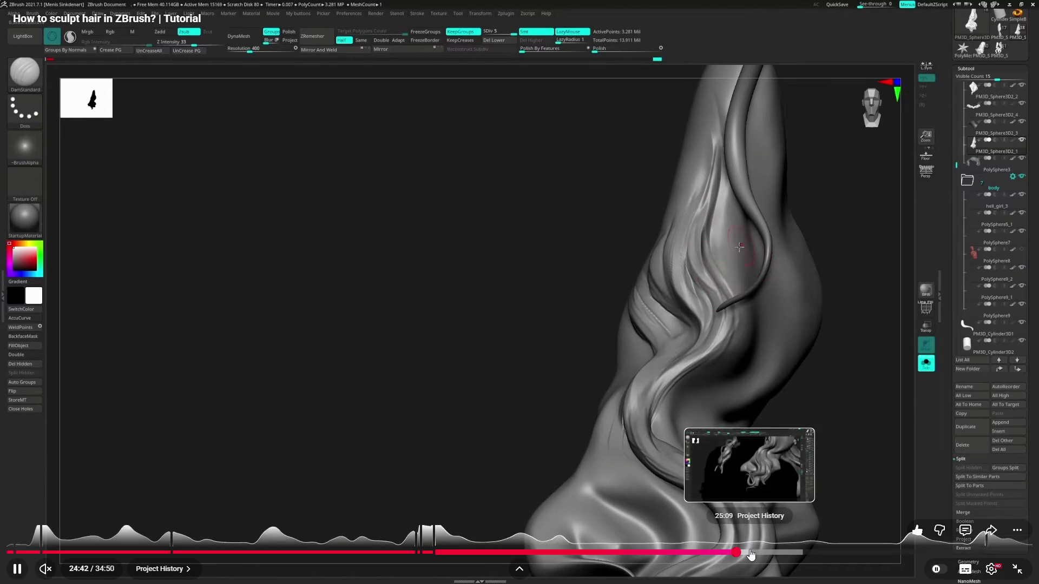
Step: Seek the tutorial forward through 25:47, 27:14 and 28:51 to the polishing part at 30:47
{"action": "left_click", "coordinate": [749, 552]}
{"action": "left_click", "coordinate": [768, 552]}
{"action": "left_click", "coordinate": [791, 552]}
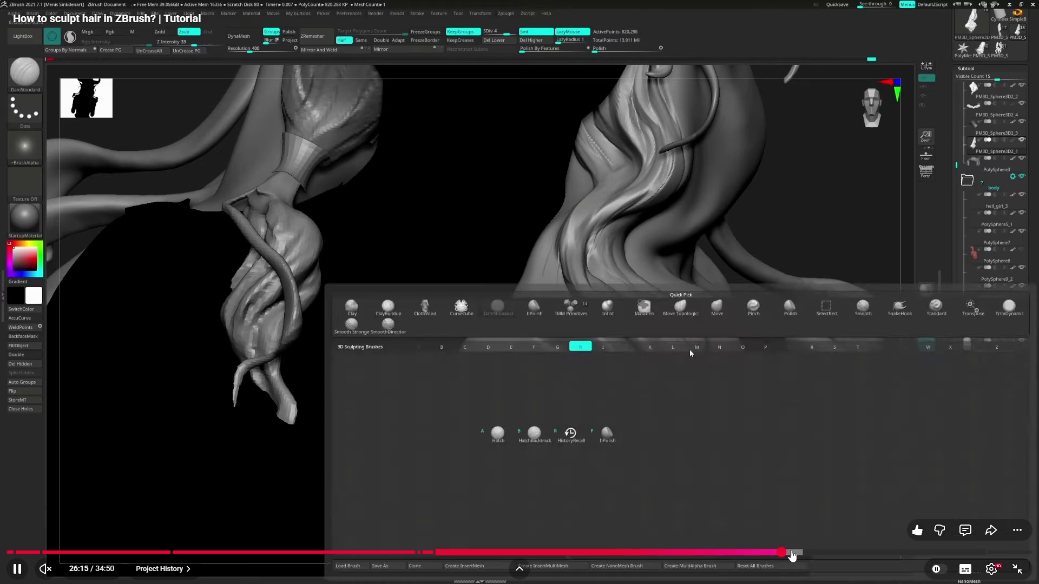
{"action": "left_click", "coordinate": [809, 552]}
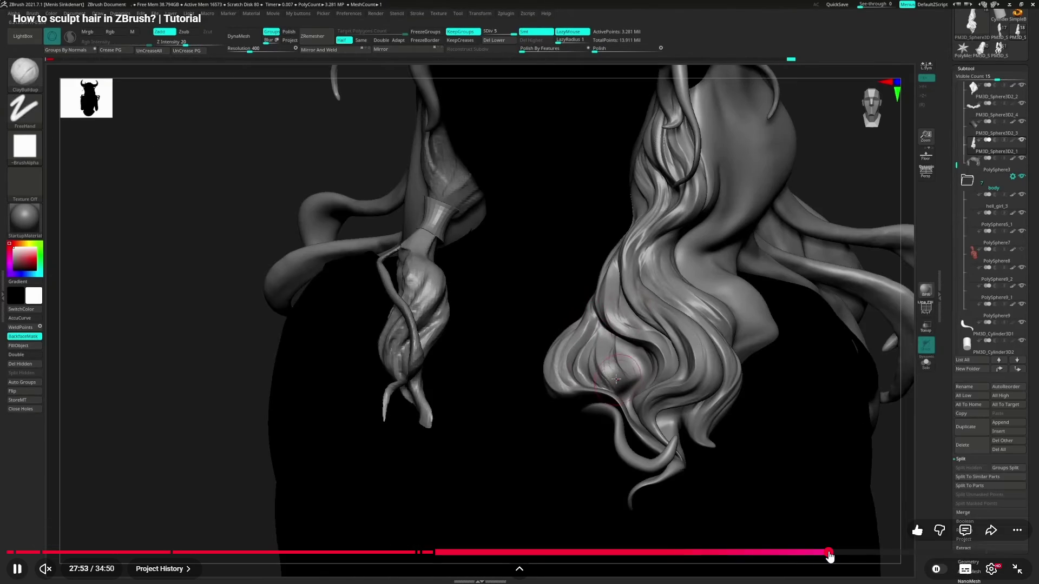
{"action": "left_click", "coordinate": [847, 553]}
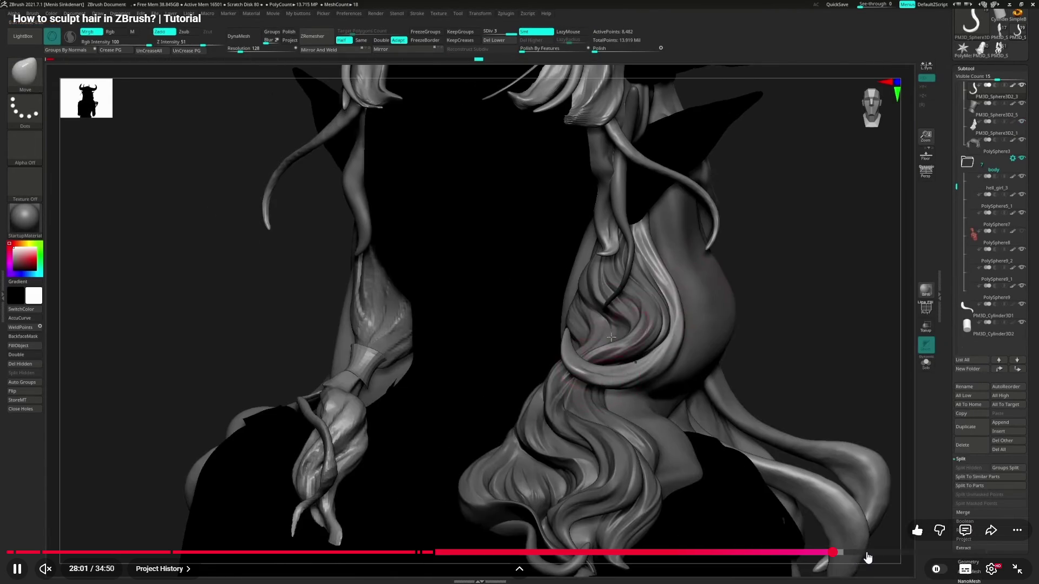
{"action": "left_click", "coordinate": [858, 555]}
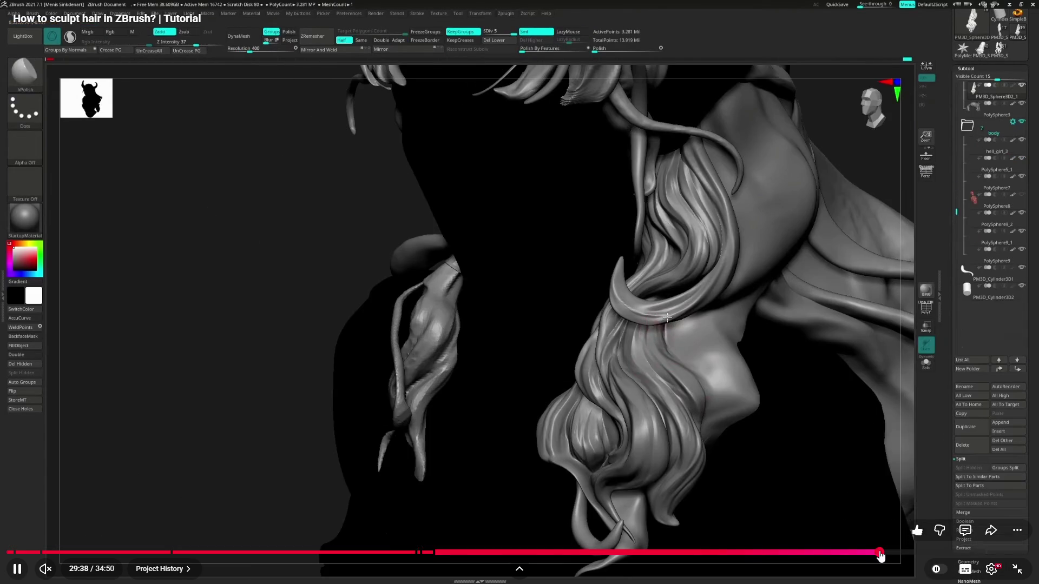
{"action": "left_click", "coordinate": [880, 555]}
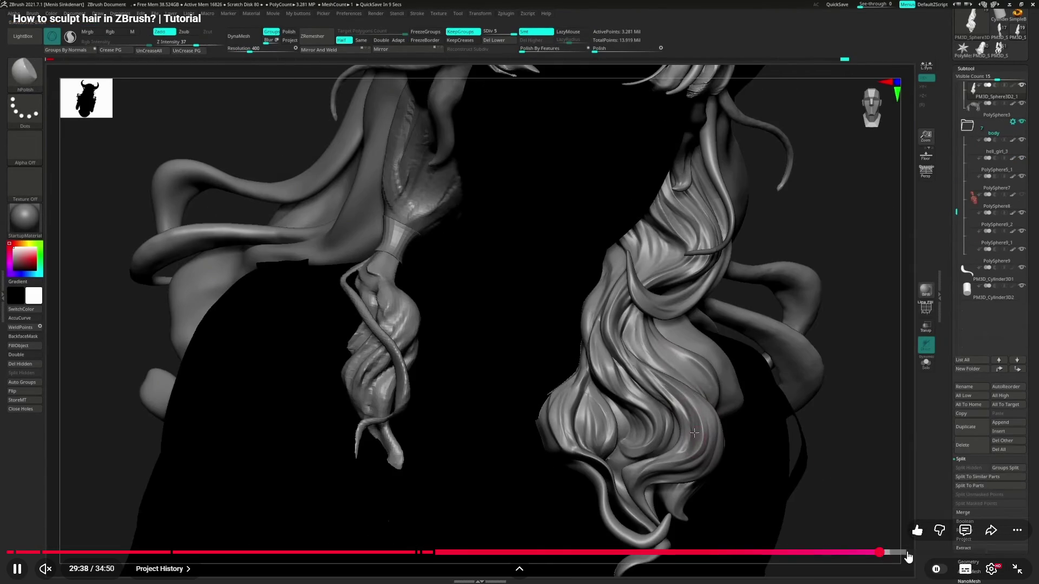
{"action": "left_click", "coordinate": [911, 555]}
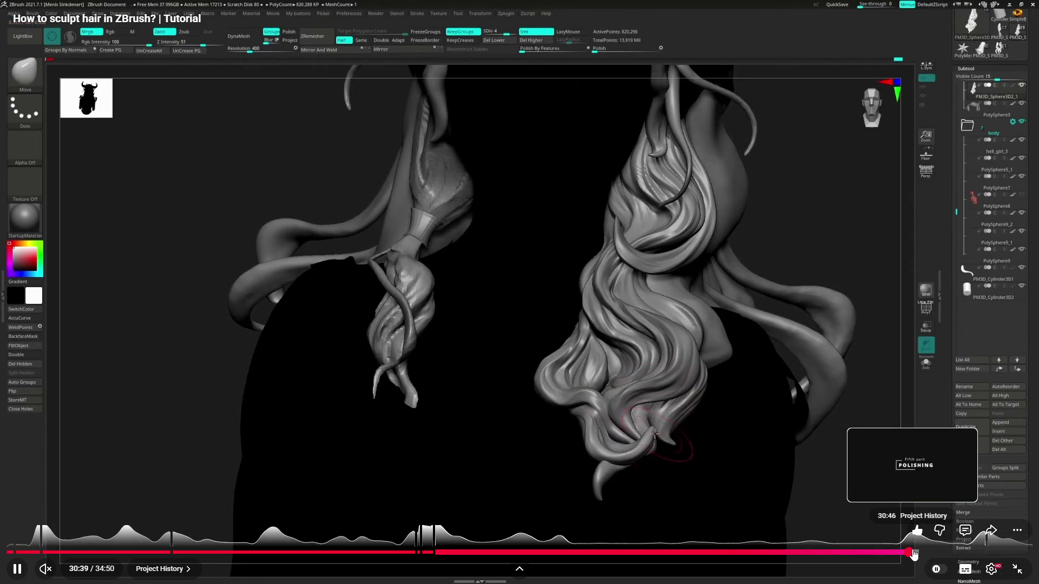
{"action": "left_click", "coordinate": [913, 554]}
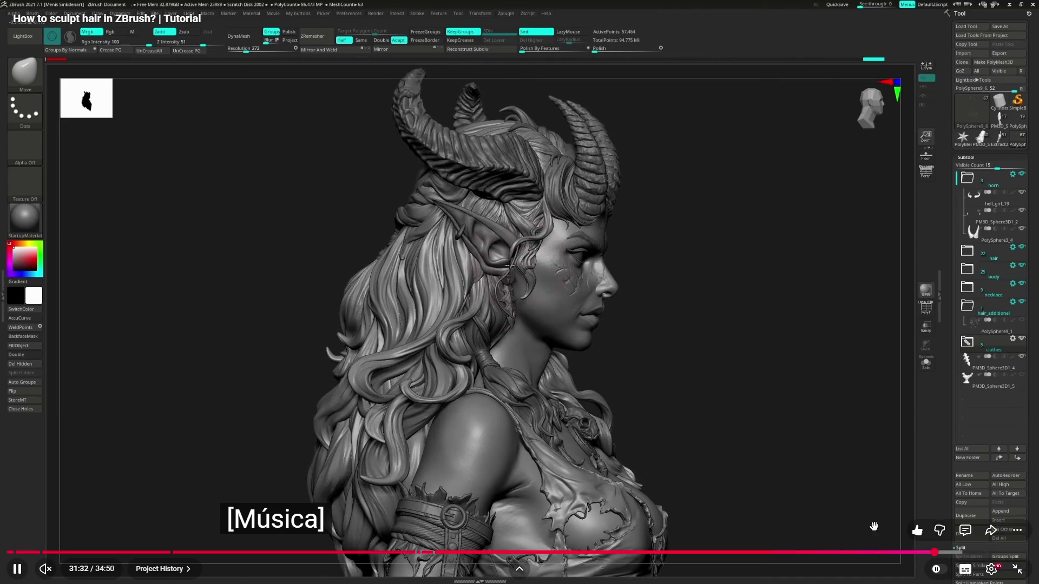
Step: Seek the tutorial from 32:10 and 32:43 to the Final Tips chapter at 33:22
{"action": "left_click", "coordinate": [953, 553]}
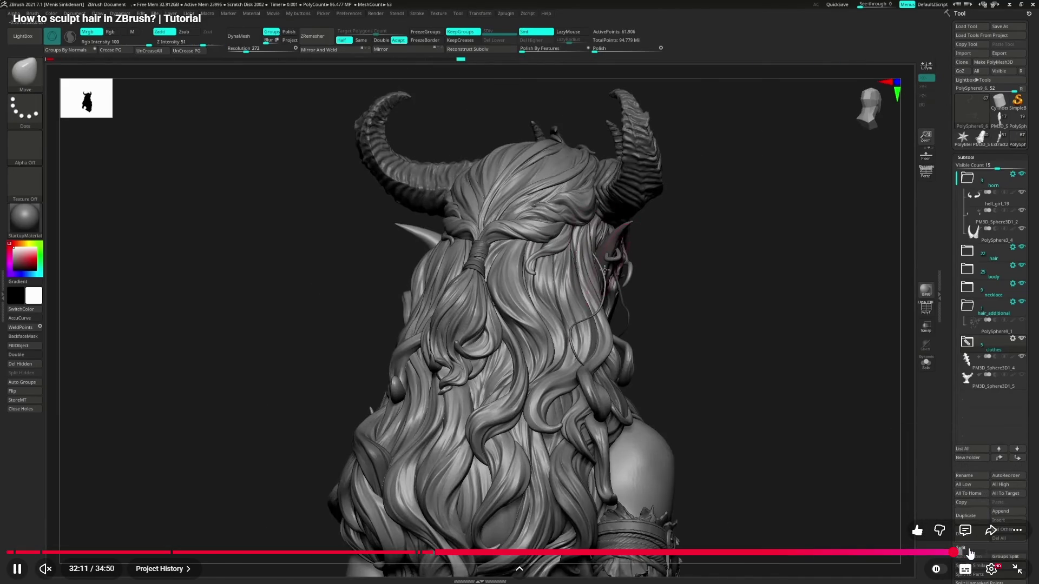
{"action": "left_click", "coordinate": [966, 552]}
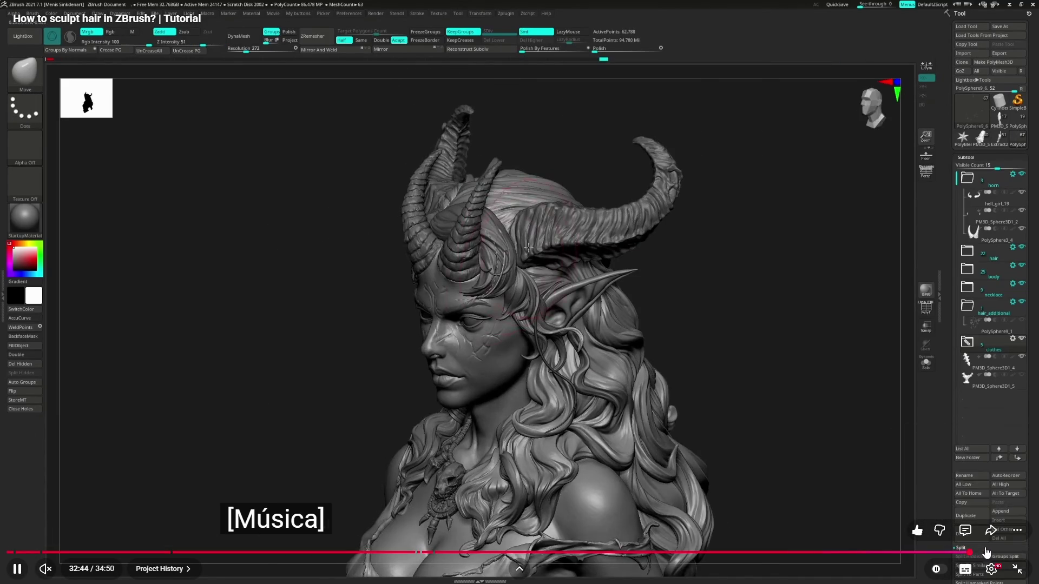
{"action": "left_click", "coordinate": [988, 553]}
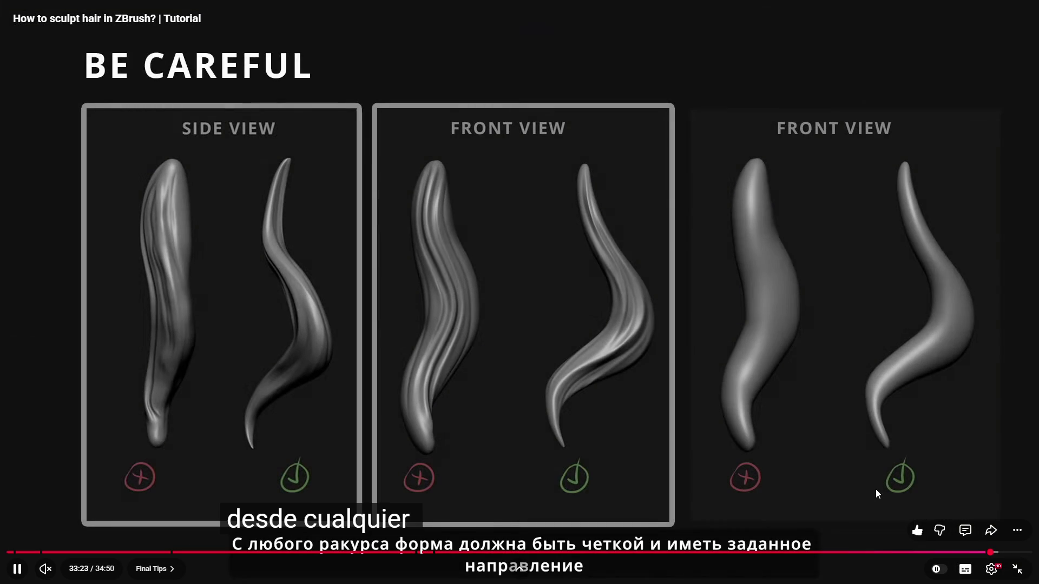
Step: Pause on the tips slide, exit fullscreen, open the Lineage 2 soundtrack tab and minimize the browser
{"action": "left_click", "coordinate": [875, 489]}
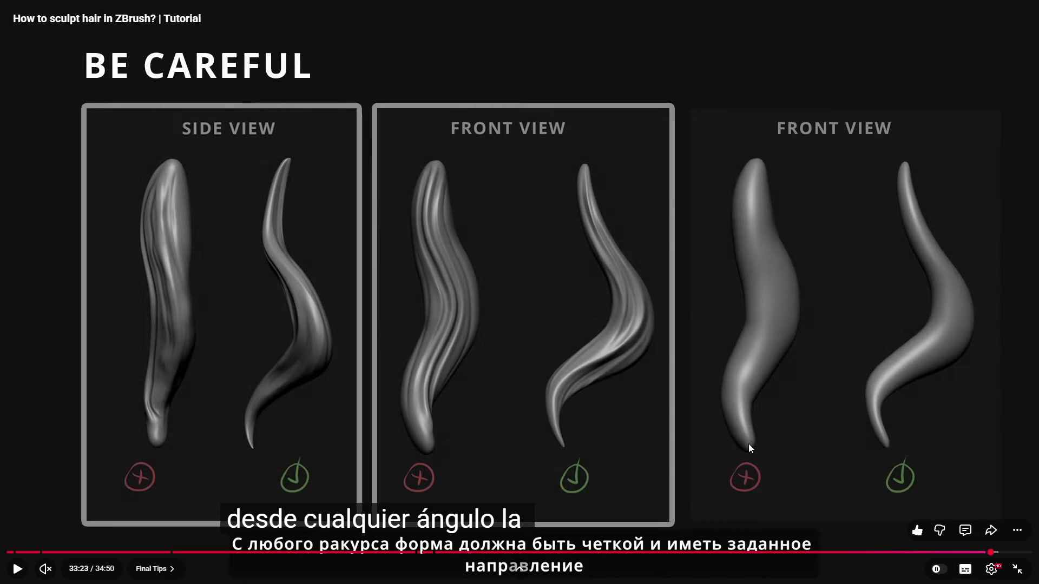
{"action": "left_click", "coordinate": [1017, 569]}
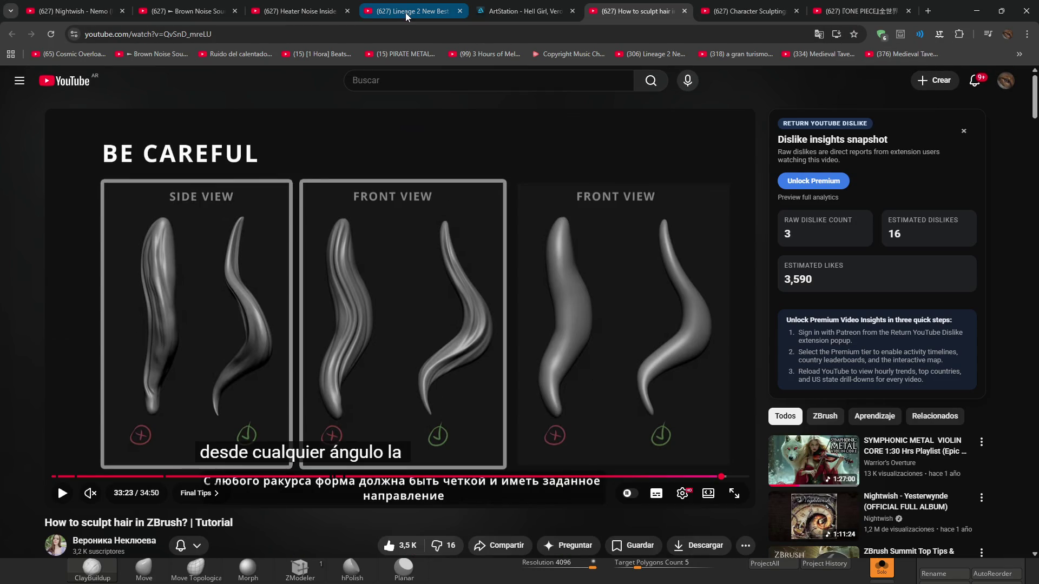
{"action": "left_click", "coordinate": [407, 16]}
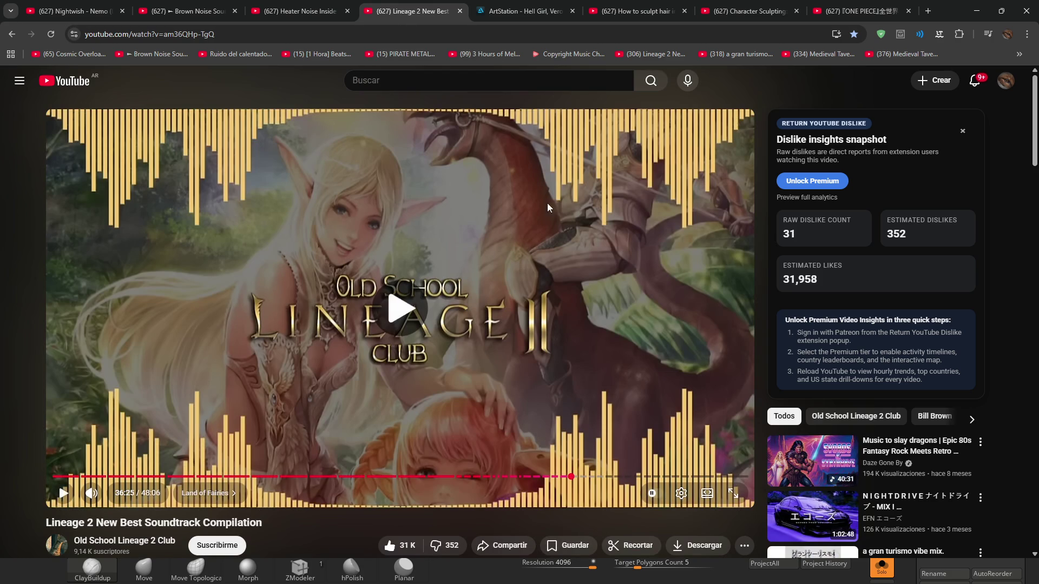
{"action": "left_click", "coordinate": [977, 11]}
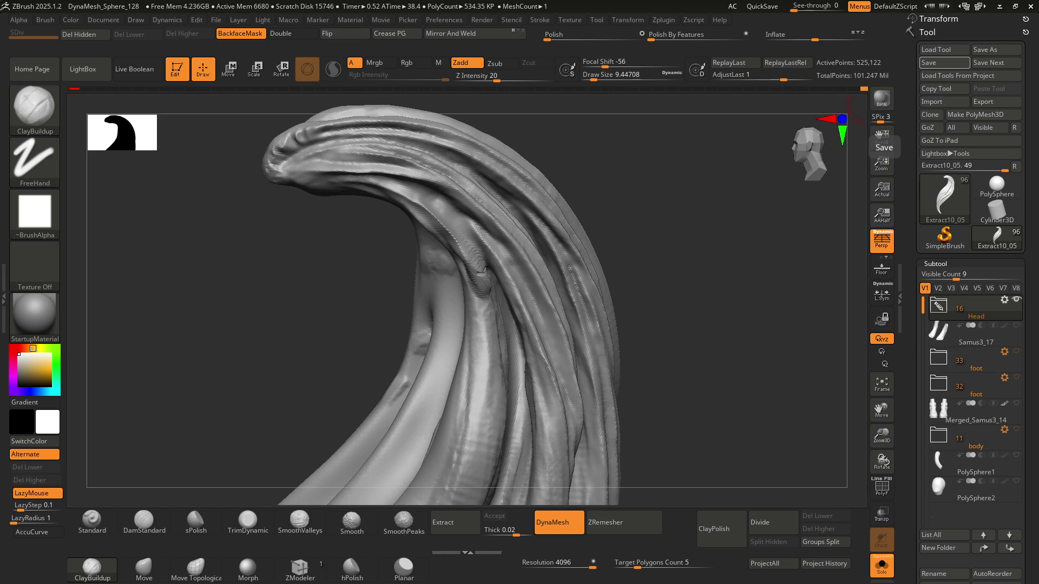
Step: Zoom in on the lock's S-curve and enlarge the brush to about 26.87
{"action": "mouse_move", "coordinate": [491, 343]}
{"action": "right_mouse_down"}
{"action": "mouse_move", "coordinate": [492, 364]}
{"action": "mouse_move", "coordinate": [469, 227]}
{"action": "mouse_move", "coordinate": [481, 324]}
{"action": "mouse_move", "coordinate": [462, 299]}
{"action": "mouse_move", "coordinate": [563, 287]}
{"action": "mouse_move", "coordinate": [515, 272]}
{"action": "mouse_move", "coordinate": [494, 283]}
{"action": "mouse_move", "coordinate": [512, 232]}
{"action": "mouse_move", "coordinate": [516, 251]}
{"action": "mouse_move", "coordinate": [524, 239]}
{"action": "mouse_move", "coordinate": [506, 210]}
{"action": "right_mouse_up"}
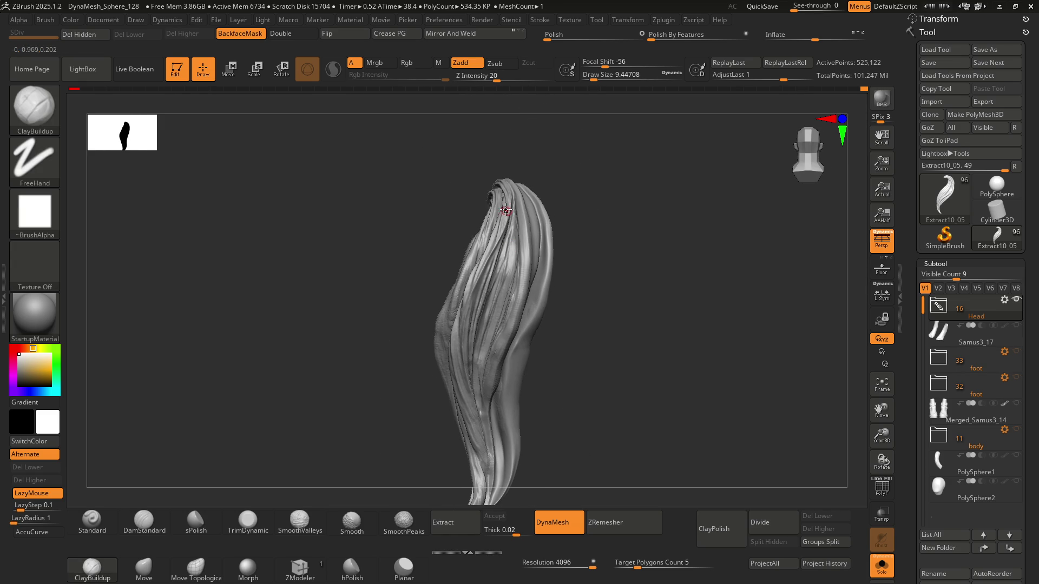
{"action": "mouse_move", "coordinate": [479, 314]}
{"action": "right_mouse_down"}
{"action": "mouse_move", "coordinate": [503, 269]}
{"action": "mouse_move", "coordinate": [508, 291]}
{"action": "mouse_move", "coordinate": [503, 266]}
{"action": "right_mouse_up"}
{"action": "key", "text": "s"}
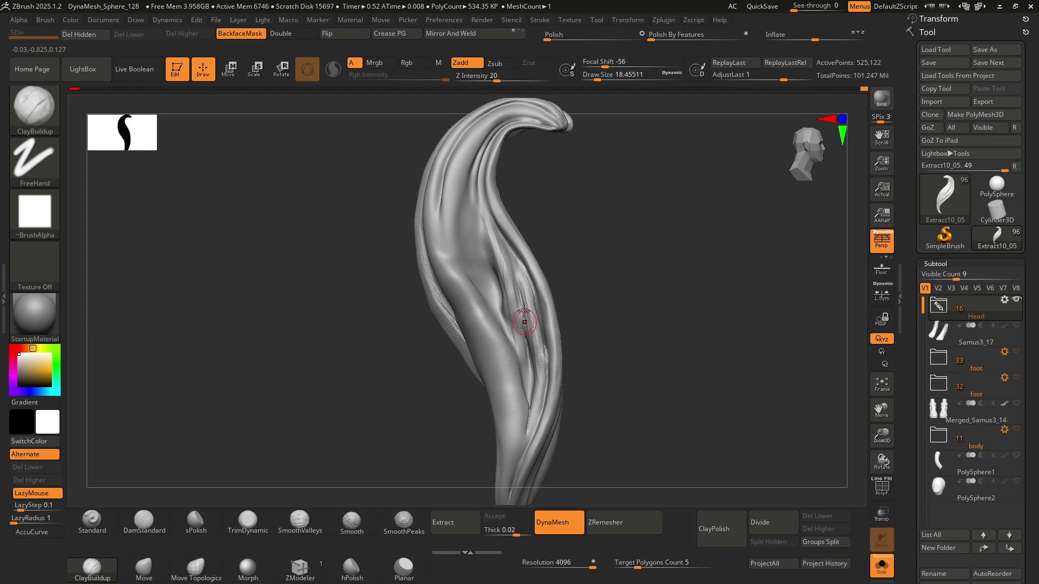
{"action": "mouse_move", "coordinate": [548, 349]}
{"action": "left_mouse_down"}
{"action": "mouse_move", "coordinate": [514, 343]}
{"action": "mouse_move", "coordinate": [500, 295]}
{"action": "left_mouse_up"}
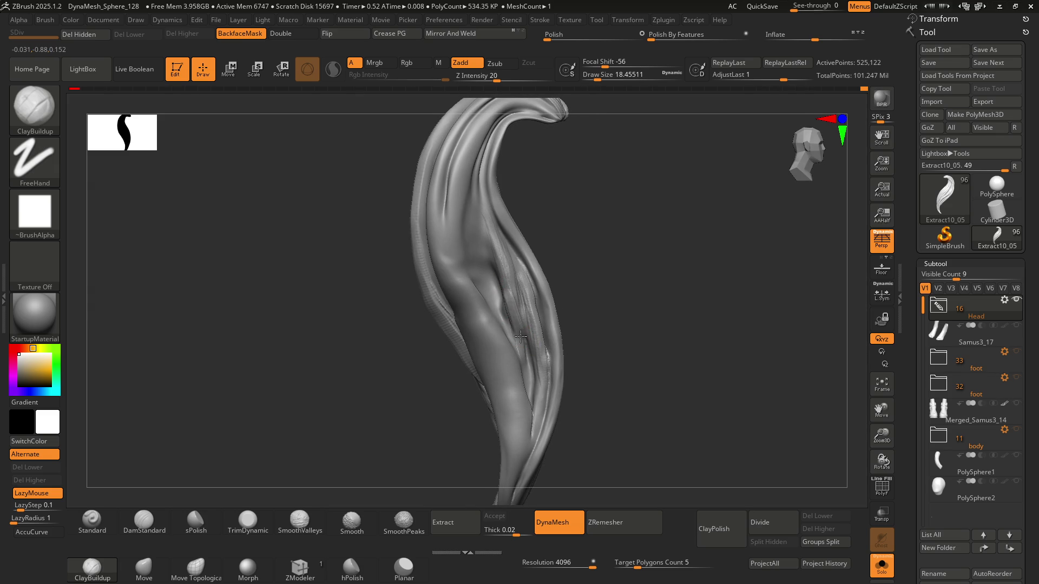
{"action": "key", "text": "bracketright"}
{"action": "key", "text": "bracketright"}
{"action": "key", "text": "bracketright"}
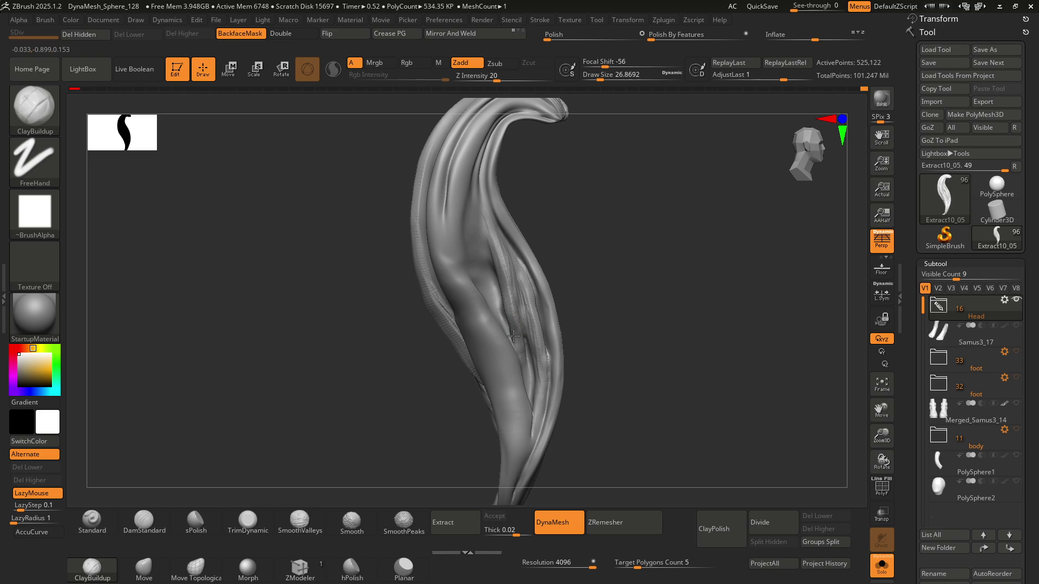
{"action": "right_click_drag", "start_coordinate": [522, 314], "coordinate": [512, 246]}
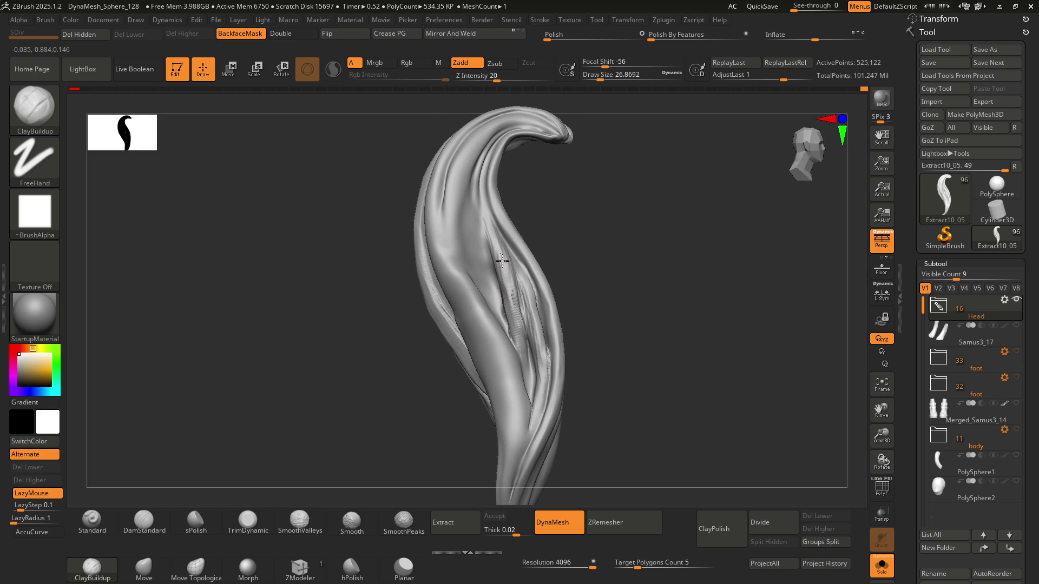
{"action": "mouse_move", "coordinate": [530, 363]}
{"action": "right_mouse_down"}
{"action": "mouse_move", "coordinate": [518, 295]}
{"action": "mouse_move", "coordinate": [494, 276]}
{"action": "mouse_move", "coordinate": [487, 292]}
{"action": "mouse_move", "coordinate": [494, 242]}
{"action": "mouse_move", "coordinate": [462, 244]}
{"action": "right_mouse_up"}
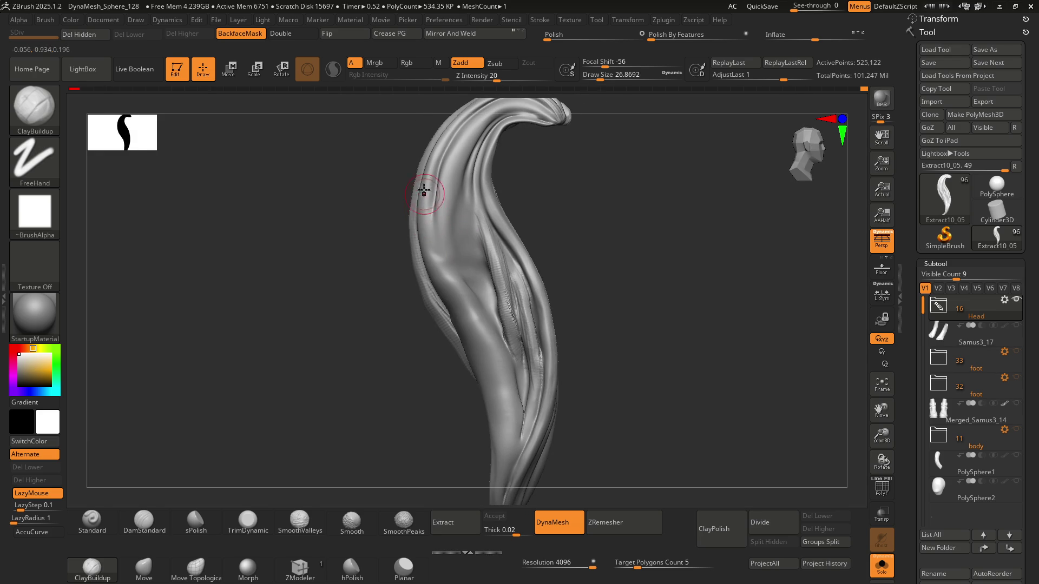
{"action": "right_click_drag", "start_coordinate": [475, 324], "coordinate": [428, 178]}
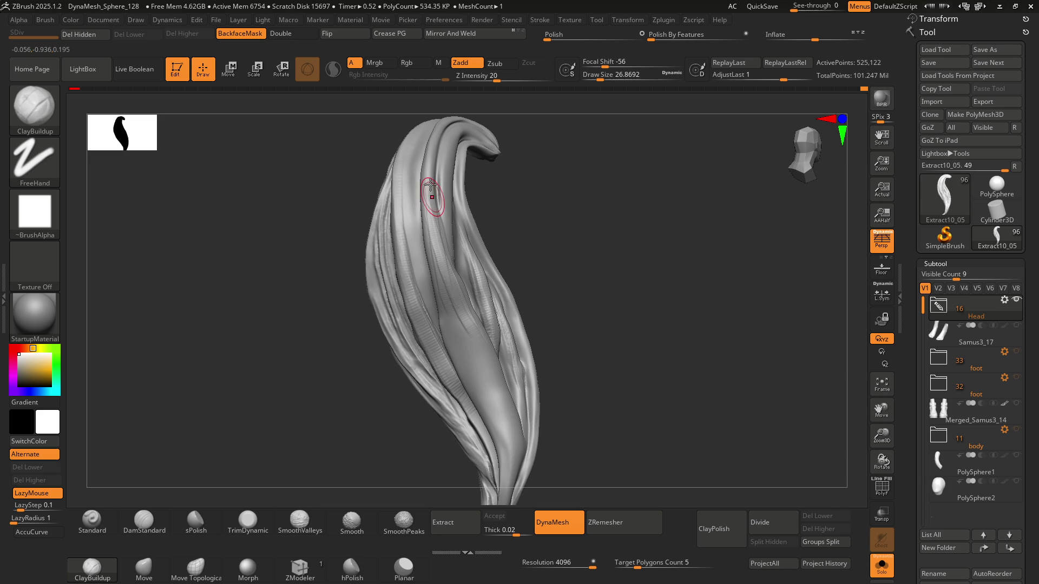
{"action": "mouse_move", "coordinate": [432, 238]}
{"action": "right_mouse_down"}
{"action": "mouse_move", "coordinate": [446, 241]}
{"action": "mouse_move", "coordinate": [472, 167]}
{"action": "mouse_move", "coordinate": [459, 190]}
{"action": "right_mouse_up"}
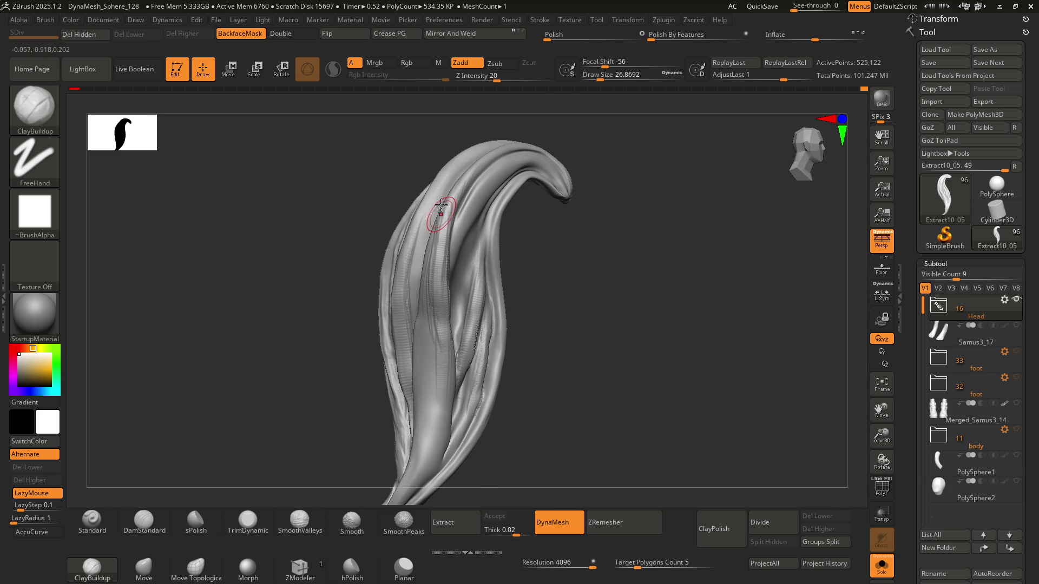
Step: Build up clay ridges along a strand and over the lock's upper-left surface and curl
{"action": "left_click_drag", "start_coordinate": [438, 227], "coordinate": [440, 224]}
{"action": "right_click_drag", "start_coordinate": [436, 270], "coordinate": [440, 176]}
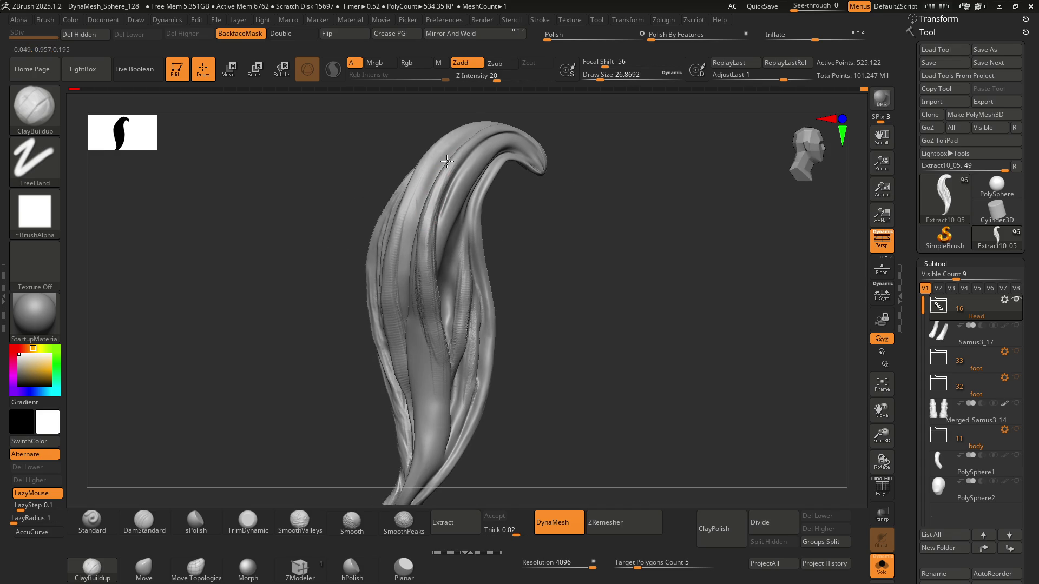
{"action": "right_click_drag", "start_coordinate": [435, 191], "coordinate": [403, 375]}
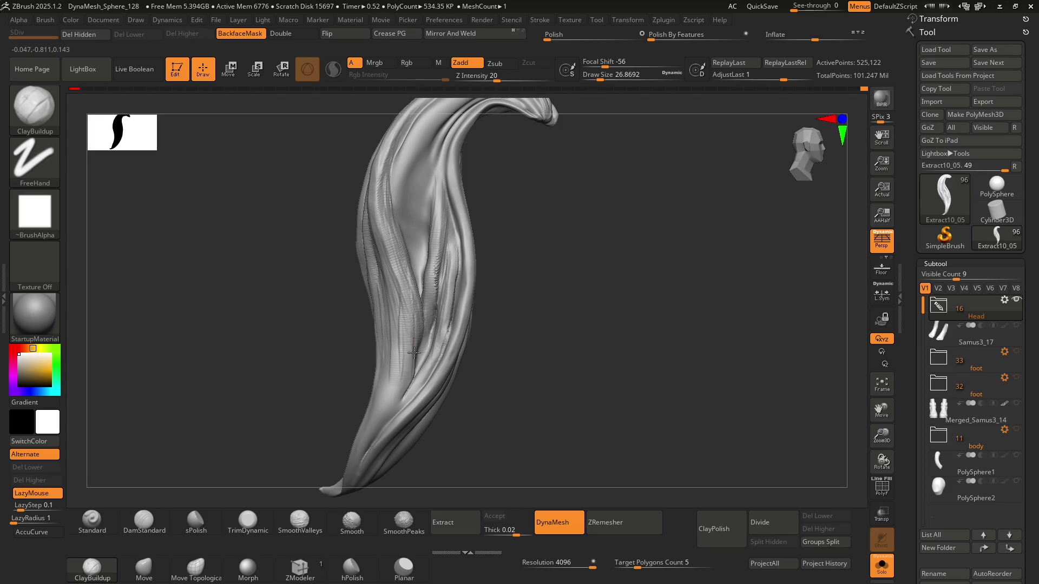
{"action": "right_click_drag", "start_coordinate": [371, 292], "coordinate": [382, 279]}
{"action": "mouse_move", "coordinate": [403, 403]}
{"action": "right_mouse_down"}
{"action": "mouse_move", "coordinate": [379, 424]}
{"action": "mouse_move", "coordinate": [404, 360]}
{"action": "right_mouse_up"}
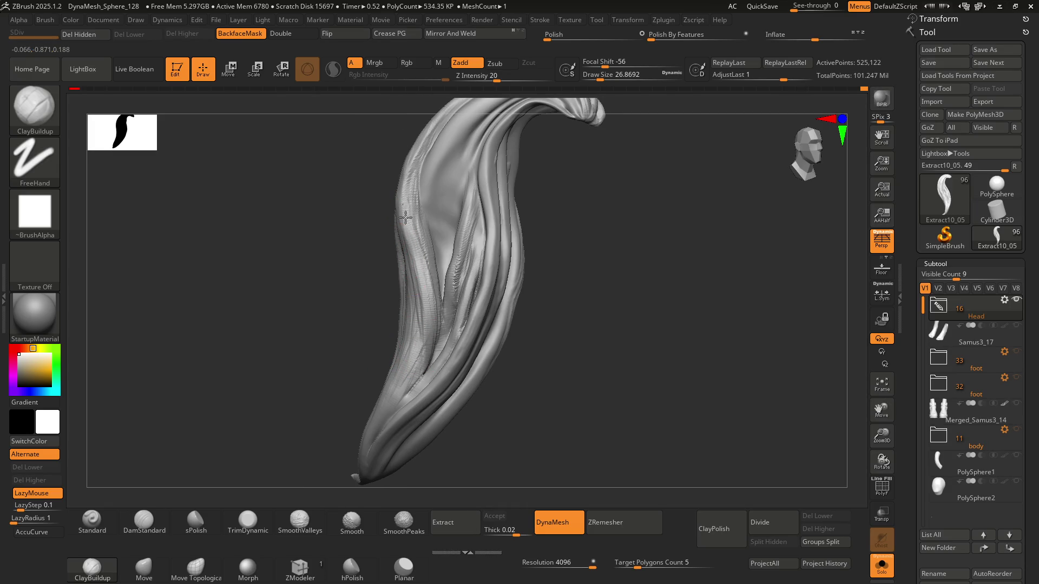
{"action": "mouse_move", "coordinate": [421, 259]}
{"action": "right_mouse_down"}
{"action": "mouse_move", "coordinate": [382, 304]}
{"action": "mouse_move", "coordinate": [449, 207]}
{"action": "right_mouse_up"}
{"action": "mouse_move", "coordinate": [442, 197]}
{"action": "left_mouse_down"}
{"action": "mouse_move", "coordinate": [433, 209]}
{"action": "mouse_move", "coordinate": [441, 176]}
{"action": "mouse_move", "coordinate": [426, 279]}
{"action": "mouse_move", "coordinate": [425, 222]}
{"action": "mouse_move", "coordinate": [422, 238]}
{"action": "mouse_move", "coordinate": [454, 173]}
{"action": "left_mouse_up"}
{"action": "mouse_move", "coordinate": [454, 174]}
{"action": "right_mouse_down"}
{"action": "mouse_move", "coordinate": [464, 190]}
{"action": "mouse_move", "coordinate": [446, 221]}
{"action": "mouse_move", "coordinate": [476, 232]}
{"action": "mouse_move", "coordinate": [414, 198]}
{"action": "right_mouse_up"}
{"action": "mouse_move", "coordinate": [461, 181]}
{"action": "left_mouse_down"}
{"action": "mouse_move", "coordinate": [419, 182]}
{"action": "mouse_move", "coordinate": [403, 202]}
{"action": "mouse_move", "coordinate": [424, 185]}
{"action": "mouse_move", "coordinate": [400, 192]}
{"action": "mouse_move", "coordinate": [397, 210]}
{"action": "mouse_move", "coordinate": [422, 187]}
{"action": "mouse_move", "coordinate": [388, 216]}
{"action": "mouse_move", "coordinate": [397, 201]}
{"action": "mouse_move", "coordinate": [358, 295]}
{"action": "mouse_move", "coordinate": [360, 265]}
{"action": "mouse_move", "coordinate": [361, 292]}
{"action": "left_mouse_up"}
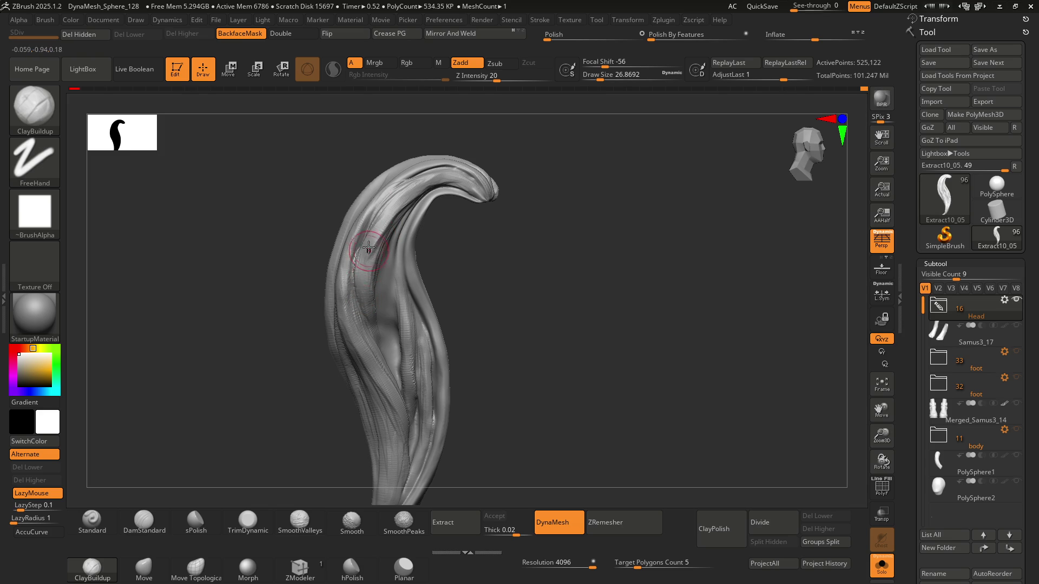
Step: Reshape the strand ridges around the fold and resize the brush to about 35
{"action": "right_click_drag", "start_coordinate": [351, 249], "coordinate": [369, 250]}
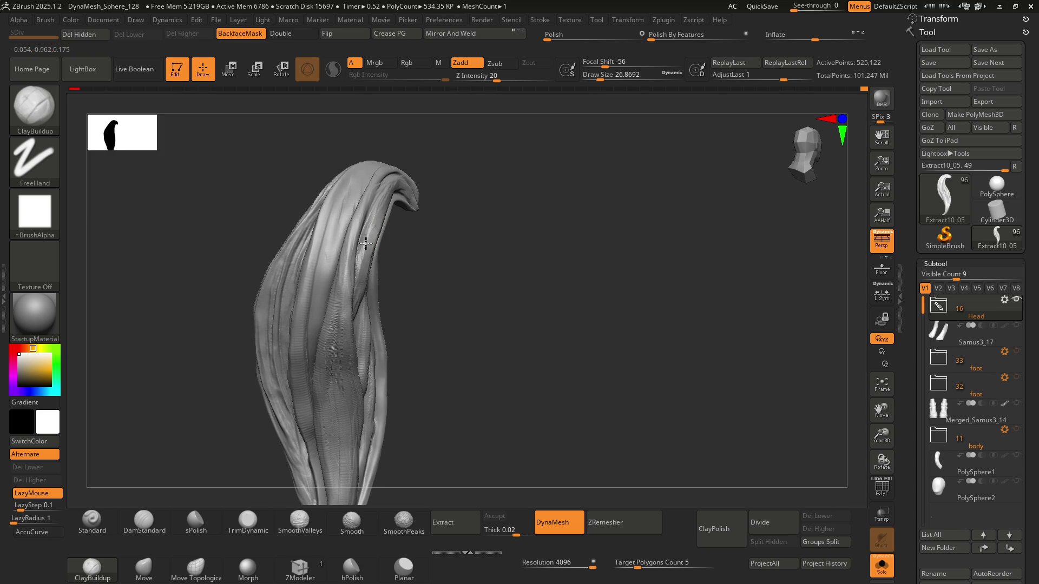
{"action": "right_click_drag", "start_coordinate": [363, 313], "coordinate": [362, 247]}
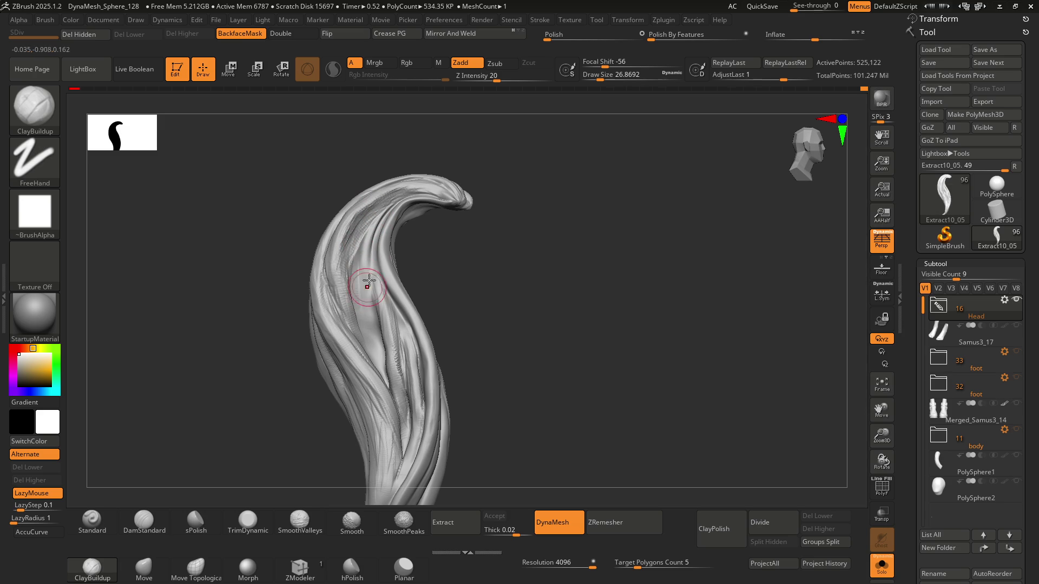
{"action": "right_click_drag", "start_coordinate": [354, 287], "coordinate": [354, 258]}
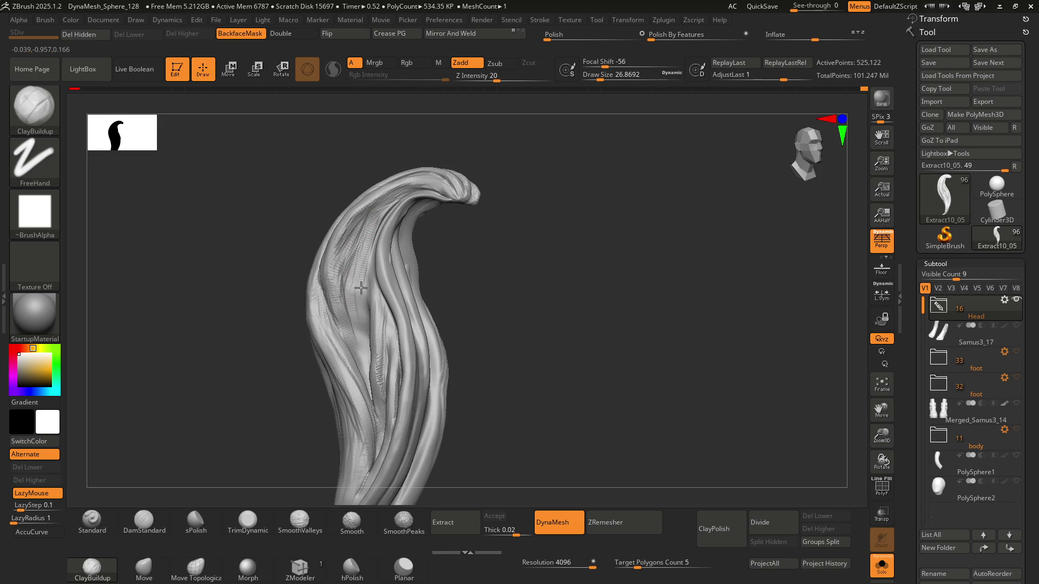
{"action": "mouse_move", "coordinate": [359, 260]}
{"action": "left_mouse_down"}
{"action": "mouse_move", "coordinate": [355, 272]}
{"action": "mouse_move", "coordinate": [363, 269]}
{"action": "left_mouse_up"}
{"action": "mouse_move", "coordinate": [363, 269]}
{"action": "right_mouse_down"}
{"action": "mouse_move", "coordinate": [413, 297]}
{"action": "mouse_move", "coordinate": [382, 281]}
{"action": "mouse_move", "coordinate": [395, 271]}
{"action": "mouse_move", "coordinate": [392, 291]}
{"action": "mouse_move", "coordinate": [393, 212]}
{"action": "right_mouse_up"}
{"action": "mouse_move", "coordinate": [373, 280]}
{"action": "left_mouse_down"}
{"action": "mouse_move", "coordinate": [355, 239]}
{"action": "mouse_move", "coordinate": [364, 273]}
{"action": "mouse_move", "coordinate": [375, 233]}
{"action": "mouse_move", "coordinate": [372, 270]}
{"action": "mouse_move", "coordinate": [394, 341]}
{"action": "mouse_move", "coordinate": [382, 242]}
{"action": "left_mouse_up"}
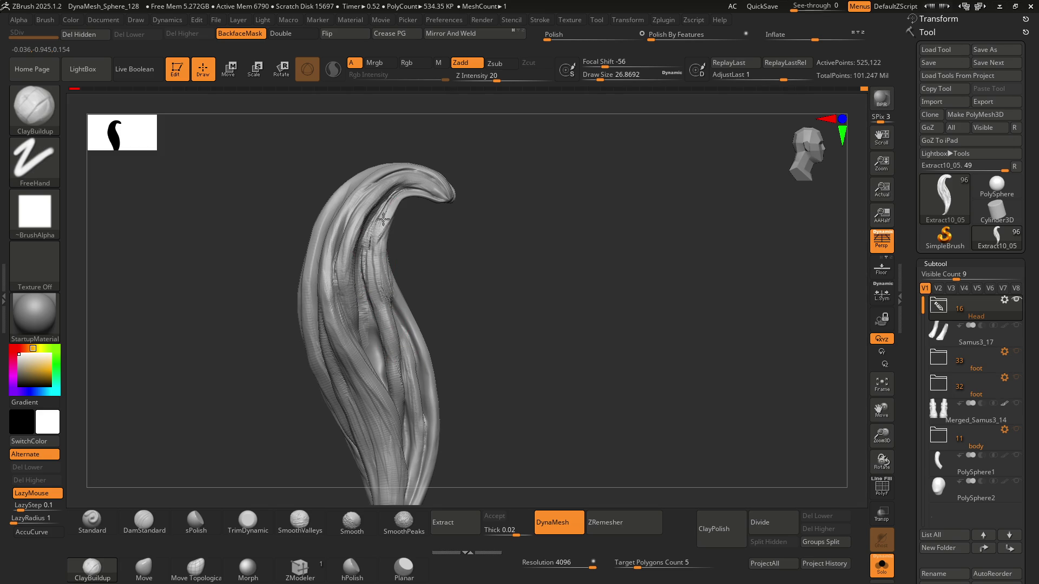
{"action": "right_click_drag", "start_coordinate": [390, 212], "coordinate": [389, 204]}
{"action": "key", "text": "s"}
{"action": "key", "text": "s"}
{"action": "left_click_drag", "start_coordinate": [373, 222], "coordinate": [385, 223]}
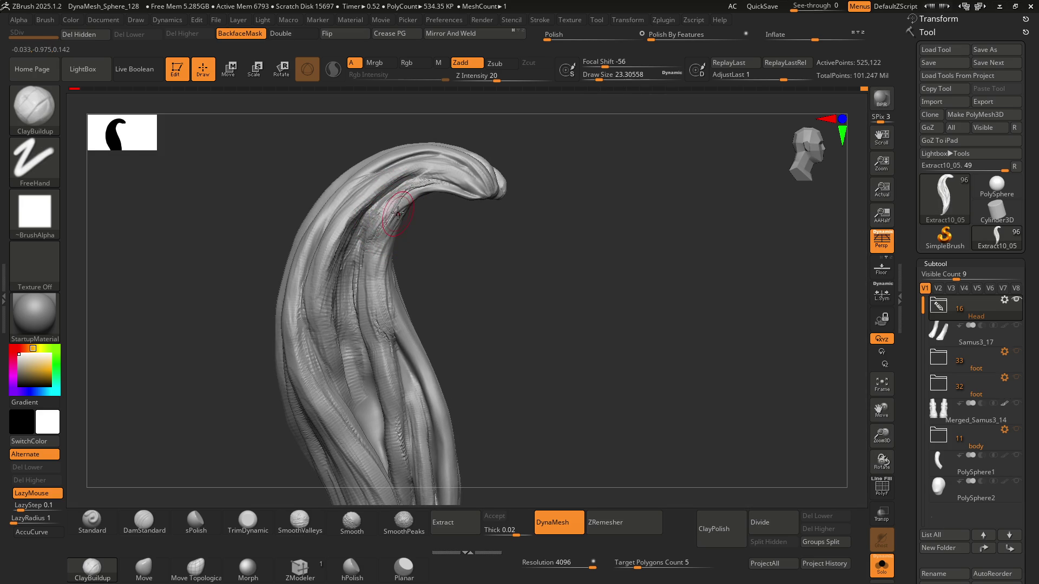
{"action": "key", "text": "shift"}
{"action": "key", "text": "ctrl"}
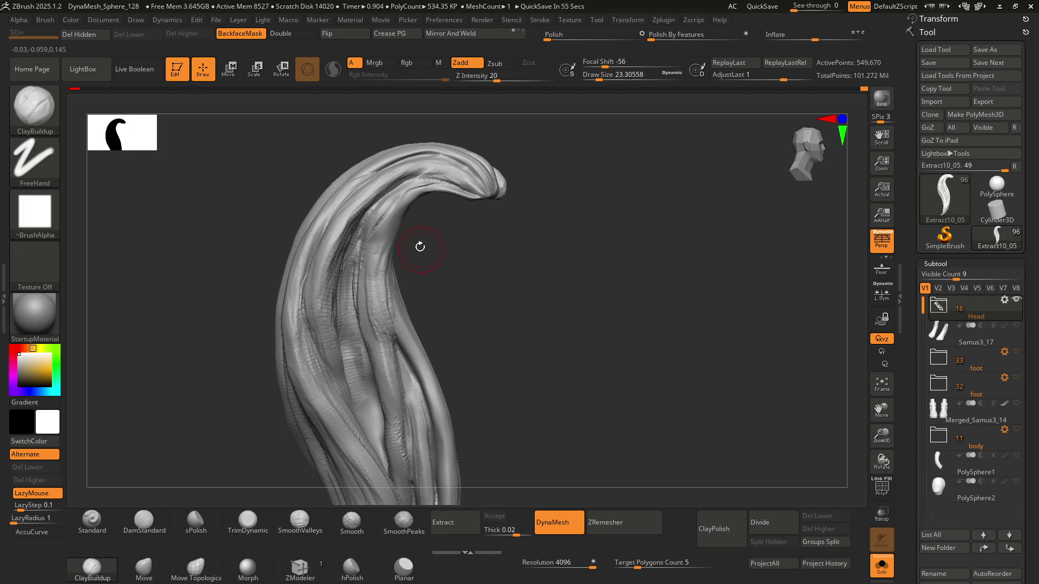
Step: Add a raised clay ridge down the lock's strand and orbit to check it
{"action": "key", "text": "shift"}
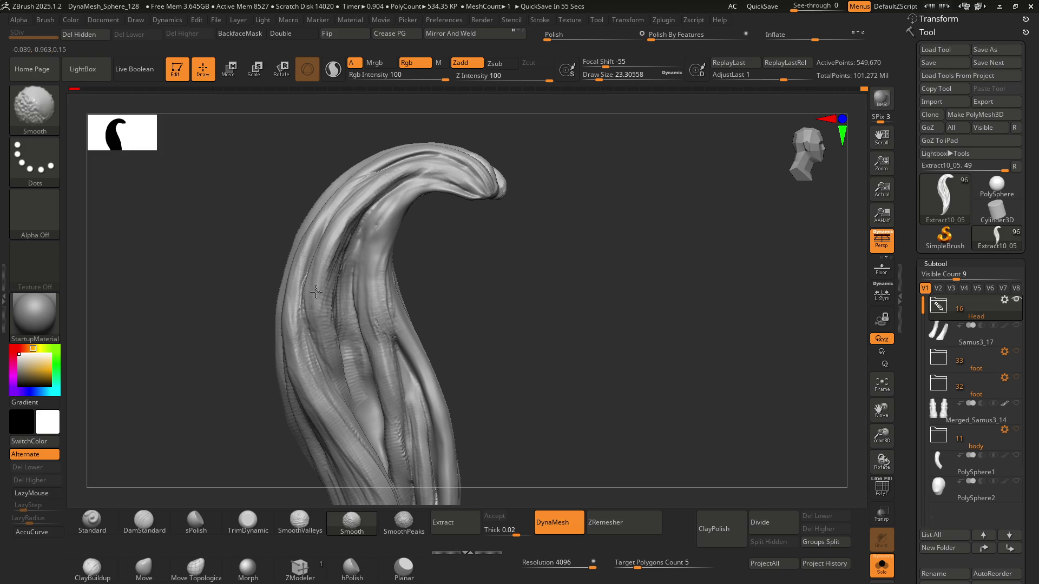
{"action": "mouse_move", "coordinate": [378, 232]}
{"action": "left_mouse_down"}
{"action": "mouse_move", "coordinate": [379, 295]}
{"action": "mouse_move", "coordinate": [408, 346]}
{"action": "left_mouse_up"}
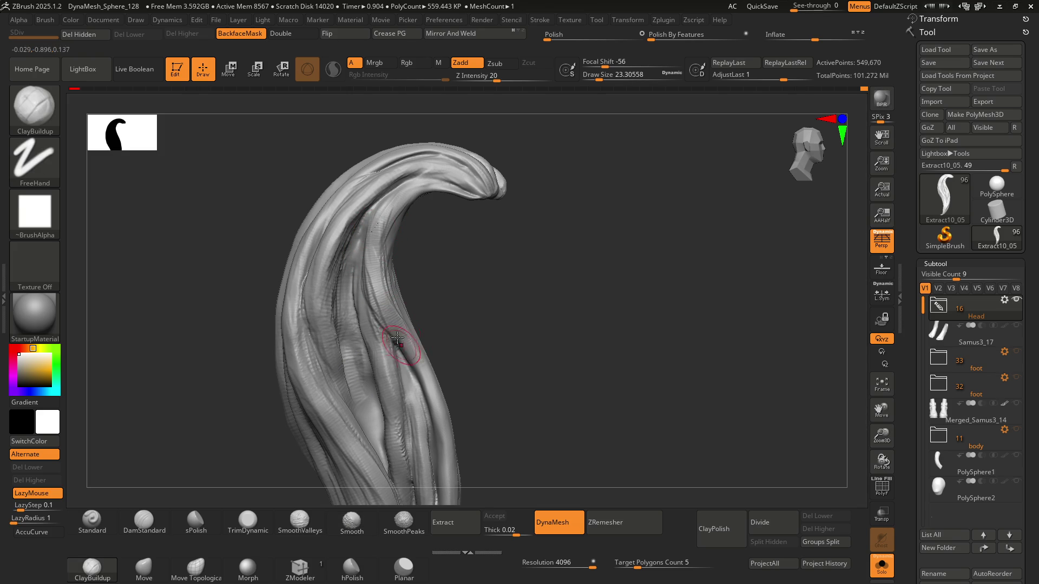
{"action": "right_click_drag", "start_coordinate": [379, 348], "coordinate": [389, 248]}
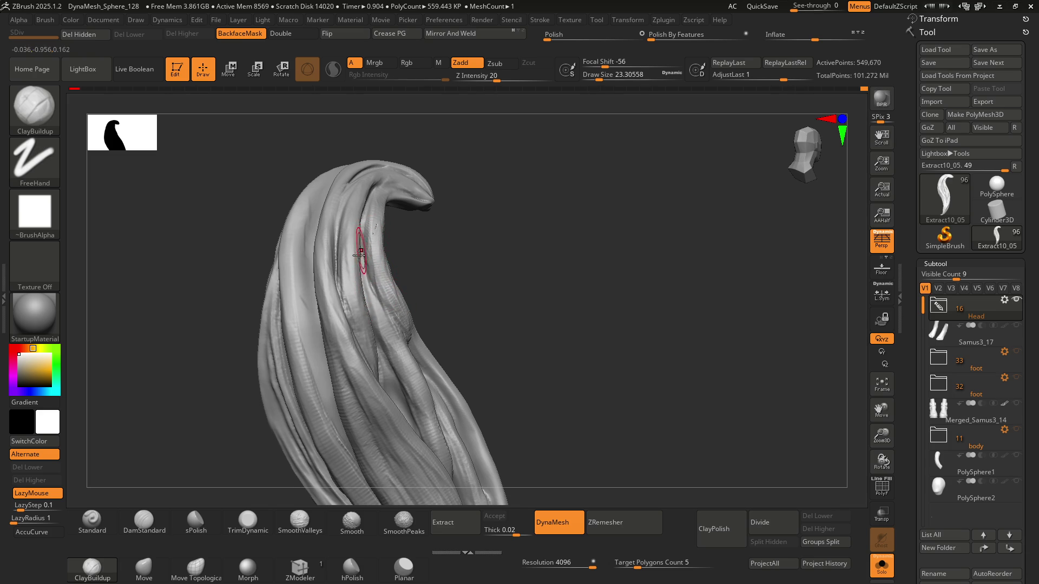
{"action": "mouse_move", "coordinate": [389, 276]}
{"action": "right_mouse_down"}
{"action": "mouse_move", "coordinate": [348, 279]}
{"action": "mouse_move", "coordinate": [385, 265]}
{"action": "mouse_move", "coordinate": [404, 242]}
{"action": "mouse_move", "coordinate": [400, 222]}
{"action": "right_mouse_up"}
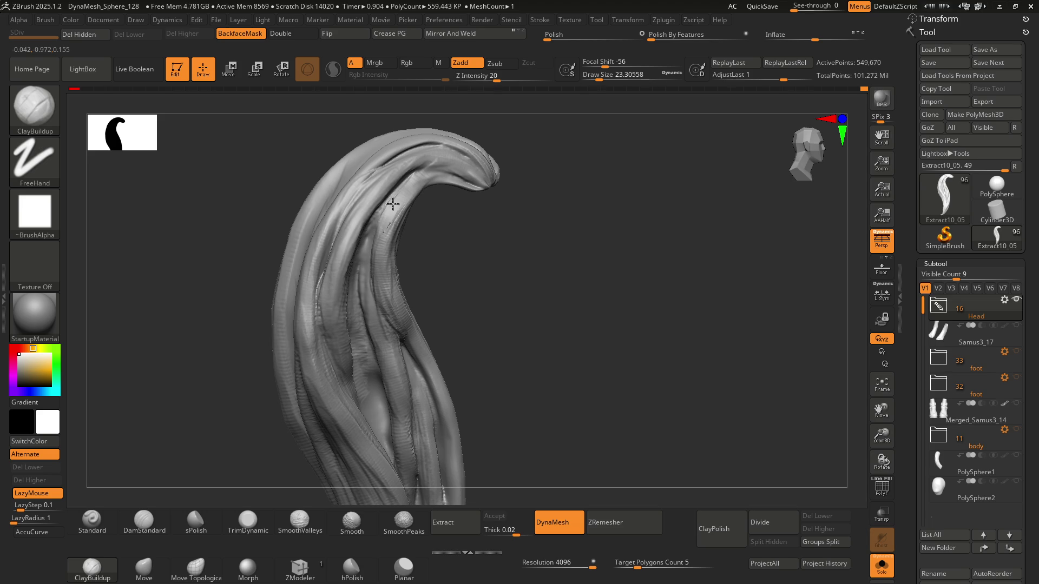
{"action": "mouse_move", "coordinate": [394, 267]}
{"action": "right_mouse_down"}
{"action": "mouse_move", "coordinate": [384, 220]}
{"action": "mouse_move", "coordinate": [435, 203]}
{"action": "mouse_move", "coordinate": [353, 232]}
{"action": "mouse_move", "coordinate": [390, 236]}
{"action": "mouse_move", "coordinate": [398, 215]}
{"action": "right_mouse_up"}
{"action": "key", "text": "shift"}
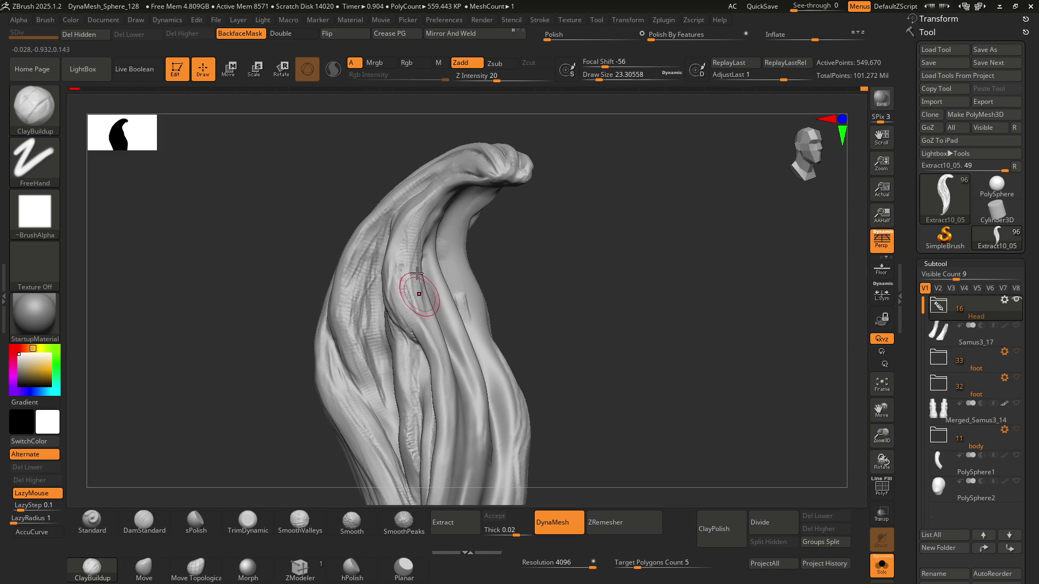
{"action": "mouse_move", "coordinate": [417, 303]}
{"action": "right_mouse_down"}
{"action": "mouse_move", "coordinate": [390, 242]}
{"action": "mouse_move", "coordinate": [381, 276]}
{"action": "right_mouse_up"}
Step: Select the DamStandard brush (B, D, S) for carving narrow grooves
{"action": "key", "text": "b"}
{"action": "key", "text": "d"}
{"action": "key", "text": "s"}
{"action": "key", "text": "shift"}
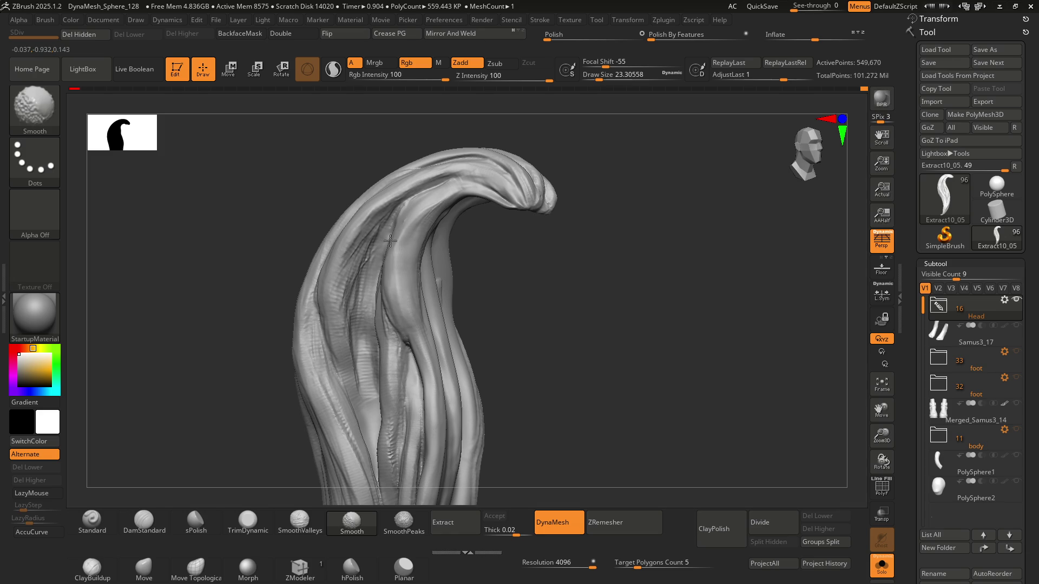
{"action": "right_click_drag", "start_coordinate": [378, 250], "coordinate": [419, 210]}
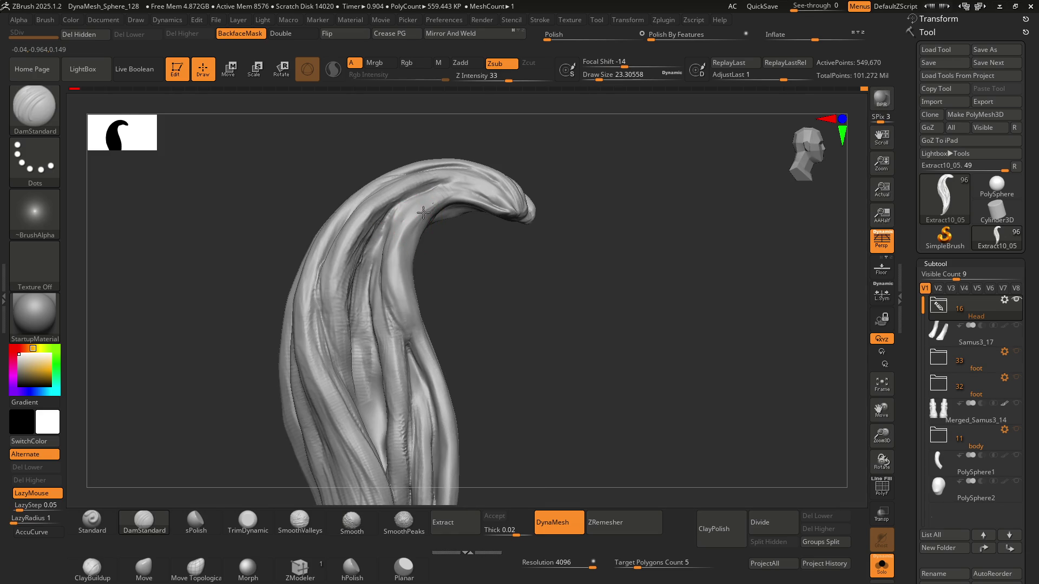
Step: Carve faint grooves on the top and lower-right strands, then show the full hairstyle from the front
{"action": "left_click_drag", "start_coordinate": [457, 192], "coordinate": [409, 217]}
{"action": "left_click_drag", "start_coordinate": [430, 370], "coordinate": [454, 417]}
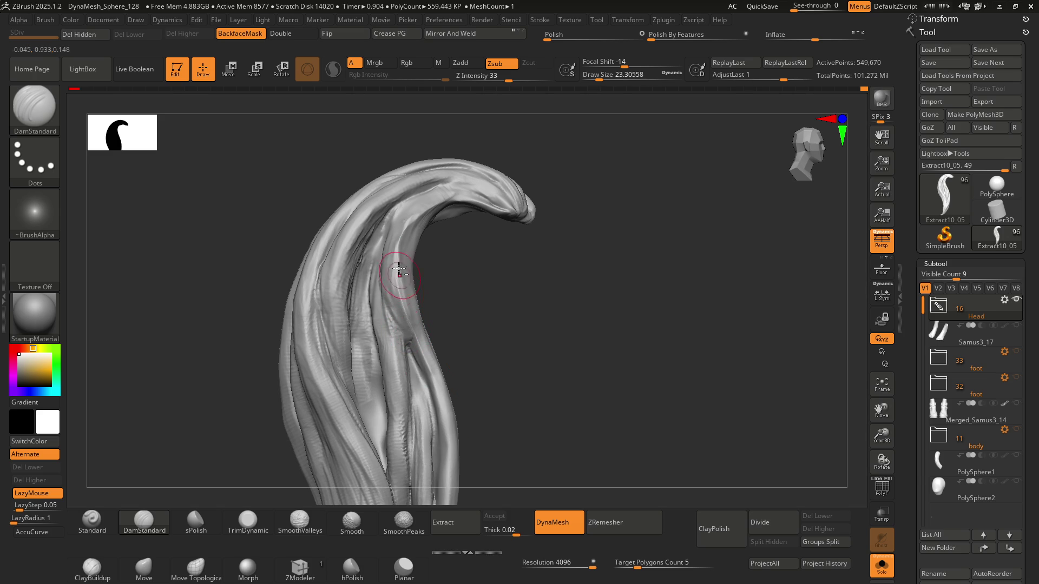
{"action": "mouse_move", "coordinate": [420, 326]}
{"action": "right_mouse_down"}
{"action": "mouse_move", "coordinate": [389, 270]}
{"action": "mouse_move", "coordinate": [398, 282]}
{"action": "right_mouse_up"}
{"action": "left_click_drag", "start_coordinate": [398, 281], "coordinate": [398, 253]}
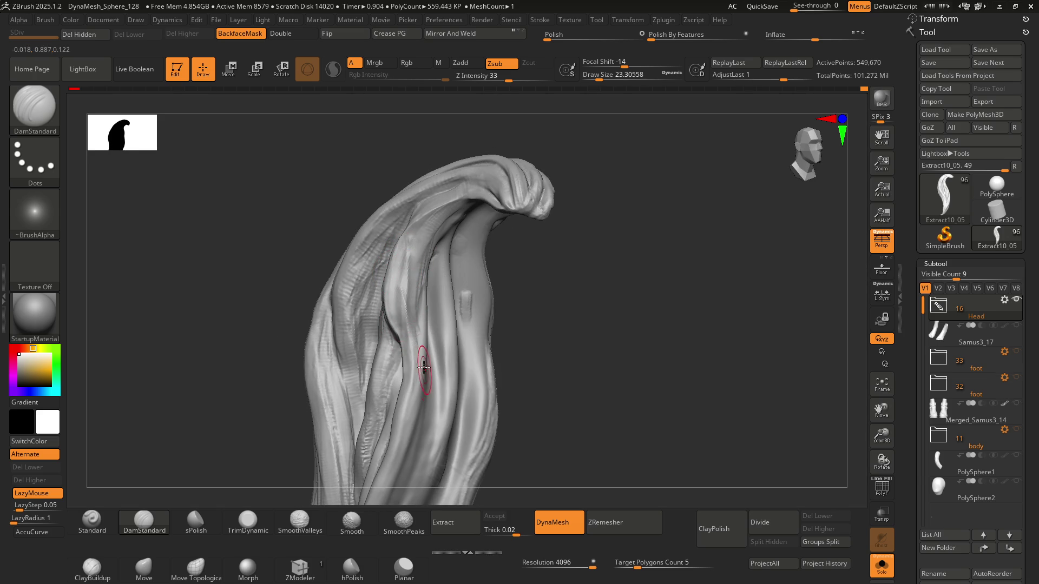
{"action": "mouse_move", "coordinate": [424, 359]}
{"action": "right_mouse_down", "text": "shift"}
{"action": "mouse_move", "coordinate": [447, 343]}
{"action": "mouse_move", "coordinate": [453, 353]}
{"action": "mouse_move", "coordinate": [427, 292]}
{"action": "mouse_move", "coordinate": [429, 246]}
{"action": "mouse_move", "coordinate": [433, 276]}
{"action": "mouse_move", "coordinate": [447, 253]}
{"action": "mouse_move", "coordinate": [470, 249]}
{"action": "mouse_move", "coordinate": [453, 273]}
{"action": "right_mouse_up", "text": "shift"}
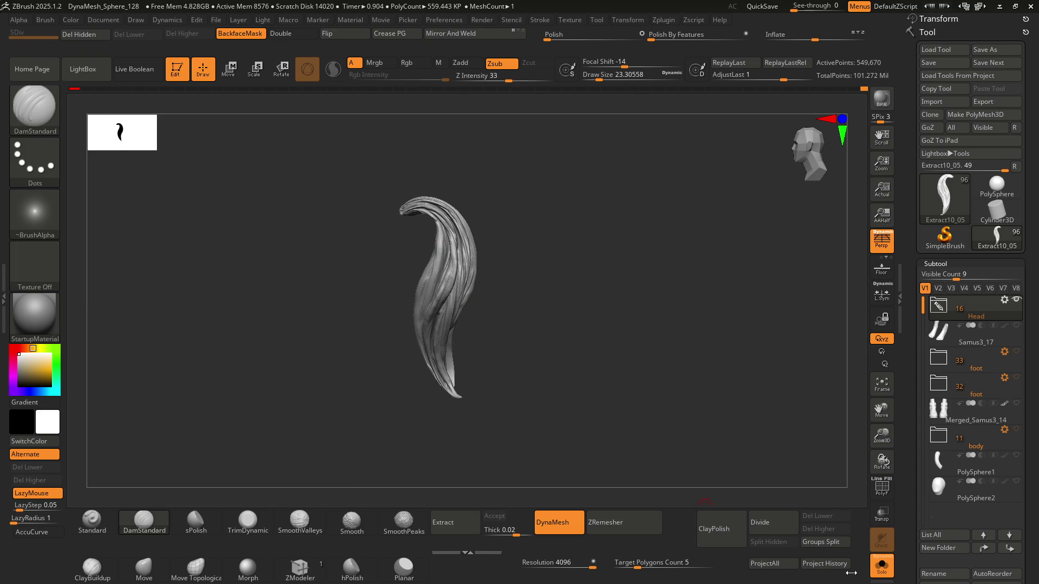
{"action": "left_click", "coordinate": [884, 575]}
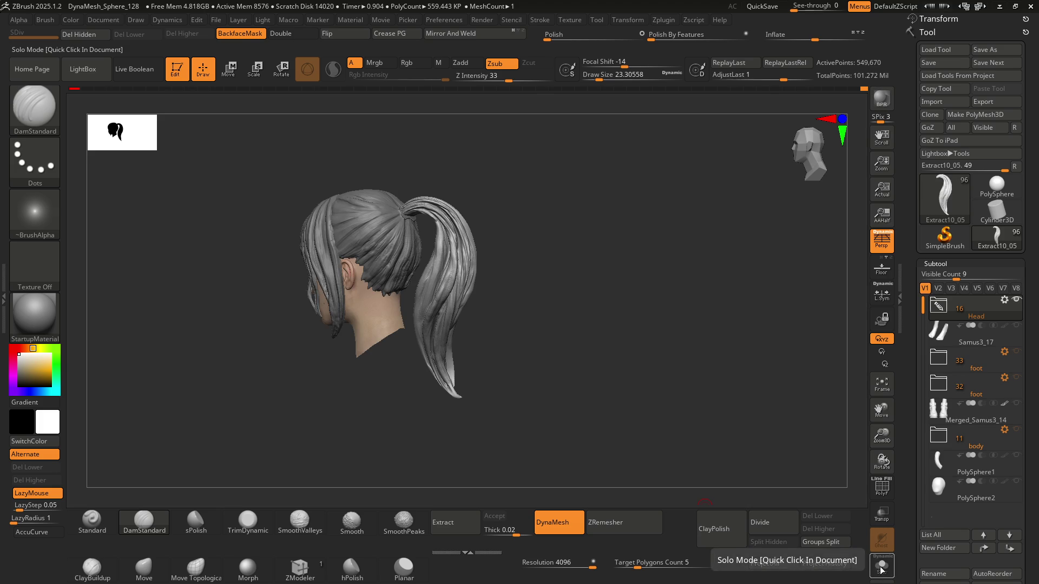
Step: Orbit the full head to check the ponytail, lightly sculpt its strands, and turn Solo back on
{"action": "mouse_move", "coordinate": [484, 213]}
{"action": "right_mouse_down"}
{"action": "mouse_move", "coordinate": [612, 214]}
{"action": "mouse_move", "coordinate": [453, 221]}
{"action": "mouse_move", "coordinate": [460, 215]}
{"action": "mouse_move", "coordinate": [476, 227]}
{"action": "mouse_move", "coordinate": [444, 273]}
{"action": "right_mouse_up"}
{"action": "left_click_drag", "start_coordinate": [443, 273], "coordinate": [428, 288]}
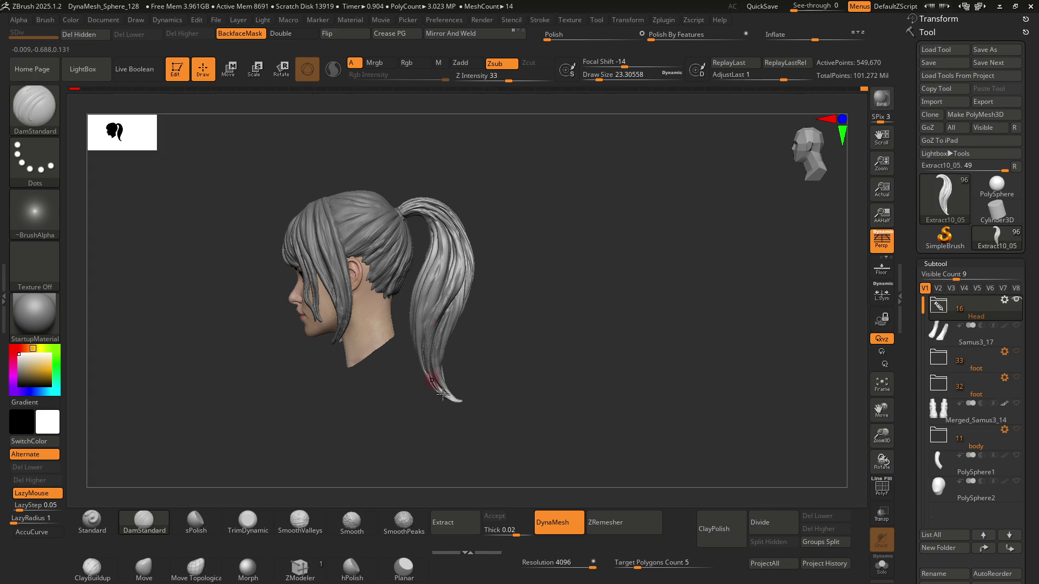
{"action": "mouse_move", "coordinate": [488, 281]}
{"action": "right_mouse_down"}
{"action": "mouse_move", "coordinate": [413, 297]}
{"action": "mouse_move", "coordinate": [515, 283]}
{"action": "mouse_move", "coordinate": [379, 314]}
{"action": "mouse_move", "coordinate": [444, 281]}
{"action": "right_mouse_up"}
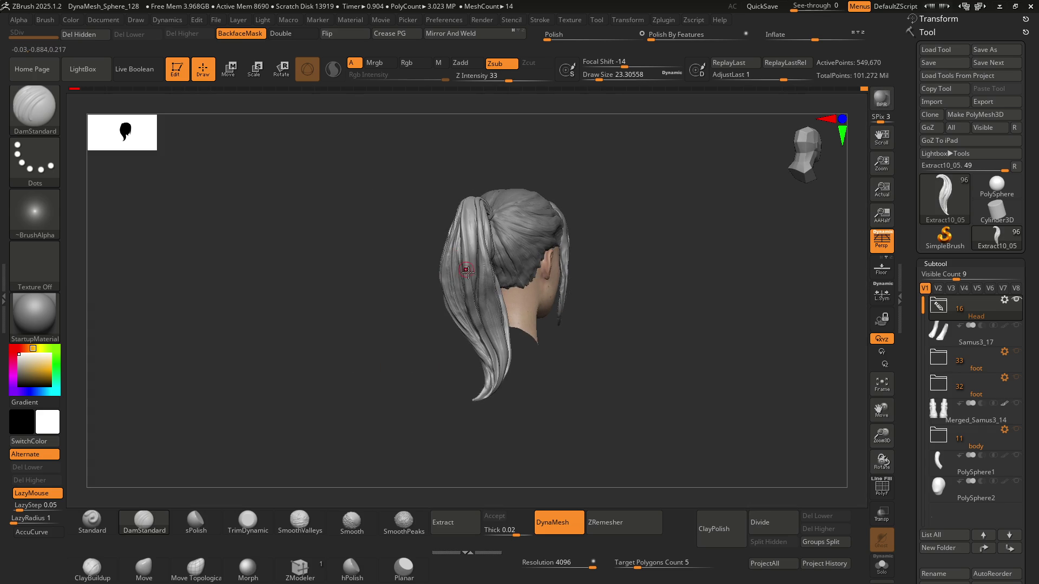
{"action": "left_click", "coordinate": [882, 566]}
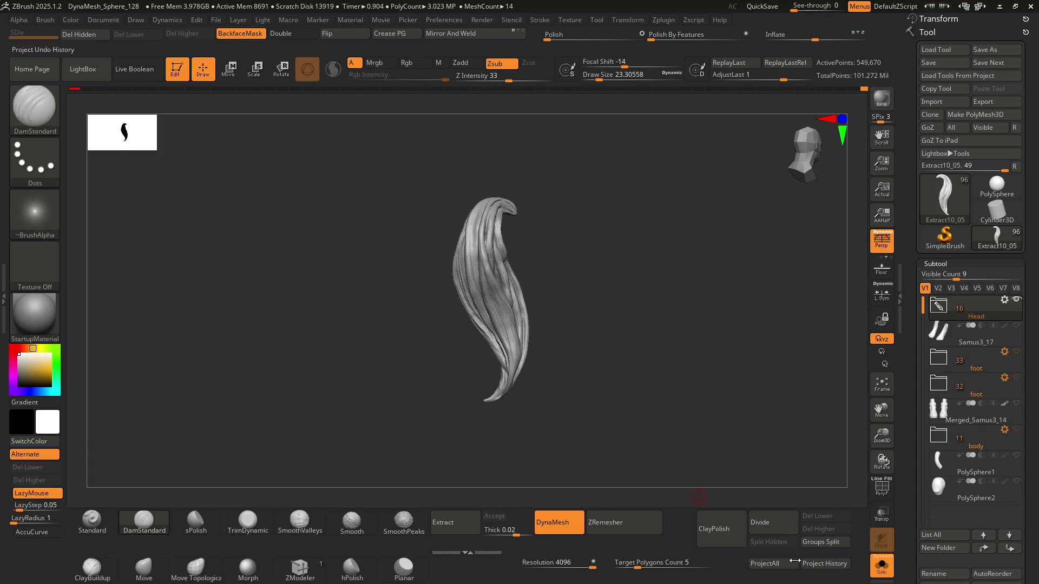
Step: Zoom far into the lock and carve two long creases down its strand
{"action": "mouse_move", "coordinate": [501, 262]}
{"action": "right_mouse_down", "text": "ctrl"}
{"action": "mouse_move", "coordinate": [498, 278]}
{"action": "mouse_move", "coordinate": [517, 278]}
{"action": "mouse_move", "coordinate": [479, 245]}
{"action": "mouse_move", "coordinate": [496, 301]}
{"action": "mouse_move", "coordinate": [493, 287]}
{"action": "right_mouse_up", "text": "ctrl"}
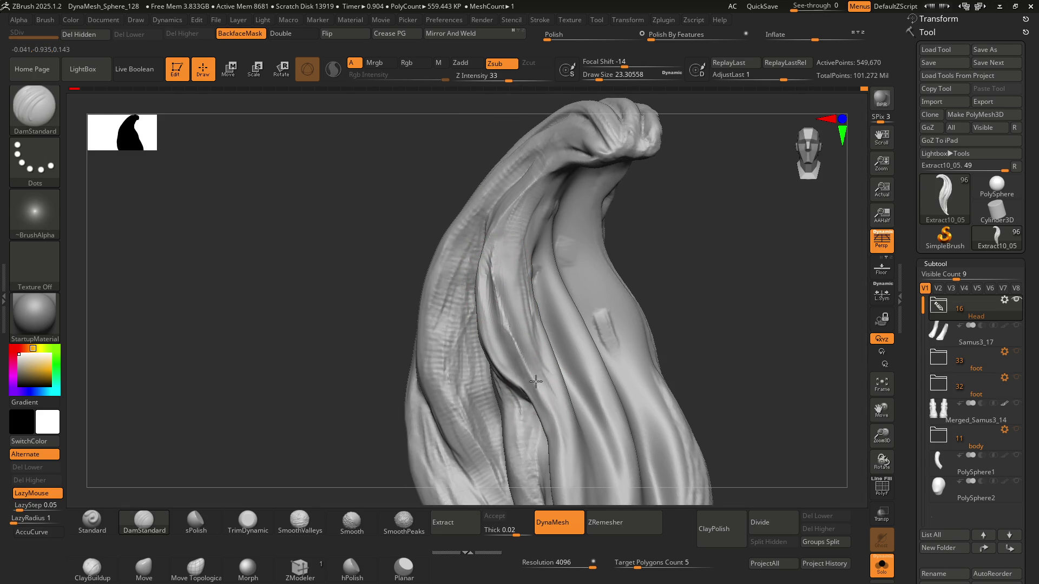
{"action": "right_click_drag", "start_coordinate": [522, 244], "coordinate": [540, 190]}
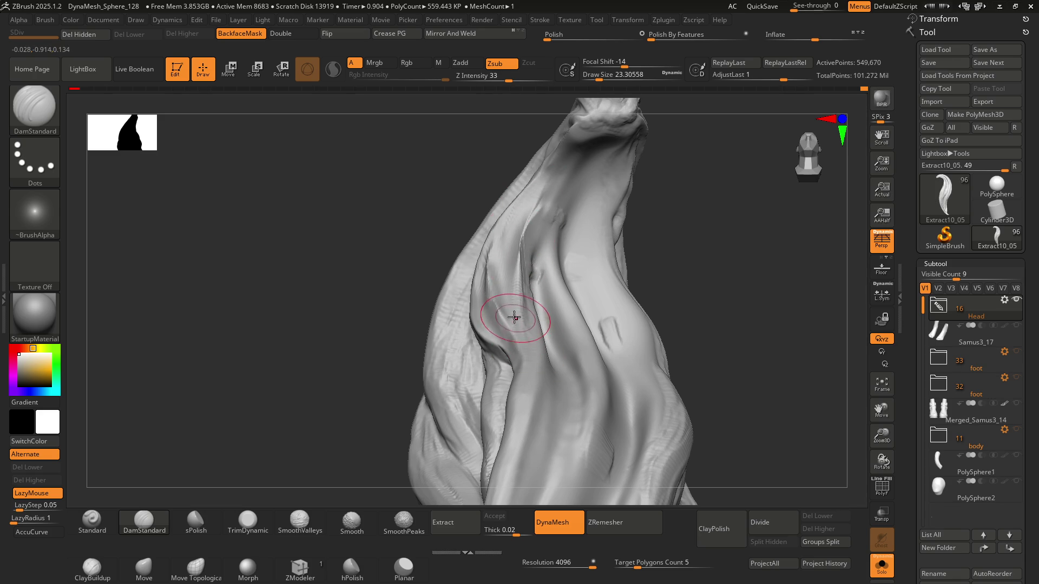
{"action": "mouse_move", "coordinate": [524, 219]}
{"action": "right_mouse_down"}
{"action": "mouse_move", "coordinate": [531, 307]}
{"action": "mouse_move", "coordinate": [517, 271]}
{"action": "right_mouse_up"}
{"action": "right_click_drag", "start_coordinate": [509, 327], "coordinate": [522, 367]}
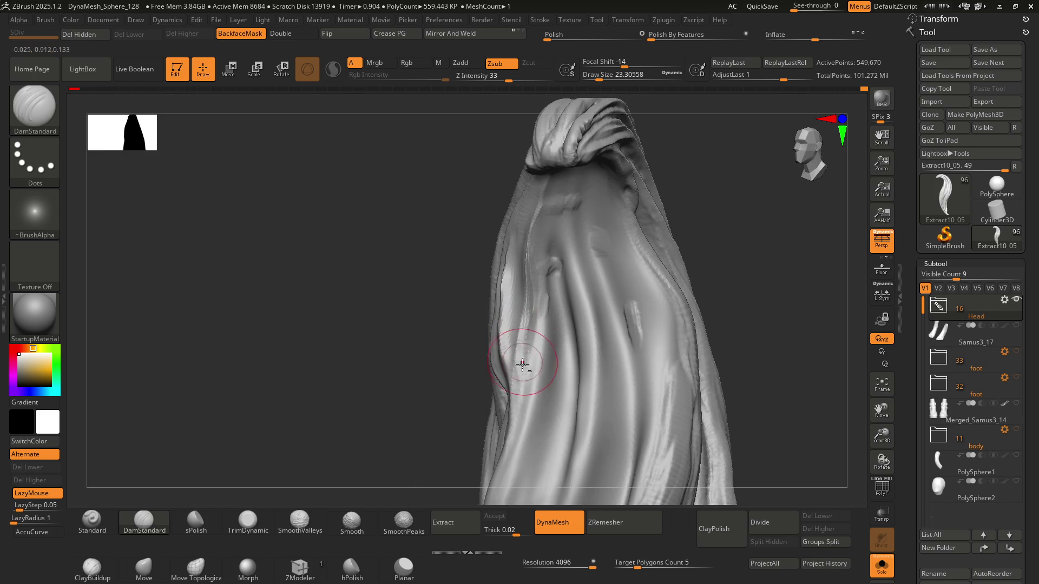
{"action": "left_click_drag", "start_coordinate": [547, 264], "coordinate": [513, 446]}
{"action": "mouse_move", "coordinate": [536, 335]}
{"action": "right_mouse_down", "text": "alt"}
{"action": "mouse_move", "coordinate": [521, 359]}
{"action": "mouse_move", "coordinate": [462, 288]}
{"action": "mouse_move", "coordinate": [538, 273]}
{"action": "mouse_move", "coordinate": [514, 369]}
{"action": "right_mouse_up", "text": "alt"}
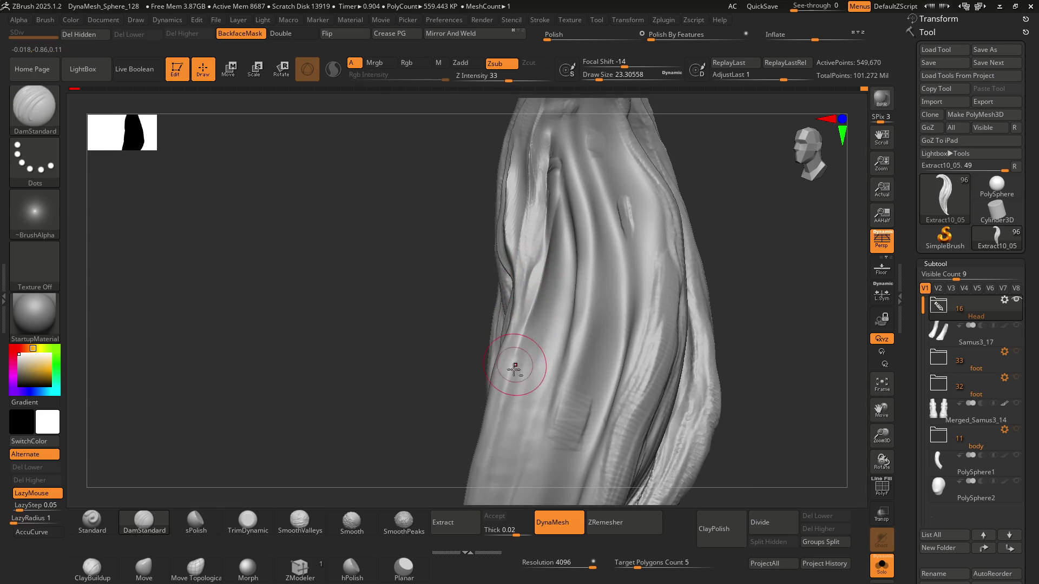
{"action": "left_click_drag", "start_coordinate": [499, 422], "coordinate": [544, 265]}
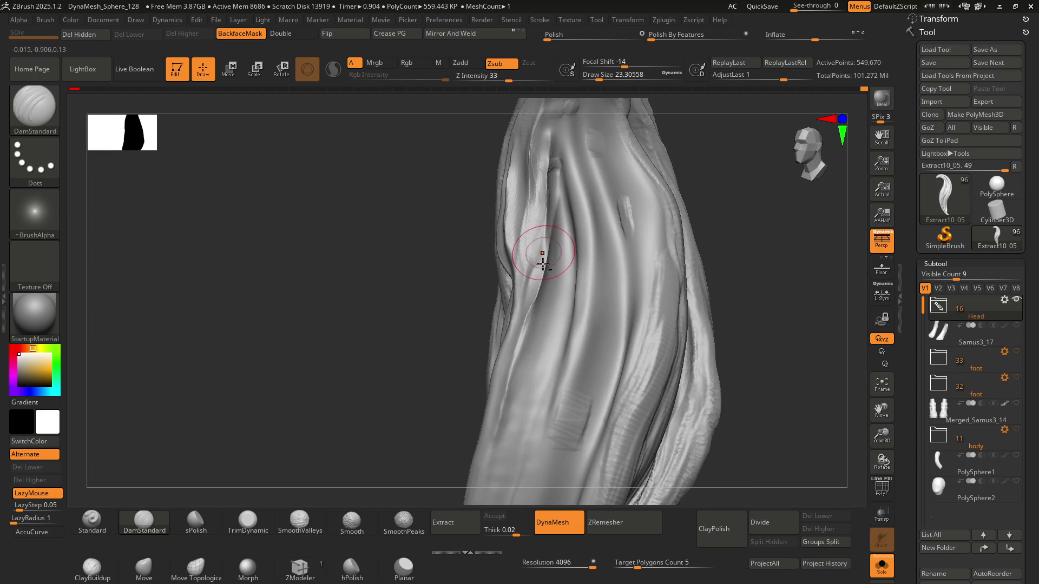
{"action": "mouse_move", "coordinate": [499, 459]}
{"action": "right_mouse_down"}
{"action": "mouse_move", "coordinate": [515, 272]}
{"action": "mouse_move", "coordinate": [535, 259]}
{"action": "right_mouse_up"}
Step: Carve short creases toward the strand's top and a groove along its lower-left edge
{"action": "left_click_drag", "start_coordinate": [550, 224], "coordinate": [531, 269]}
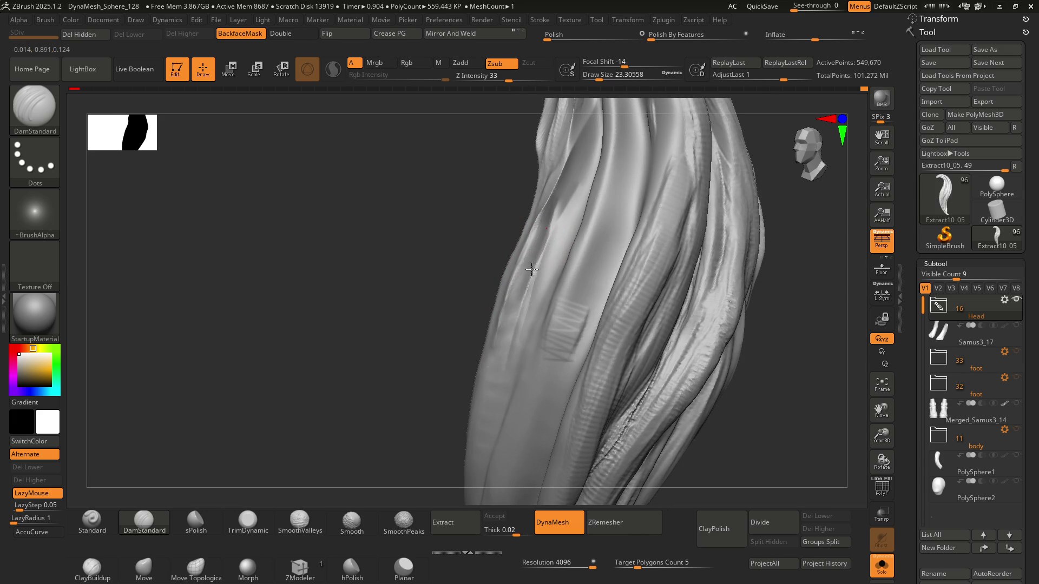
{"action": "left_click_drag", "start_coordinate": [556, 230], "coordinate": [612, 126]}
{"action": "right_click_drag", "start_coordinate": [513, 345], "coordinate": [553, 213]}
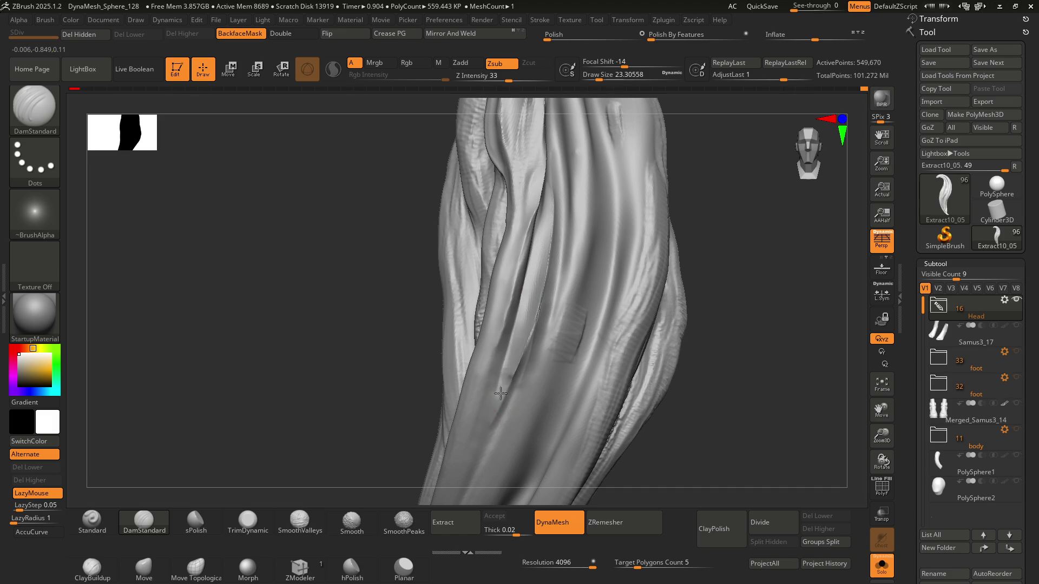
{"action": "right_click_drag", "start_coordinate": [489, 453], "coordinate": [532, 268]}
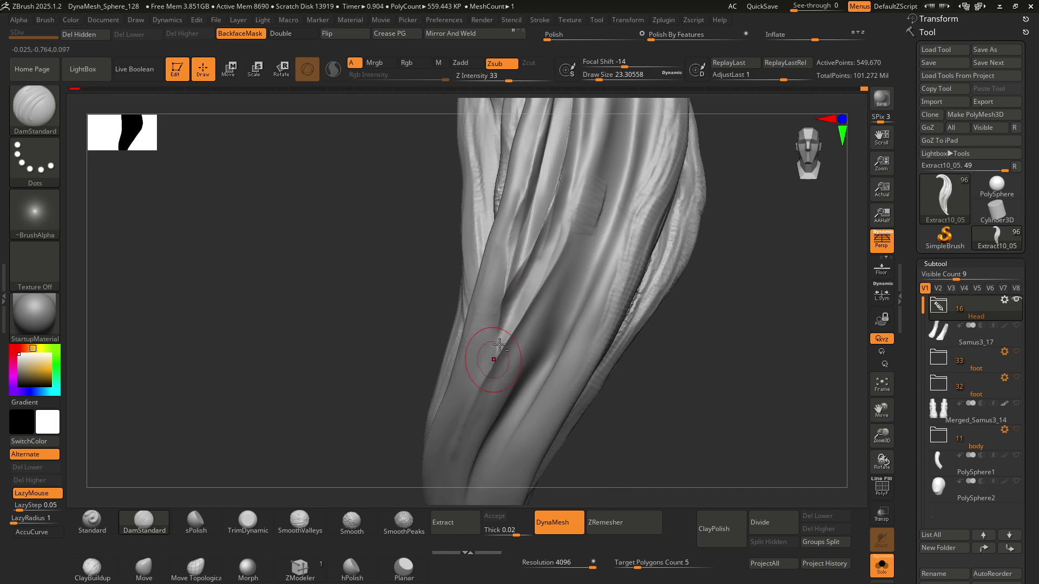
{"action": "mouse_move", "coordinate": [488, 372]}
{"action": "right_mouse_down"}
{"action": "mouse_move", "coordinate": [494, 297]}
{"action": "mouse_move", "coordinate": [461, 378]}
{"action": "mouse_move", "coordinate": [449, 368]}
{"action": "right_mouse_up"}
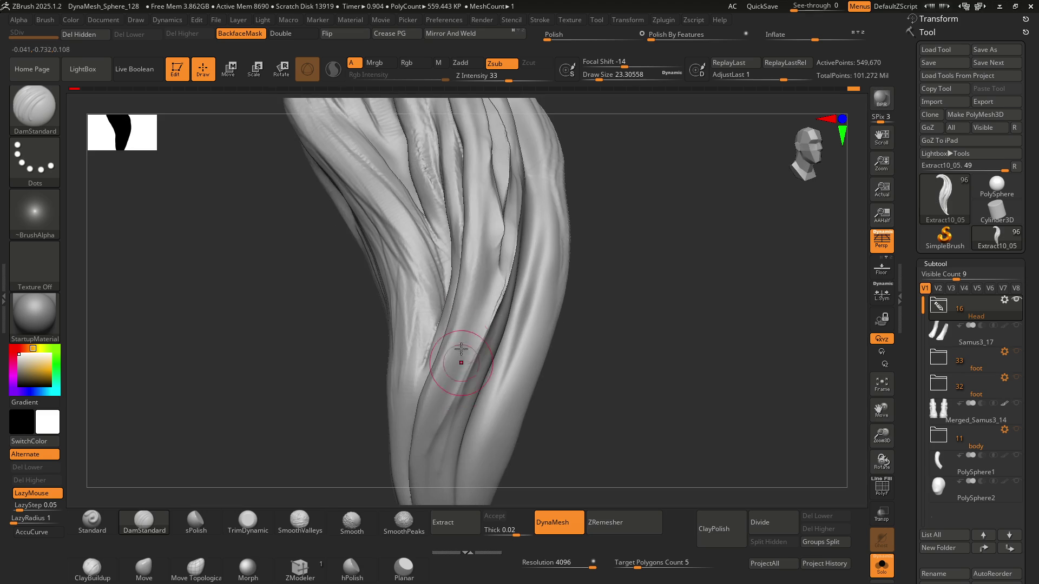
{"action": "mouse_move", "coordinate": [423, 476]}
{"action": "right_mouse_down"}
{"action": "mouse_move", "coordinate": [448, 295]}
{"action": "mouse_move", "coordinate": [471, 465]}
{"action": "mouse_move", "coordinate": [453, 284]}
{"action": "right_mouse_up"}
{"action": "left_click_drag", "start_coordinate": [446, 433], "coordinate": [464, 522]}
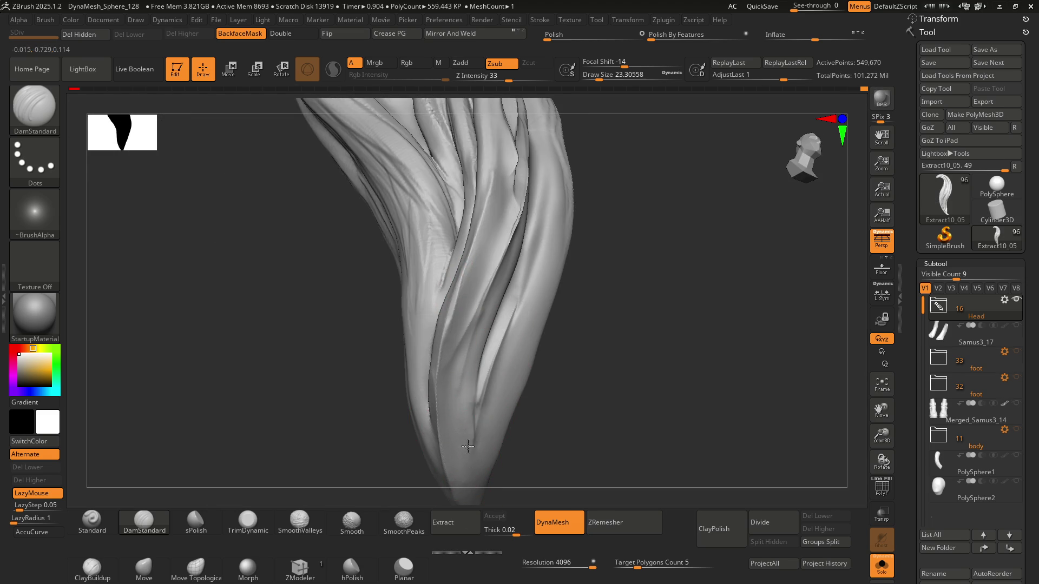
{"action": "mouse_move", "coordinate": [475, 394]}
{"action": "right_mouse_down"}
{"action": "mouse_move", "coordinate": [500, 359]}
{"action": "mouse_move", "coordinate": [478, 326]}
{"action": "right_mouse_up"}
{"action": "mouse_move", "coordinate": [510, 270]}
{"action": "right_mouse_down"}
{"action": "mouse_move", "coordinate": [530, 254]}
{"action": "mouse_move", "coordinate": [514, 282]}
{"action": "mouse_move", "coordinate": [505, 269]}
{"action": "mouse_move", "coordinate": [528, 285]}
{"action": "mouse_move", "coordinate": [496, 281]}
{"action": "right_mouse_up"}
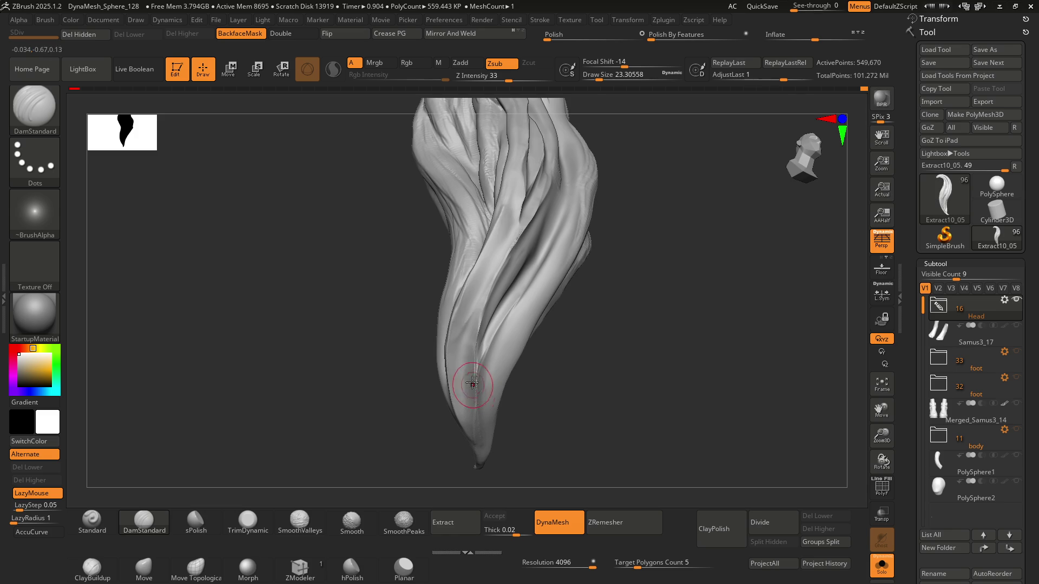
Step: Carve and deepen grooves near the lower tapering tip of the lock
{"action": "right_click_drag", "start_coordinate": [472, 331], "coordinate": [482, 294]}
{"action": "right_click_drag", "start_coordinate": [474, 289], "coordinate": [493, 238]}
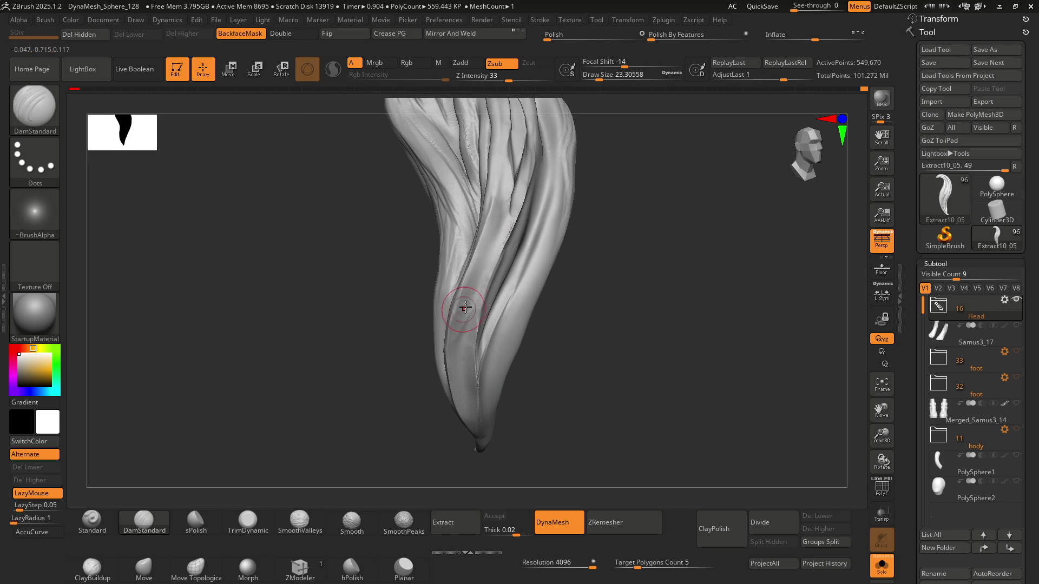
{"action": "left_click_drag", "start_coordinate": [500, 211], "coordinate": [485, 257]}
{"action": "left_click_drag", "start_coordinate": [498, 223], "coordinate": [457, 358]}
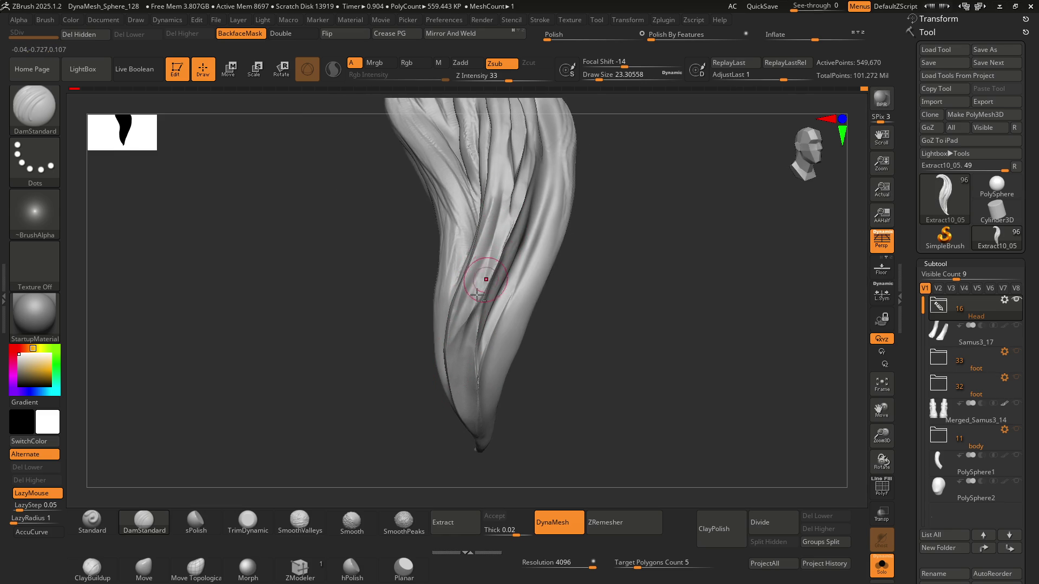
{"action": "mouse_move", "coordinate": [479, 298]}
{"action": "left_mouse_down"}
{"action": "mouse_move", "coordinate": [523, 211]}
{"action": "mouse_move", "coordinate": [483, 280]}
{"action": "left_mouse_up"}
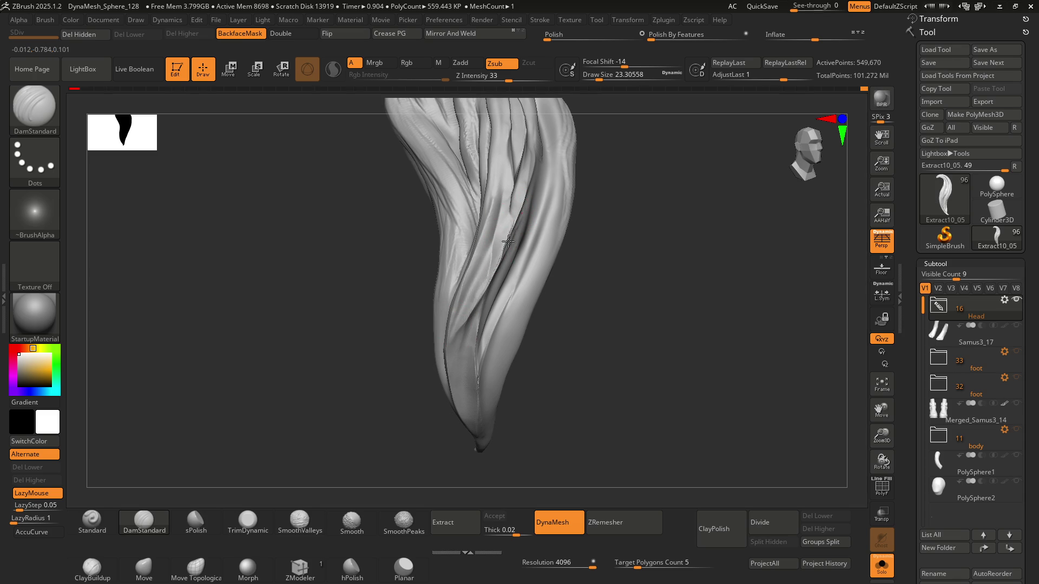
Step: Orbit and zoom around the whole hair lock to inspect it from several angles
{"action": "left_click_drag", "start_coordinate": [383, 278], "coordinate": [492, 261]}
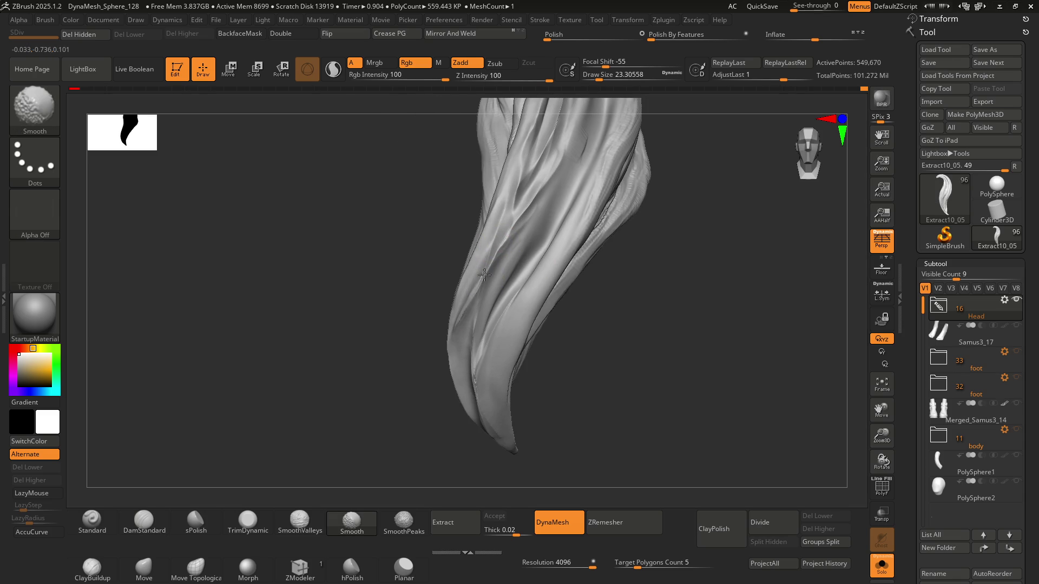
{"action": "right_click_drag", "start_coordinate": [475, 296], "coordinate": [506, 278]}
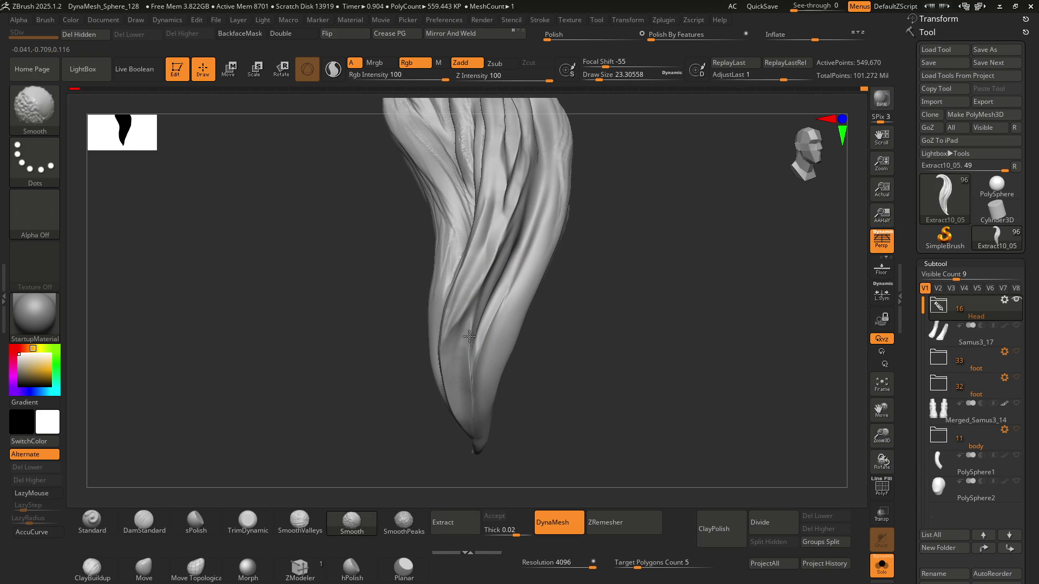
{"action": "mouse_move", "coordinate": [514, 213]}
{"action": "right_mouse_down"}
{"action": "mouse_move", "coordinate": [491, 262]}
{"action": "mouse_move", "coordinate": [506, 324]}
{"action": "mouse_move", "coordinate": [492, 259]}
{"action": "mouse_move", "coordinate": [479, 273]}
{"action": "right_mouse_up"}
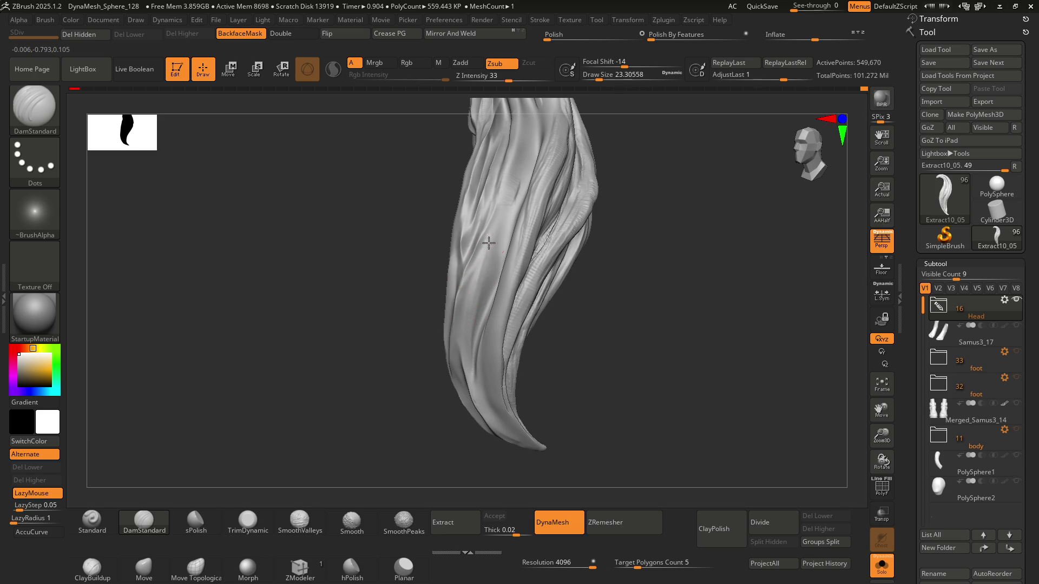
{"action": "right_click_drag", "start_coordinate": [468, 342], "coordinate": [469, 273]}
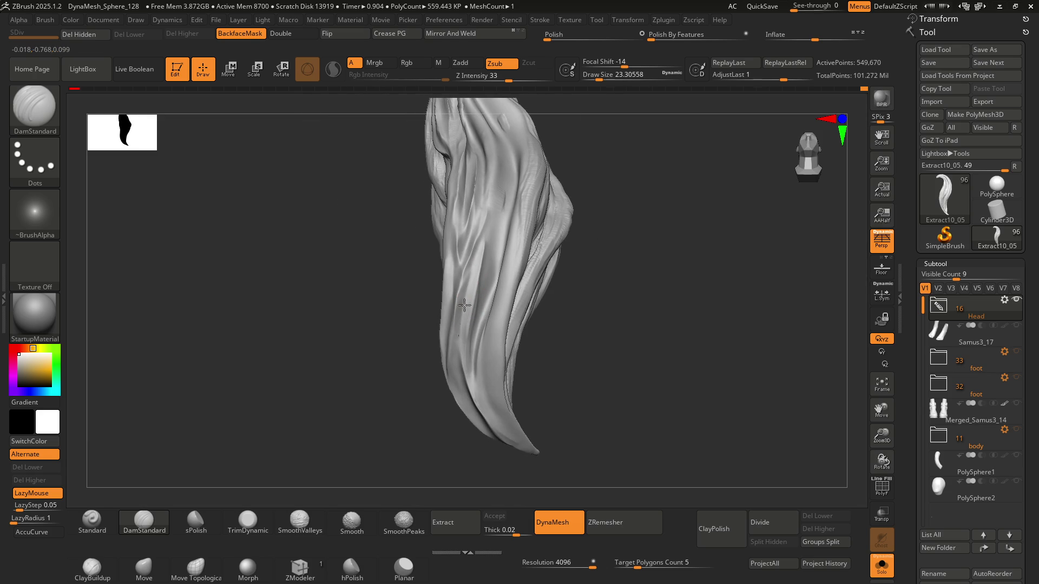
{"action": "mouse_move", "coordinate": [461, 358]}
{"action": "right_mouse_down"}
{"action": "mouse_move", "coordinate": [505, 318]}
{"action": "mouse_move", "coordinate": [461, 359]}
{"action": "right_mouse_up"}
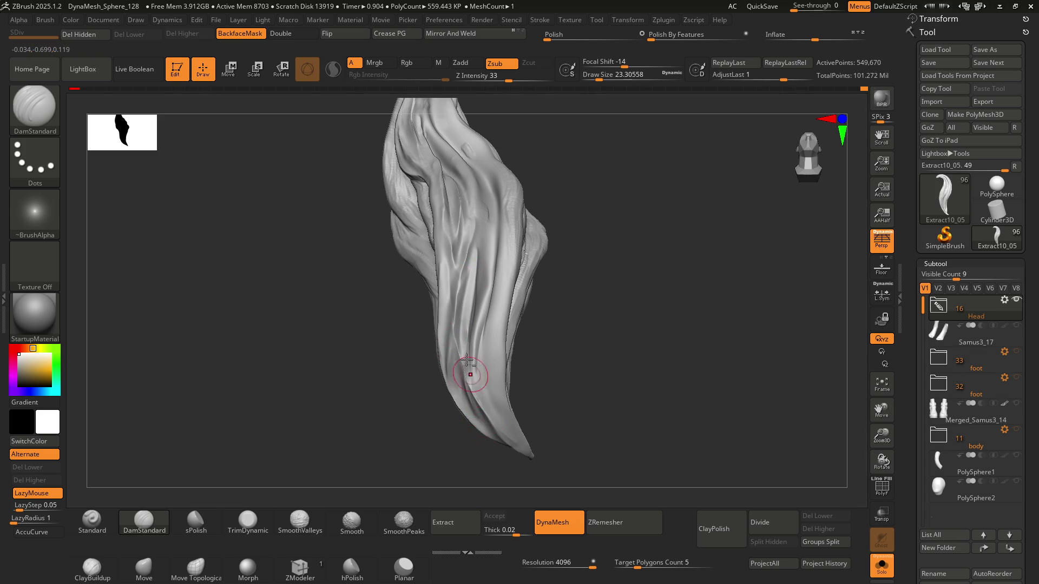
{"action": "right_click_drag", "start_coordinate": [496, 431], "coordinate": [499, 348]}
{"action": "mouse_move", "coordinate": [502, 268]}
{"action": "right_mouse_down"}
{"action": "mouse_move", "coordinate": [447, 294]}
{"action": "mouse_move", "coordinate": [476, 299]}
{"action": "mouse_move", "coordinate": [496, 249]}
{"action": "right_mouse_up"}
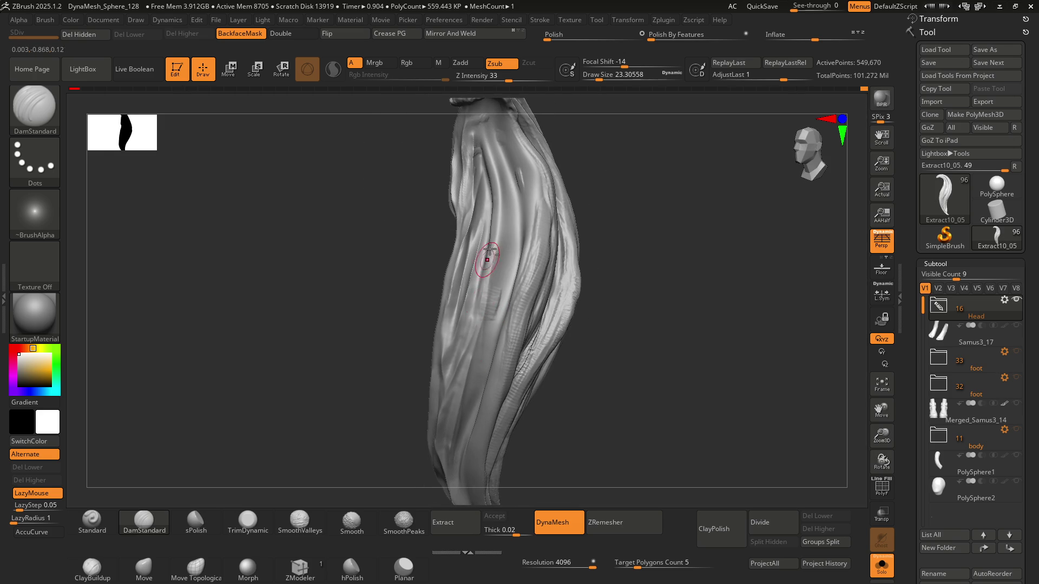
{"action": "right_click_drag", "start_coordinate": [469, 365], "coordinate": [483, 292]}
{"action": "right_click_drag", "start_coordinate": [474, 332], "coordinate": [457, 371]}
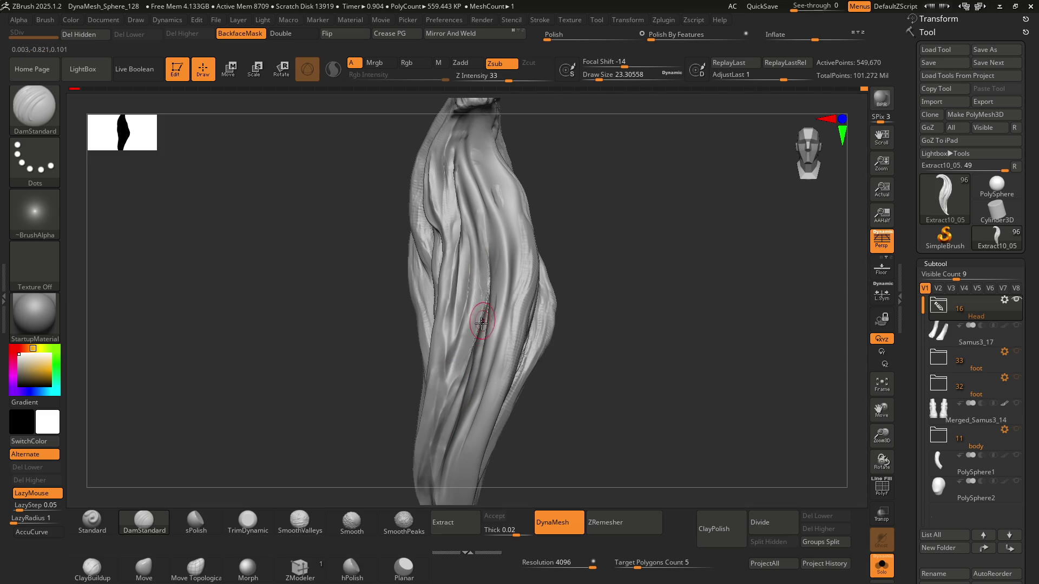
{"action": "mouse_move", "coordinate": [486, 340]}
{"action": "right_mouse_down"}
{"action": "mouse_move", "coordinate": [475, 302]}
{"action": "mouse_move", "coordinate": [493, 263]}
{"action": "mouse_move", "coordinate": [478, 295]}
{"action": "mouse_move", "coordinate": [481, 269]}
{"action": "right_mouse_up"}
{"action": "scroll", "coordinate": [480, 269], "scroll_direction": "up", "scroll_amount": 3}
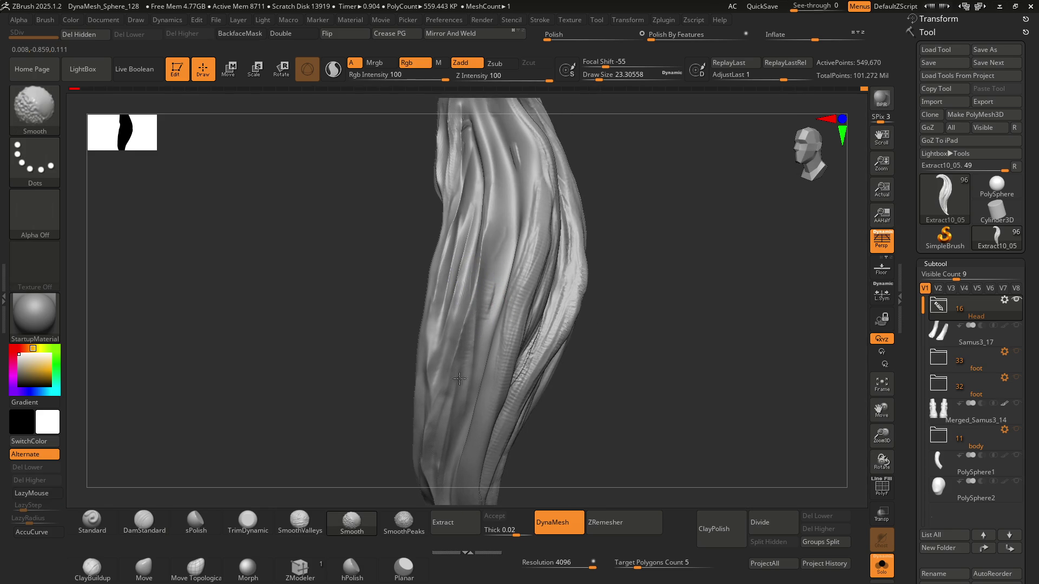
{"action": "mouse_move", "coordinate": [486, 319]}
{"action": "right_mouse_down"}
{"action": "mouse_move", "coordinate": [476, 324]}
{"action": "mouse_move", "coordinate": [485, 331]}
{"action": "mouse_move", "coordinate": [527, 285]}
{"action": "mouse_move", "coordinate": [487, 313]}
{"action": "mouse_move", "coordinate": [492, 278]}
{"action": "mouse_move", "coordinate": [513, 287]}
{"action": "mouse_move", "coordinate": [459, 291]}
{"action": "mouse_move", "coordinate": [492, 278]}
{"action": "mouse_move", "coordinate": [420, 295]}
{"action": "mouse_move", "coordinate": [487, 278]}
{"action": "right_mouse_up"}
{"action": "scroll", "coordinate": [485, 331], "scroll_direction": "down", "scroll_amount": 3}
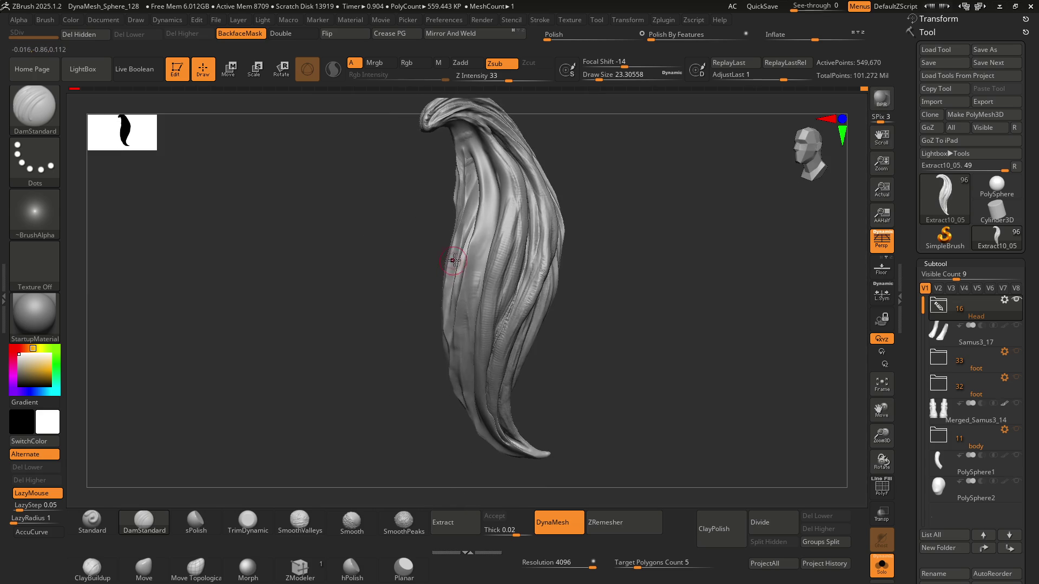
{"action": "mouse_move", "coordinate": [506, 232]}
{"action": "right_mouse_down"}
{"action": "mouse_move", "coordinate": [463, 234]}
{"action": "mouse_move", "coordinate": [503, 216]}
{"action": "mouse_move", "coordinate": [472, 262]}
{"action": "mouse_move", "coordinate": [492, 204]}
{"action": "mouse_move", "coordinate": [494, 297]}
{"action": "mouse_move", "coordinate": [464, 236]}
{"action": "mouse_move", "coordinate": [489, 241]}
{"action": "mouse_move", "coordinate": [441, 144]}
{"action": "right_mouse_up"}
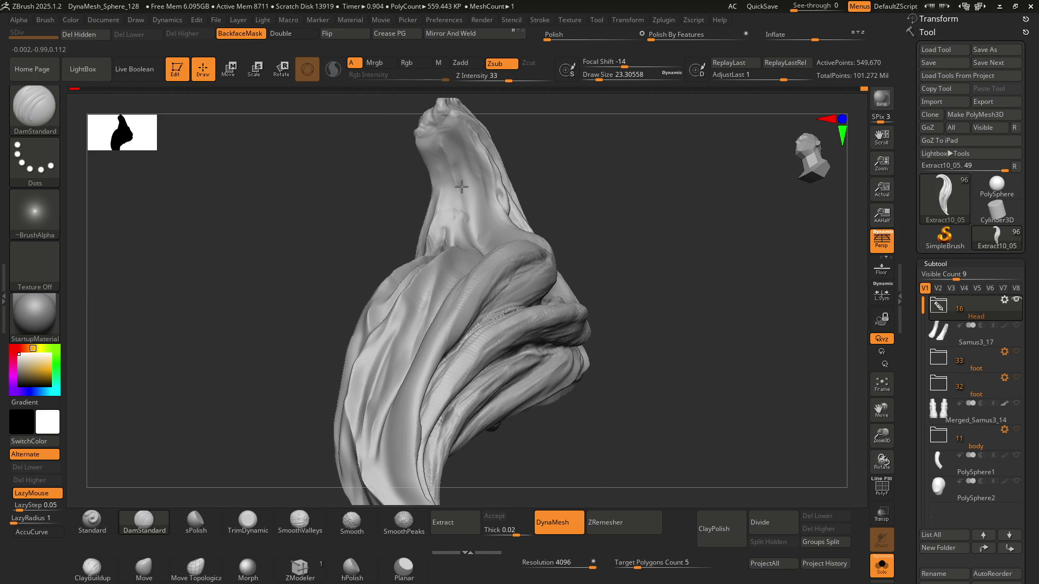
Step: Carve deep strokes down the centre groove and remesh the lock to rebuild its surface
{"action": "right_click_drag", "start_coordinate": [465, 248], "coordinate": [463, 202]}
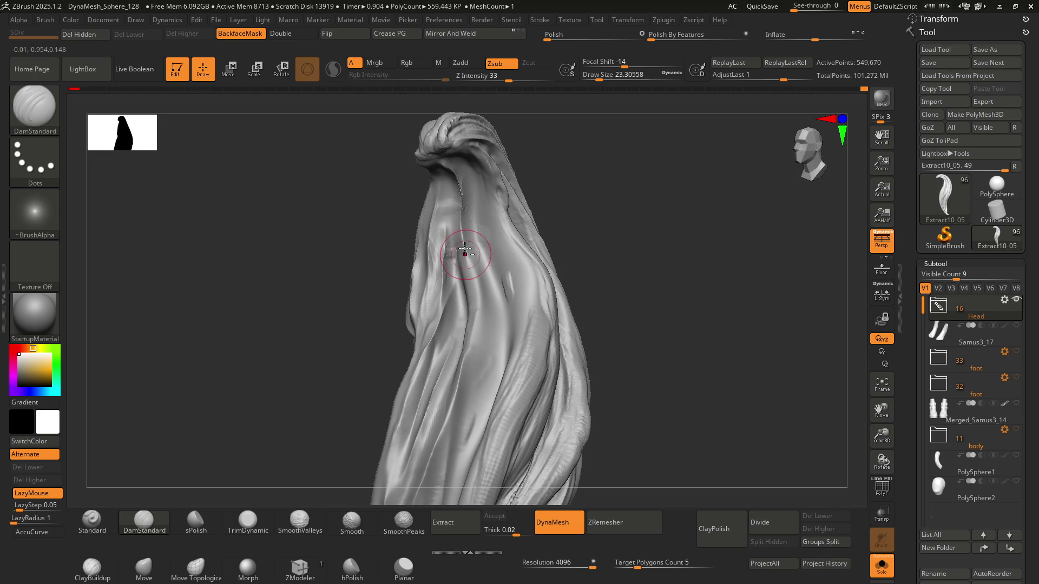
{"action": "right_click_drag", "start_coordinate": [462, 371], "coordinate": [473, 254], "text": "alt"}
{"action": "left_click_drag", "start_coordinate": [472, 254], "coordinate": [444, 414]}
{"action": "left_click_drag", "start_coordinate": [465, 292], "coordinate": [452, 362]}
{"action": "mouse_move", "coordinate": [455, 325]}
{"action": "right_mouse_down"}
{"action": "mouse_move", "coordinate": [468, 367]}
{"action": "mouse_move", "coordinate": [461, 330]}
{"action": "right_mouse_up"}
{"action": "right_click_drag", "start_coordinate": [432, 245], "coordinate": [433, 211]}
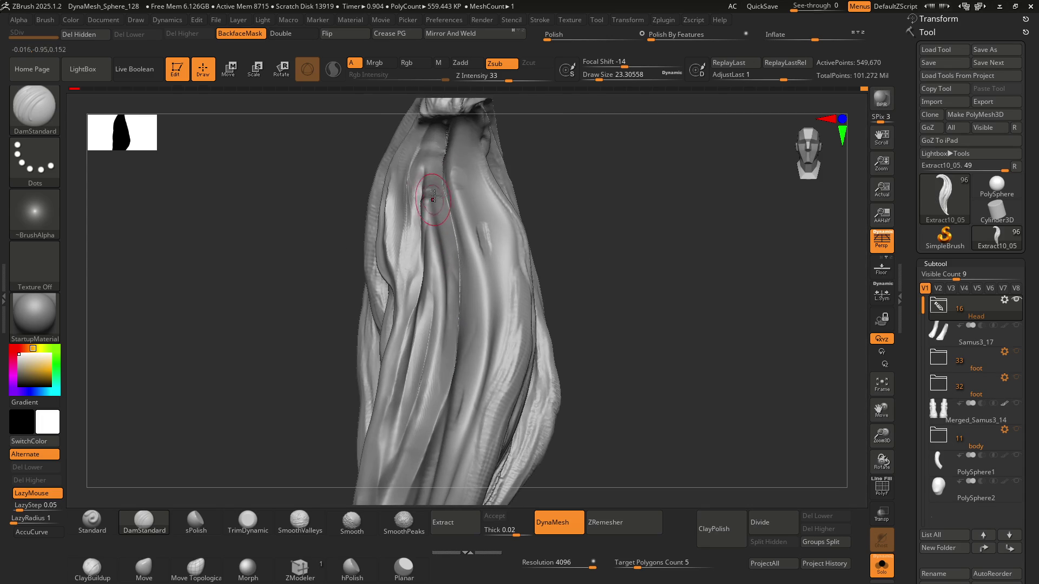
{"action": "left_click_drag", "start_coordinate": [433, 124], "coordinate": [433, 190]}
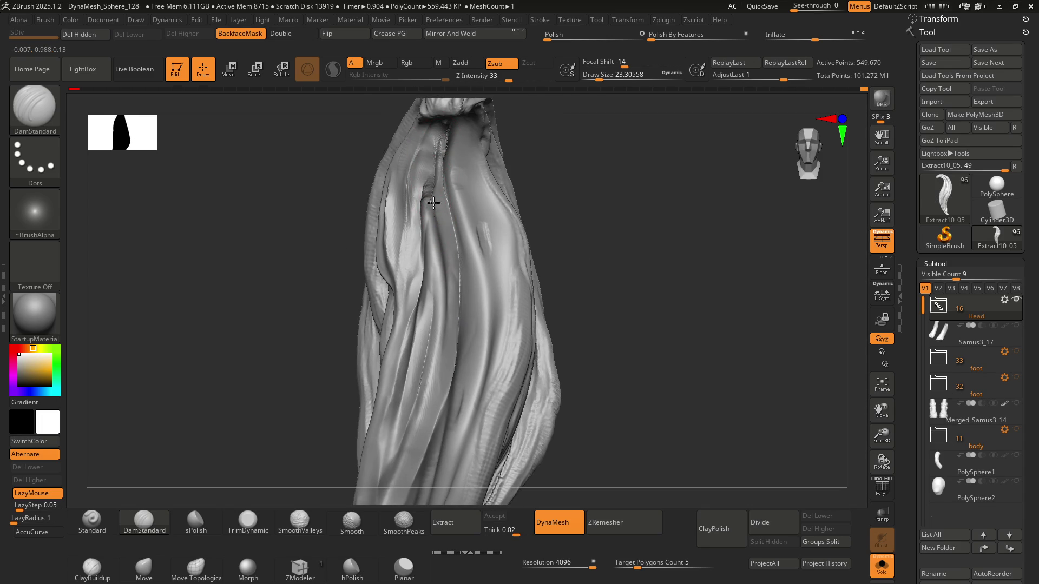
{"action": "mouse_move", "coordinate": [452, 297]}
{"action": "right_mouse_down"}
{"action": "mouse_move", "coordinate": [462, 211]}
{"action": "mouse_move", "coordinate": [444, 205]}
{"action": "right_mouse_up"}
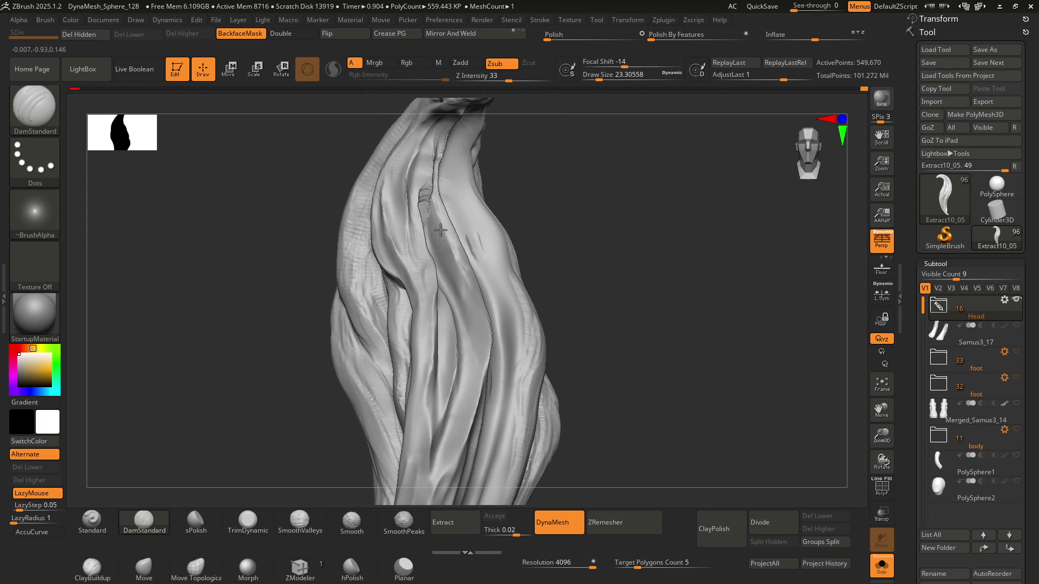
{"action": "left_click_drag", "start_coordinate": [563, 179], "coordinate": [568, 208], "text": "ctrl"}
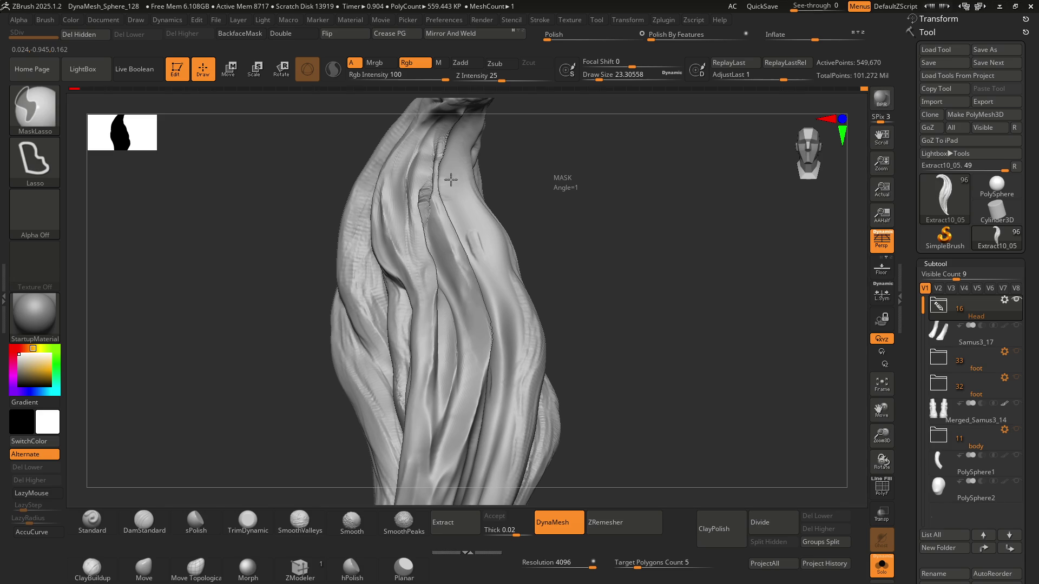
Step: Smooth the surface, enlarge the brush, and carve a new groove down the middle strands
{"action": "right_click_drag", "start_coordinate": [453, 198], "coordinate": [424, 169]}
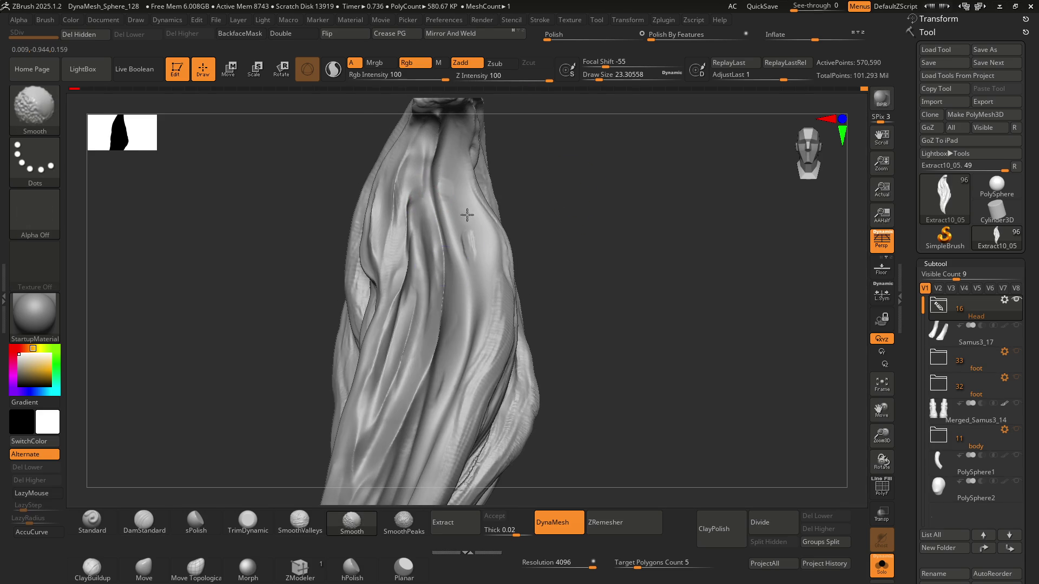
{"action": "mouse_move", "coordinate": [461, 255]}
{"action": "right_mouse_down"}
{"action": "mouse_move", "coordinate": [419, 319]}
{"action": "mouse_move", "coordinate": [426, 313]}
{"action": "right_mouse_up"}
{"action": "key", "text": "shift"}
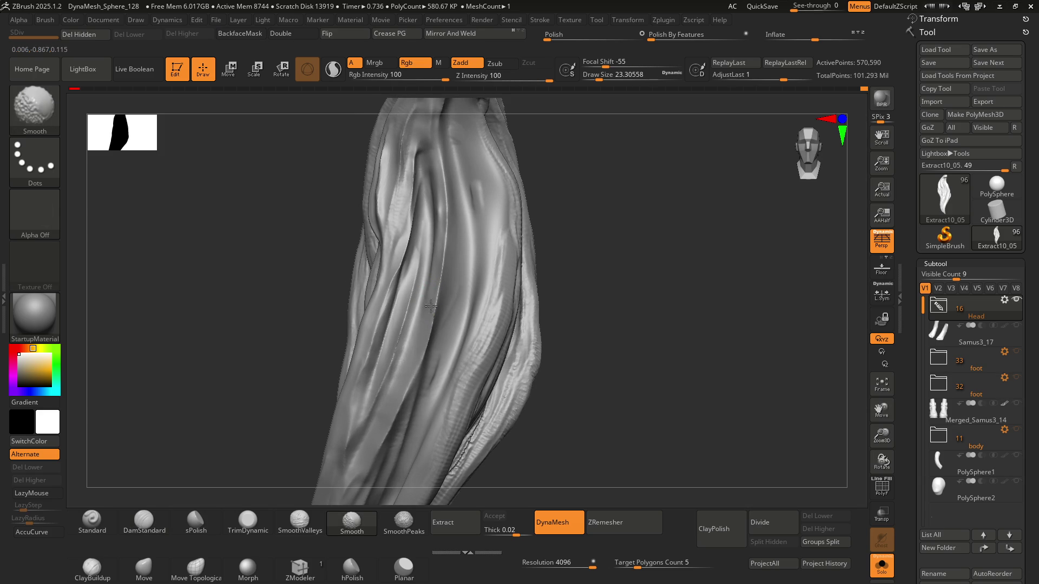
{"action": "mouse_move", "coordinate": [424, 298]}
{"action": "right_mouse_down"}
{"action": "mouse_move", "coordinate": [453, 325]}
{"action": "mouse_move", "coordinate": [417, 301]}
{"action": "mouse_move", "coordinate": [407, 346]}
{"action": "right_mouse_up"}
{"action": "key", "text": "shift"}
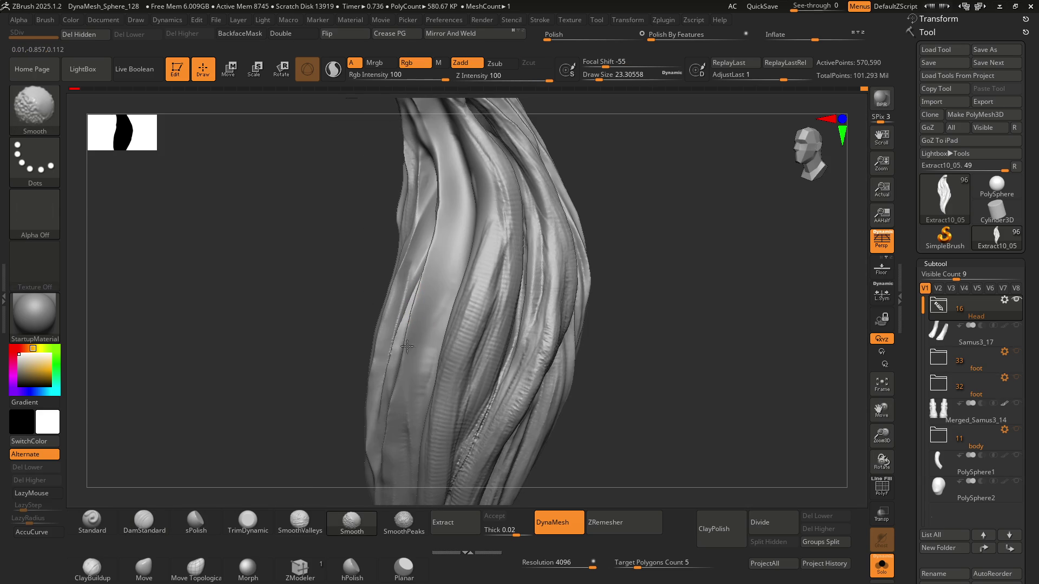
{"action": "mouse_move", "coordinate": [435, 222]}
{"action": "right_mouse_down"}
{"action": "mouse_move", "coordinate": [508, 255]}
{"action": "mouse_move", "coordinate": [468, 232]}
{"action": "mouse_move", "coordinate": [487, 241]}
{"action": "mouse_move", "coordinate": [424, 250]}
{"action": "mouse_move", "coordinate": [467, 243]}
{"action": "mouse_move", "coordinate": [426, 284]}
{"action": "right_mouse_up"}
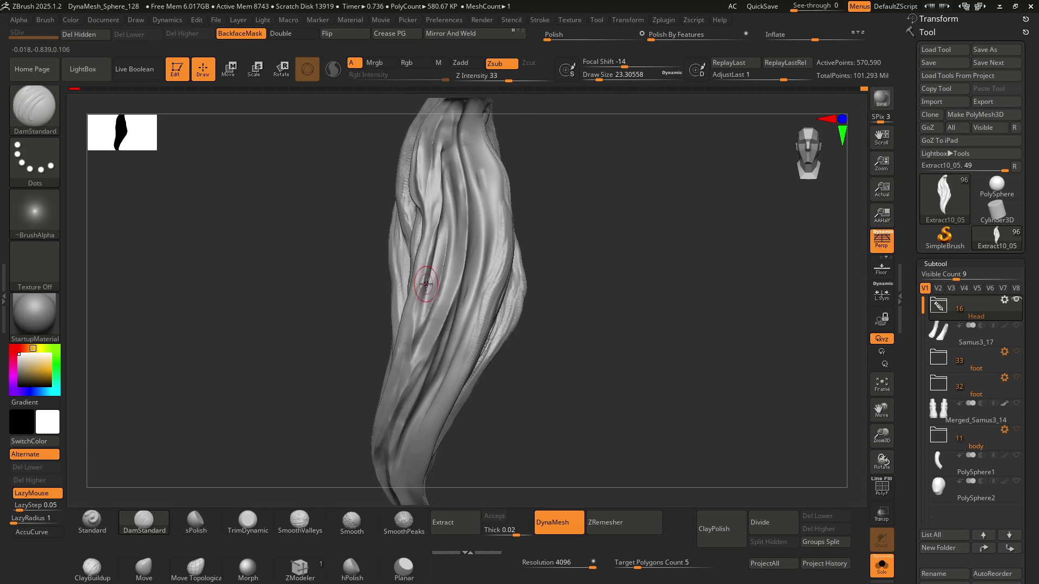
{"action": "key", "text": "bracketright"}
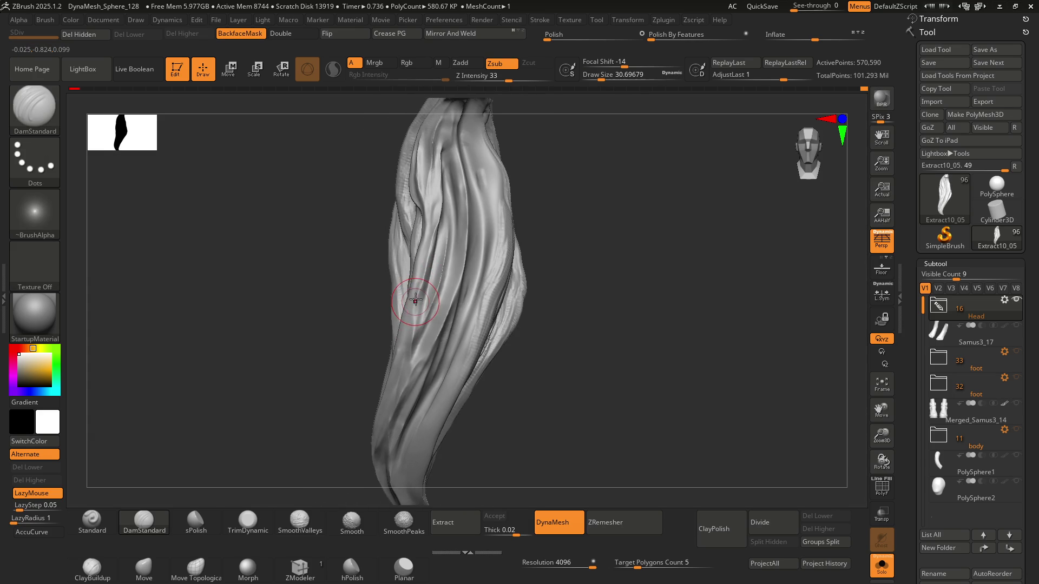
{"action": "right_click_drag", "start_coordinate": [405, 353], "coordinate": [422, 300]}
{"action": "key", "text": "shift"}
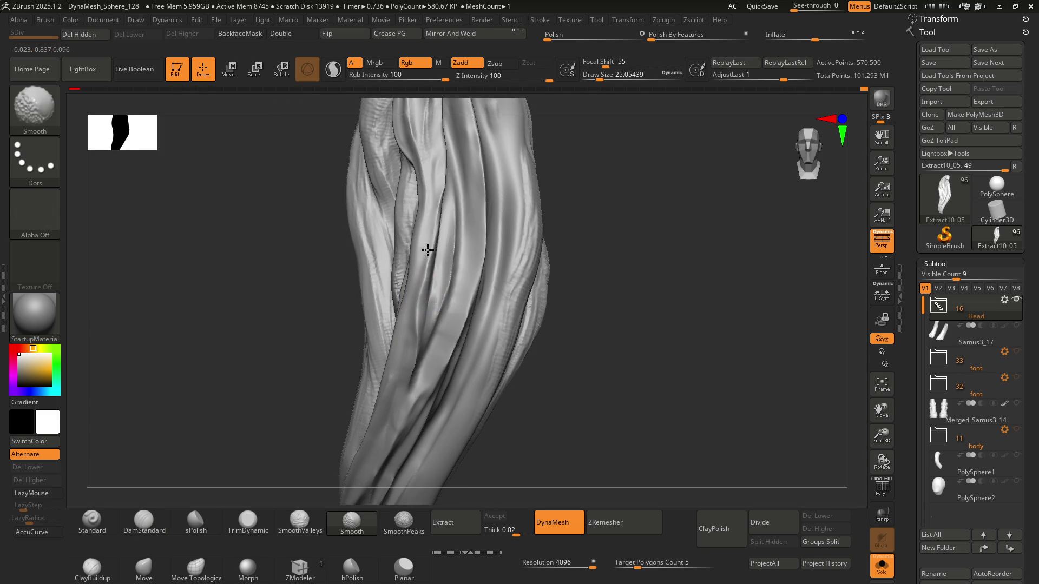
{"action": "mouse_move", "coordinate": [440, 226]}
{"action": "right_mouse_down"}
{"action": "mouse_move", "coordinate": [433, 295]}
{"action": "mouse_move", "coordinate": [433, 258]}
{"action": "mouse_move", "coordinate": [477, 257]}
{"action": "mouse_move", "coordinate": [452, 232]}
{"action": "right_mouse_up"}
{"action": "mouse_move", "coordinate": [433, 198]}
{"action": "right_mouse_down"}
{"action": "mouse_move", "coordinate": [429, 239]}
{"action": "mouse_move", "coordinate": [474, 256]}
{"action": "mouse_move", "coordinate": [420, 233]}
{"action": "right_mouse_up"}
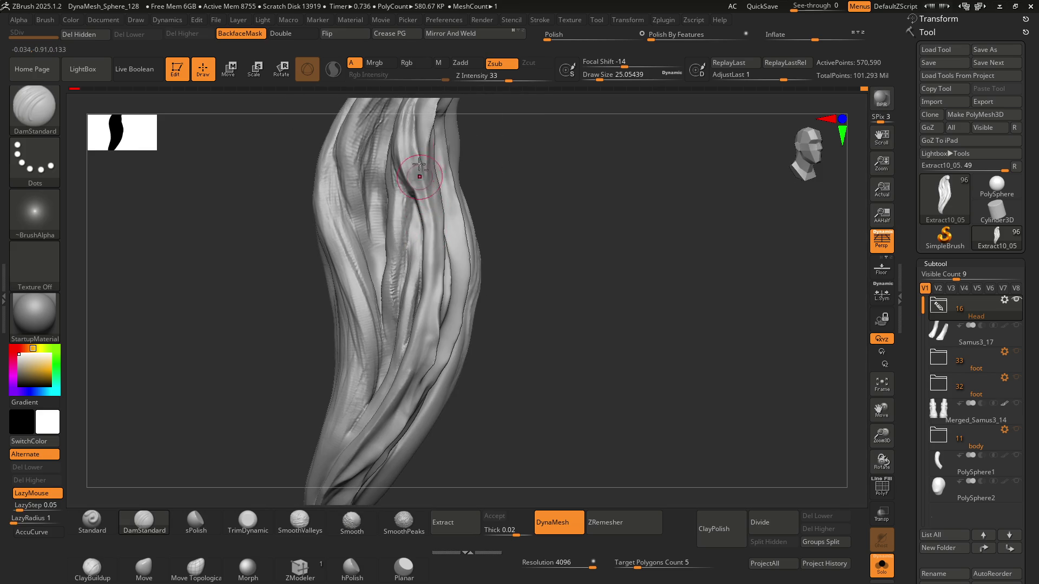
{"action": "left_click_drag", "start_coordinate": [417, 161], "coordinate": [426, 206]}
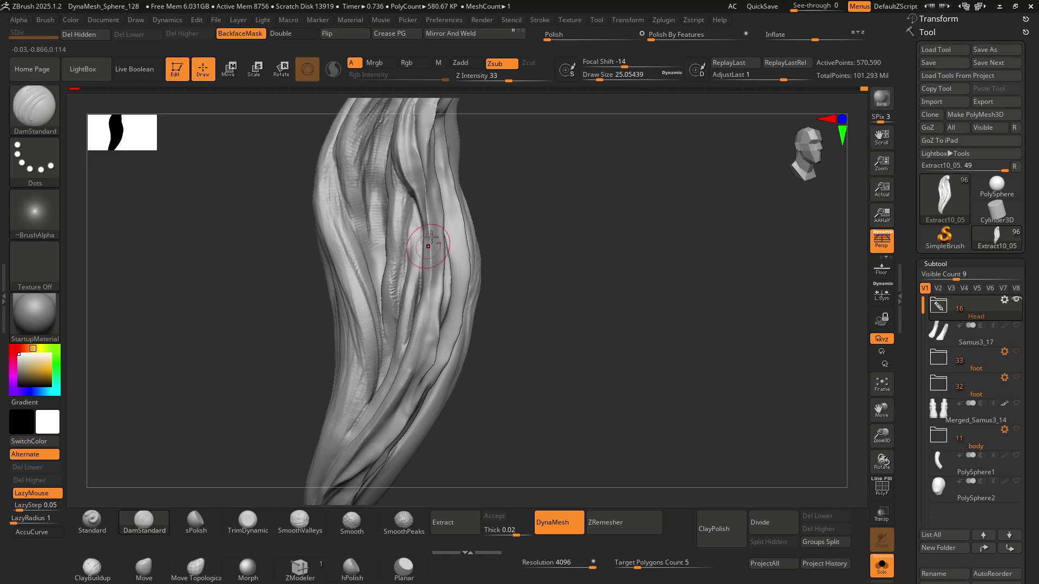
{"action": "mouse_move", "coordinate": [428, 276]}
{"action": "right_mouse_down"}
{"action": "mouse_move", "coordinate": [445, 355]}
{"action": "mouse_move", "coordinate": [405, 337]}
{"action": "mouse_move", "coordinate": [429, 297]}
{"action": "mouse_move", "coordinate": [441, 339]}
{"action": "mouse_move", "coordinate": [399, 316]}
{"action": "mouse_move", "coordinate": [413, 329]}
{"action": "right_mouse_up"}
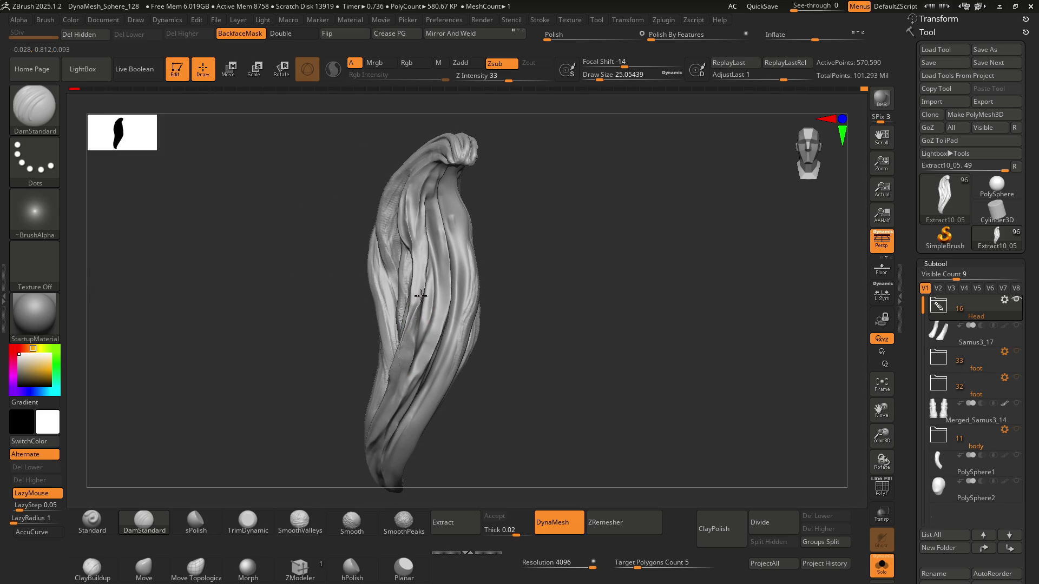
Step: Smooth the rough strands near the top of the lock
{"action": "mouse_move", "coordinate": [395, 343]}
{"action": "right_mouse_down"}
{"action": "mouse_move", "coordinate": [411, 325]}
{"action": "mouse_move", "coordinate": [397, 339]}
{"action": "right_mouse_up"}
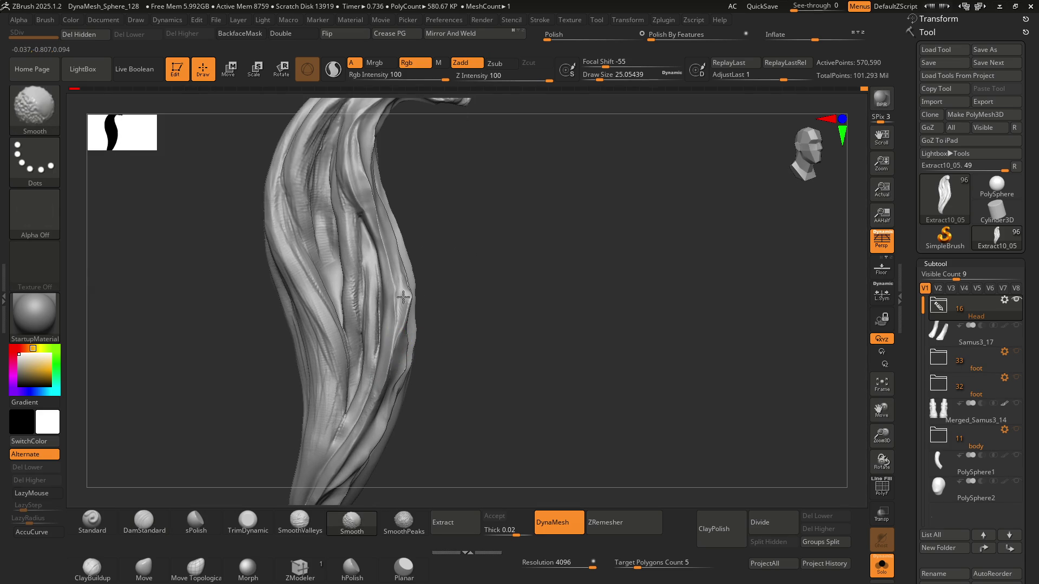
{"action": "key", "text": "ctrl"}
{"action": "left_click_drag", "start_coordinate": [425, 279], "coordinate": [391, 308], "text": "shift"}
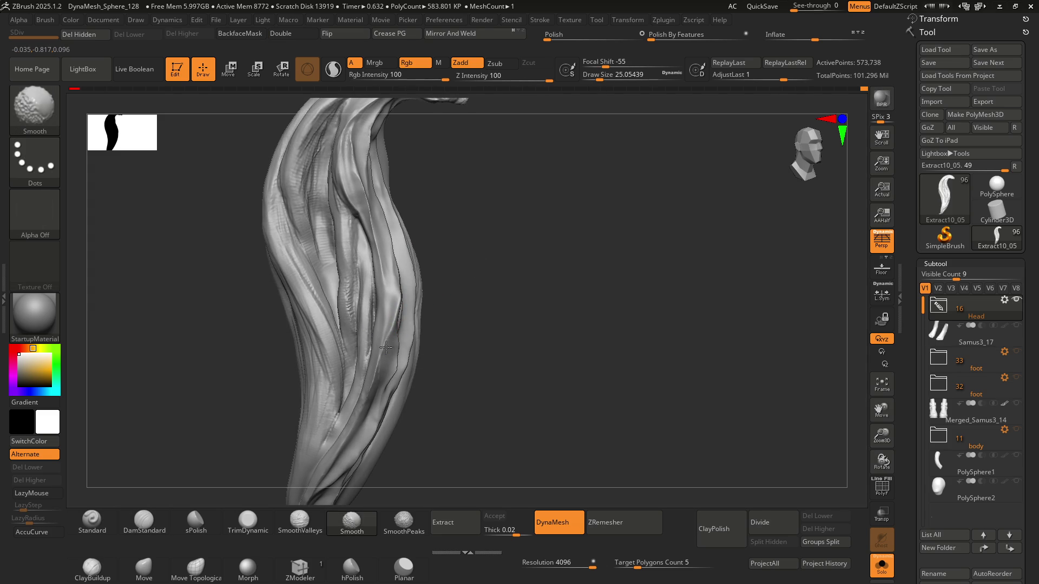
{"action": "mouse_move", "coordinate": [393, 331]}
{"action": "right_mouse_down"}
{"action": "mouse_move", "coordinate": [469, 290]}
{"action": "mouse_move", "coordinate": [413, 325]}
{"action": "mouse_move", "coordinate": [398, 292]}
{"action": "right_mouse_up"}
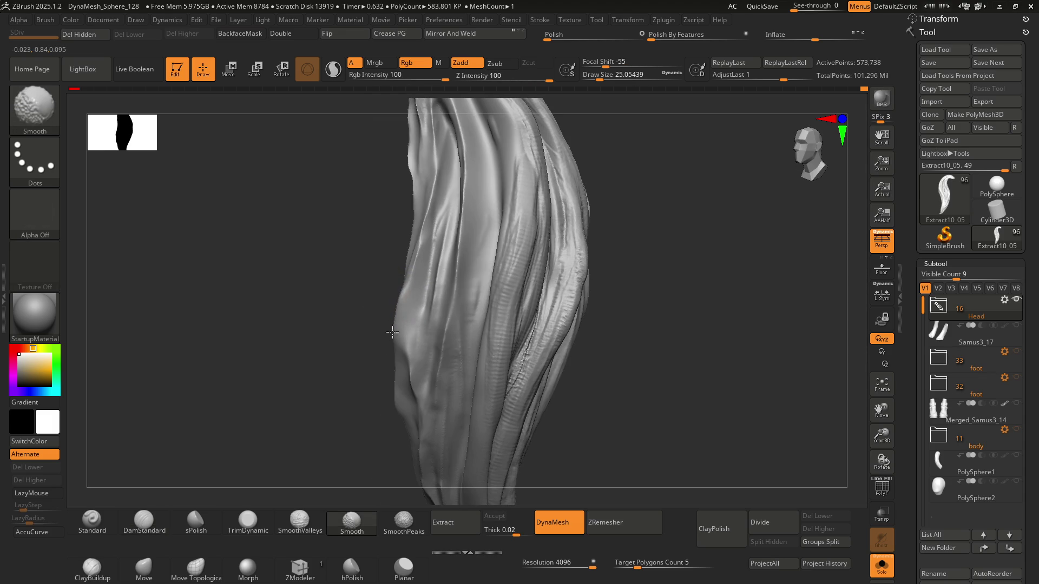
{"action": "mouse_move", "coordinate": [424, 265]}
{"action": "right_mouse_down"}
{"action": "mouse_move", "coordinate": [431, 304]}
{"action": "mouse_move", "coordinate": [407, 309]}
{"action": "mouse_move", "coordinate": [403, 249]}
{"action": "mouse_move", "coordinate": [412, 282]}
{"action": "mouse_move", "coordinate": [424, 262]}
{"action": "mouse_move", "coordinate": [473, 290]}
{"action": "mouse_move", "coordinate": [401, 265]}
{"action": "right_mouse_up"}
Step: Enlarge the brush to about 48 and carve a groove down the upper strands
{"action": "key", "text": "s"}
{"action": "left_click_drag", "start_coordinate": [401, 265], "coordinate": [400, 218]}
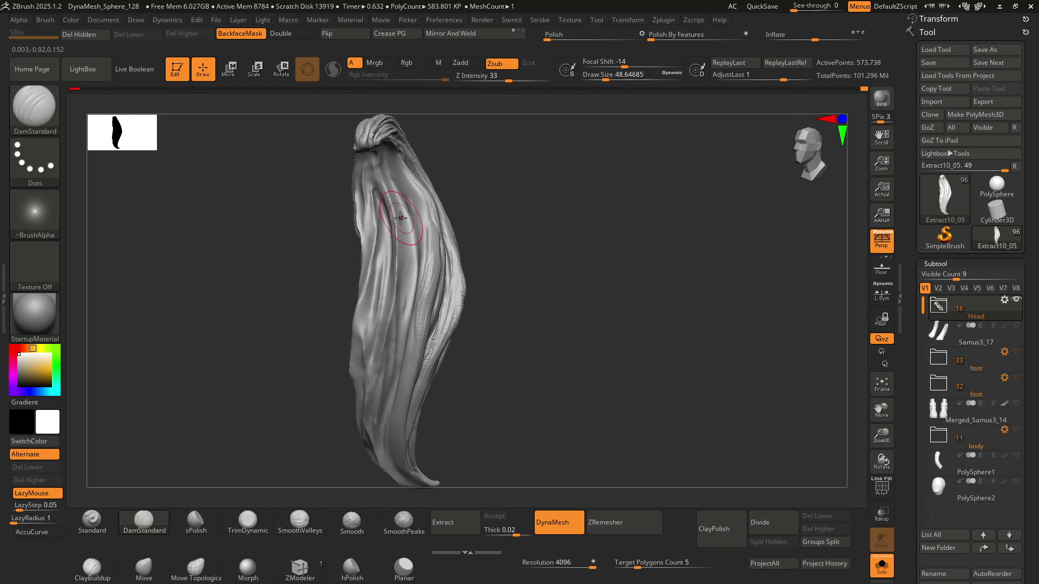
{"action": "right_click_drag", "start_coordinate": [407, 235], "coordinate": [415, 192]}
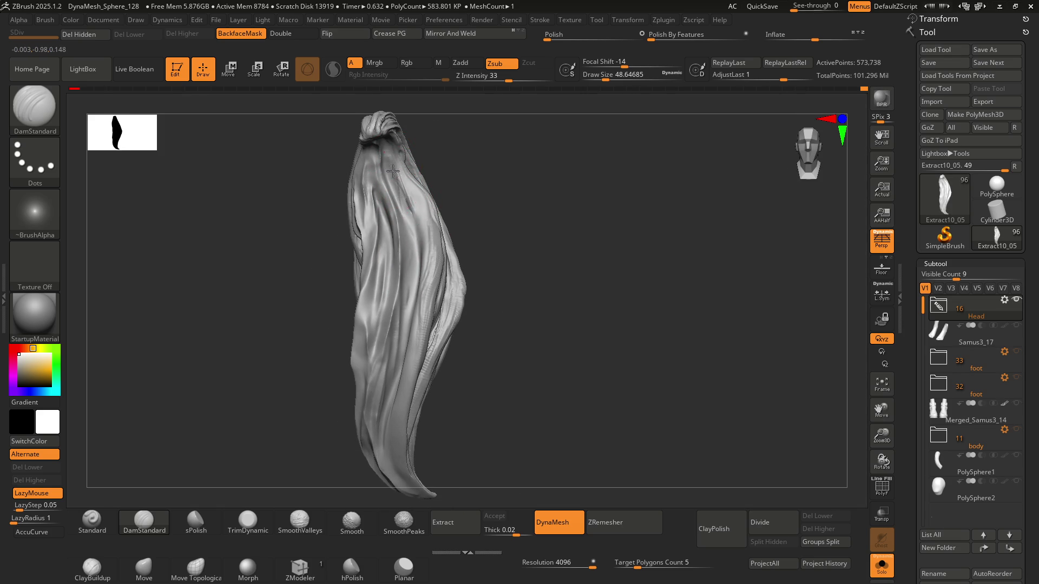
{"action": "left_click_drag", "start_coordinate": [392, 170], "coordinate": [423, 225]}
{"action": "key", "text": "shift"}
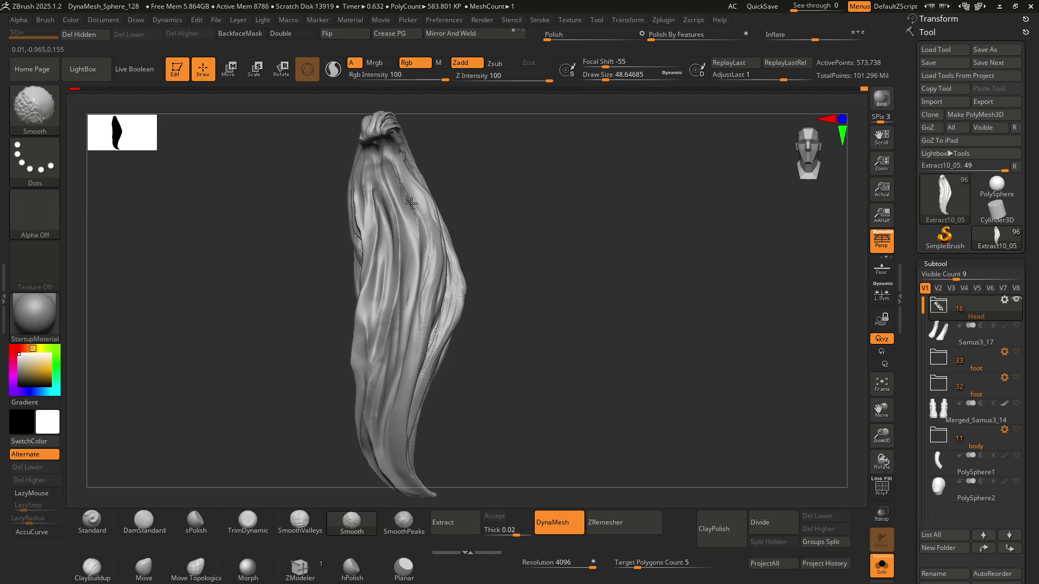
{"action": "key", "text": "ctrl"}
{"action": "key", "text": "shift"}
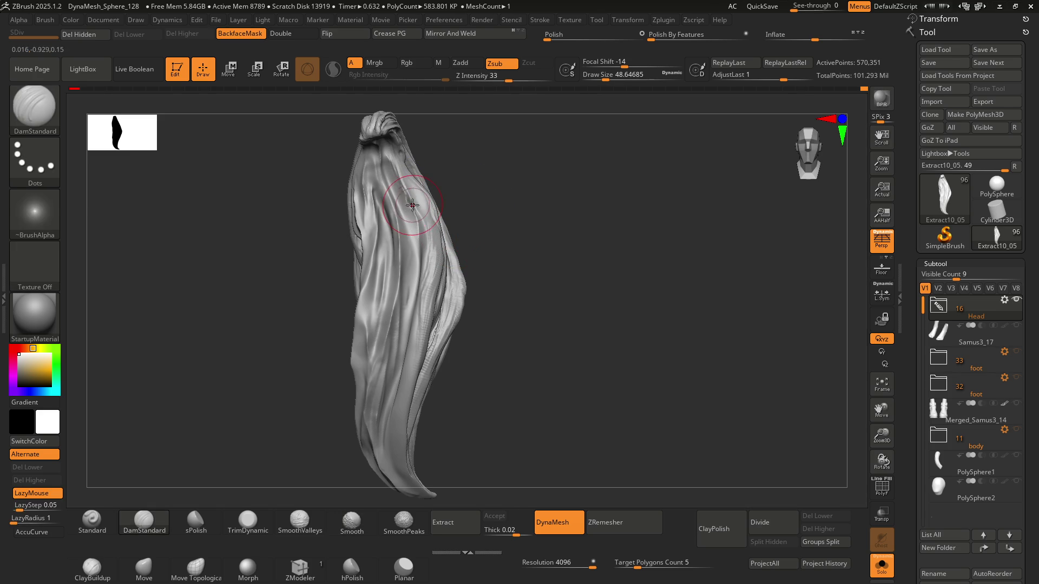
{"action": "key", "text": "shift"}
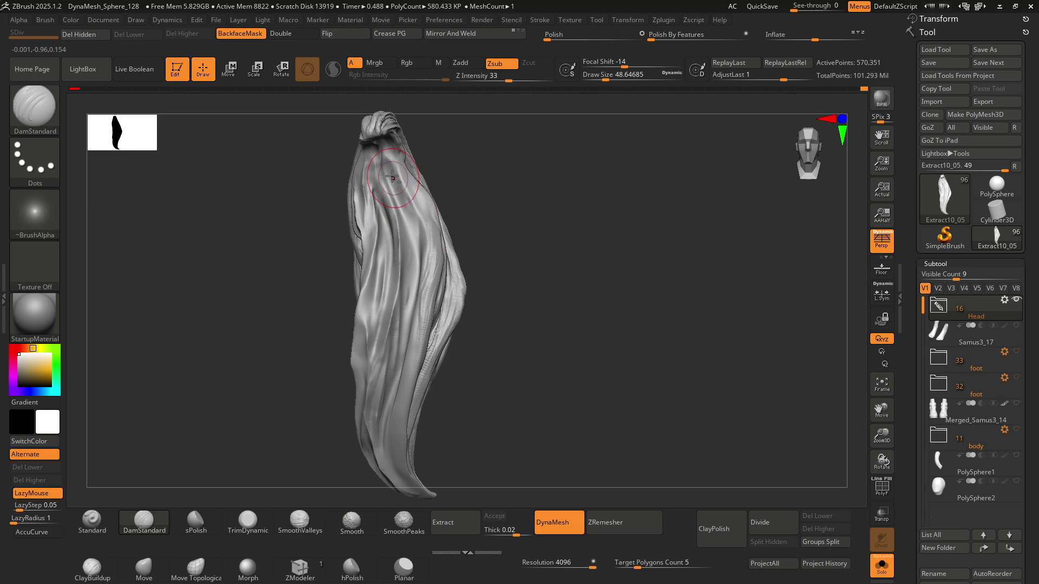
{"action": "right_click_drag", "start_coordinate": [427, 248], "coordinate": [420, 175]}
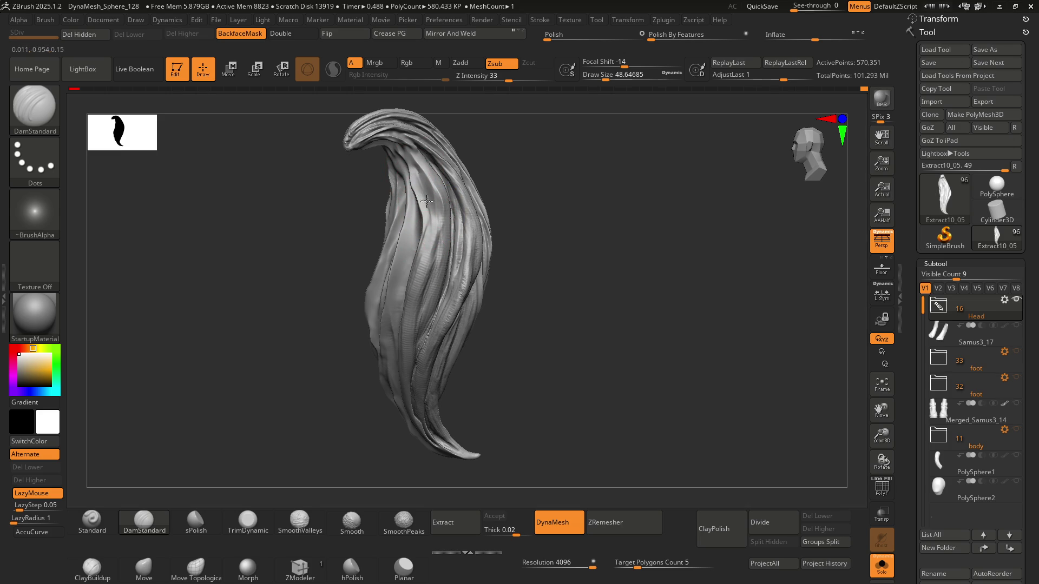
Step: Carve creases along the lock's curled top and smooth around them
{"action": "mouse_move", "coordinate": [423, 238]}
{"action": "right_mouse_down"}
{"action": "mouse_move", "coordinate": [435, 208]}
{"action": "mouse_move", "coordinate": [418, 236]}
{"action": "right_mouse_up"}
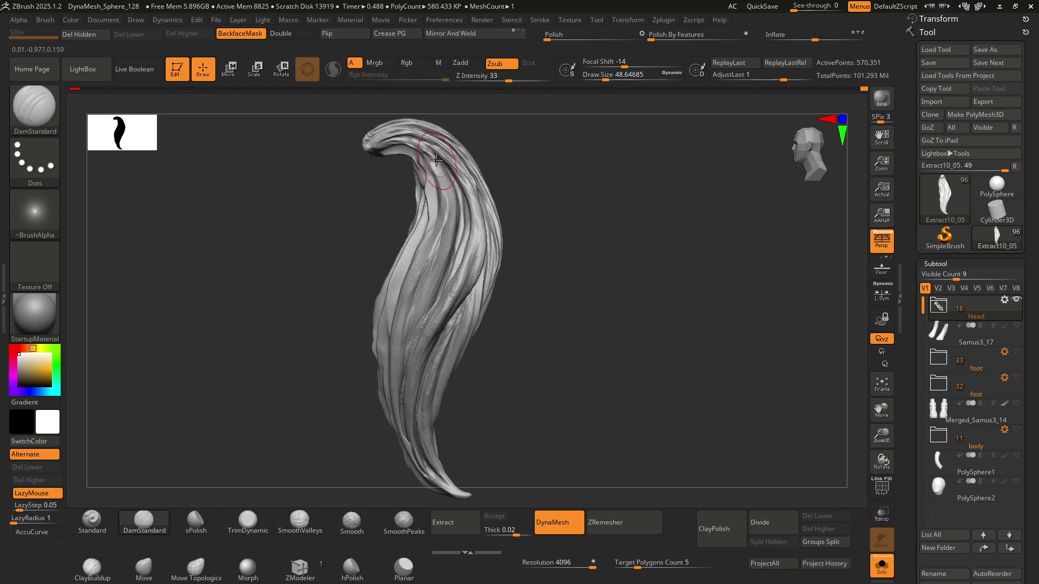
{"action": "right_click_drag", "start_coordinate": [449, 193], "coordinate": [441, 165]}
{"action": "left_click_drag", "start_coordinate": [441, 174], "coordinate": [436, 166]}
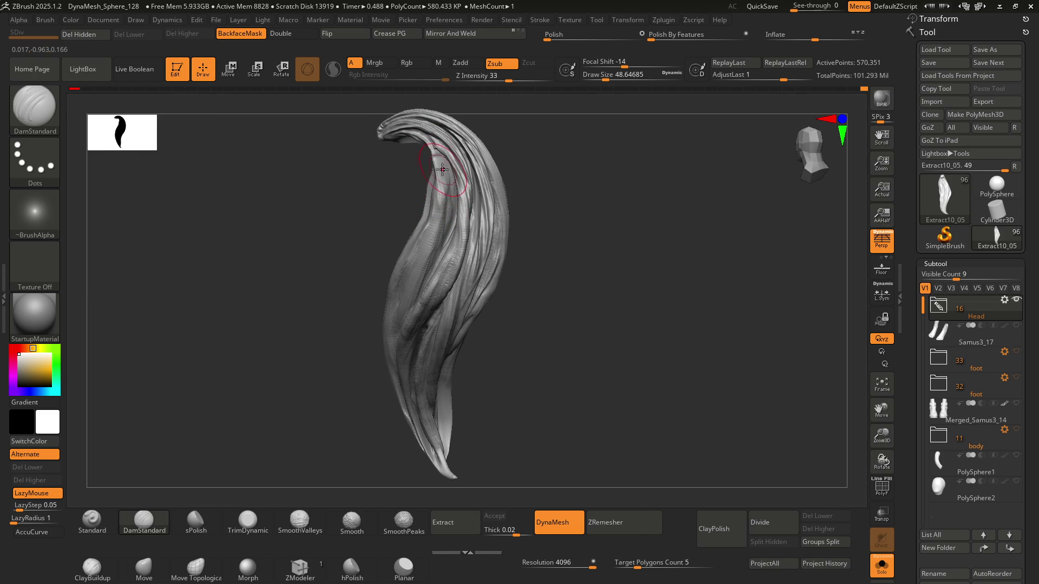
{"action": "scroll", "coordinate": [436, 243], "scroll_direction": "up", "scroll_amount": 5}
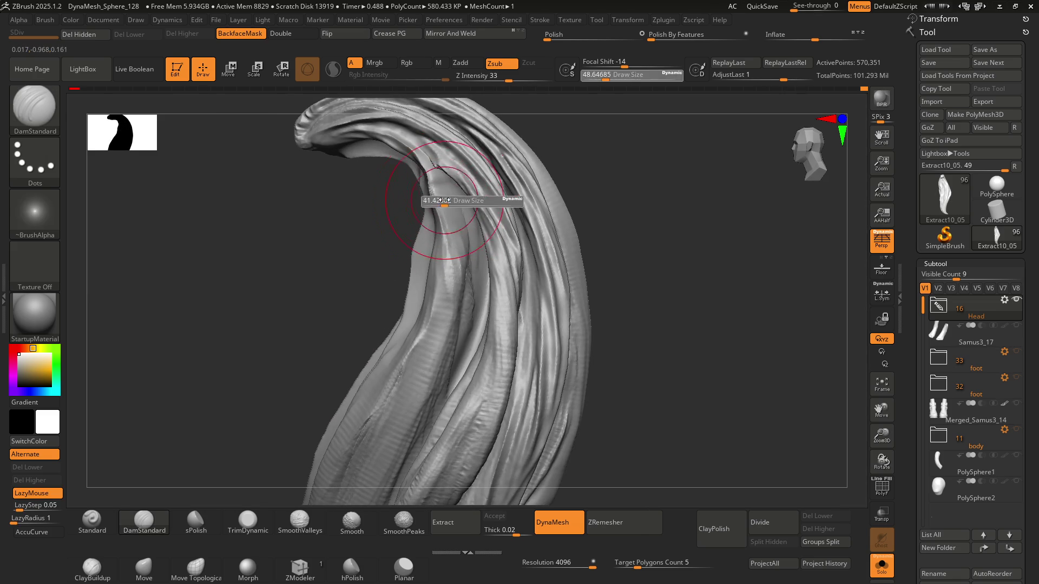
{"action": "key", "text": "shift"}
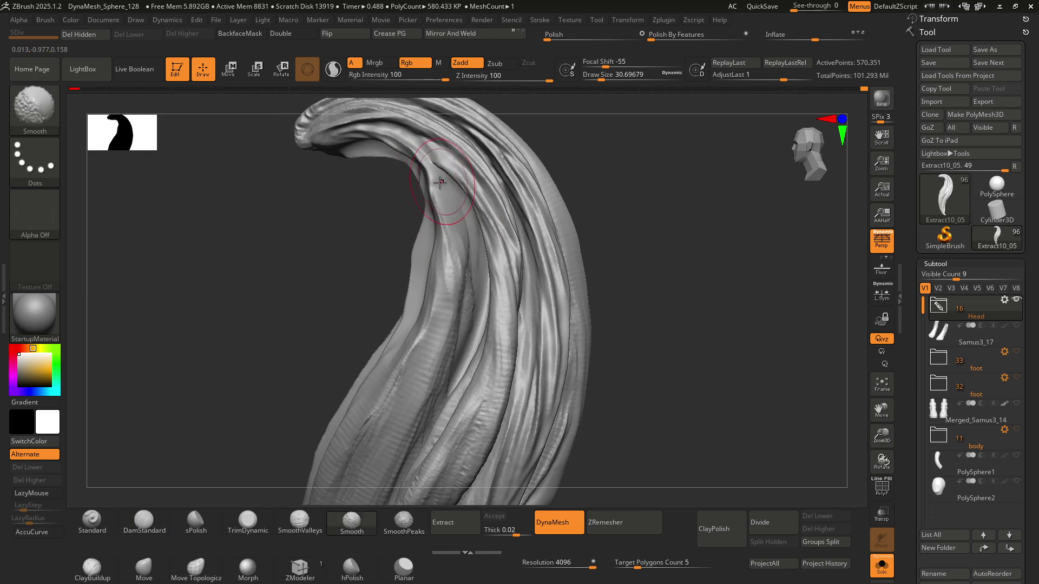
{"action": "left_click_drag", "start_coordinate": [438, 199], "coordinate": [445, 221]}
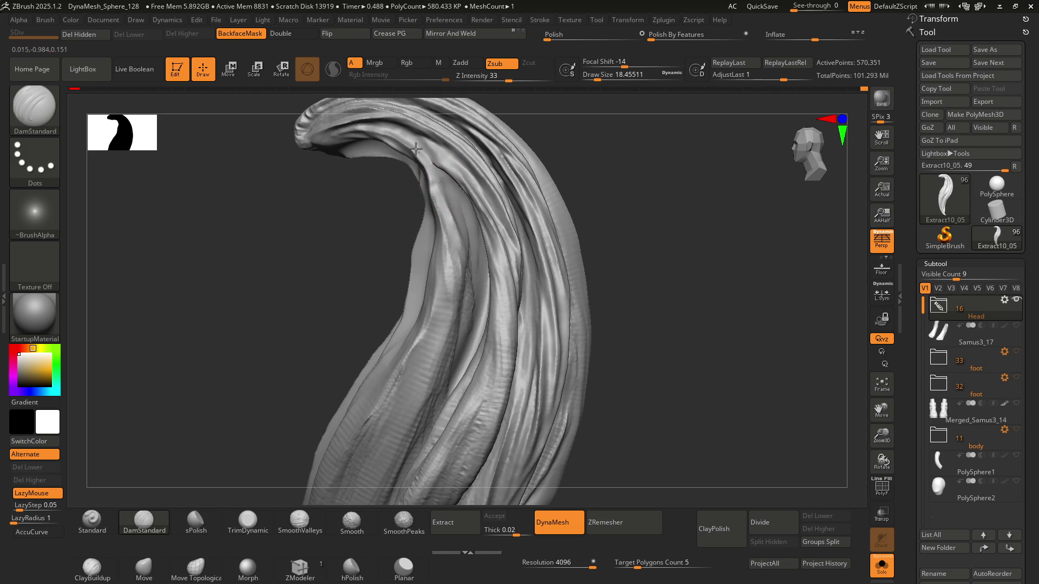
{"action": "right_click_drag", "start_coordinate": [431, 166], "coordinate": [435, 170]}
{"action": "key", "text": "shift"}
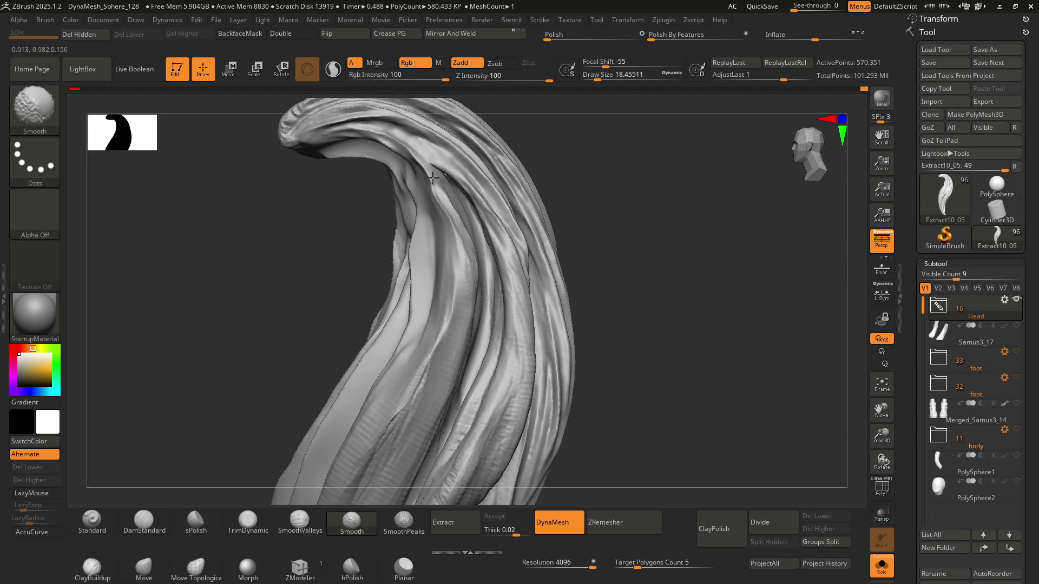
{"action": "mouse_move", "coordinate": [432, 179]}
{"action": "right_mouse_down"}
{"action": "mouse_move", "coordinate": [433, 212]}
{"action": "mouse_move", "coordinate": [475, 247]}
{"action": "mouse_move", "coordinate": [463, 185]}
{"action": "mouse_move", "coordinate": [475, 243]}
{"action": "mouse_move", "coordinate": [515, 244]}
{"action": "mouse_move", "coordinate": [494, 251]}
{"action": "mouse_move", "coordinate": [532, 240]}
{"action": "mouse_move", "coordinate": [412, 241]}
{"action": "mouse_move", "coordinate": [465, 259]}
{"action": "mouse_move", "coordinate": [510, 294]}
{"action": "right_mouse_up"}
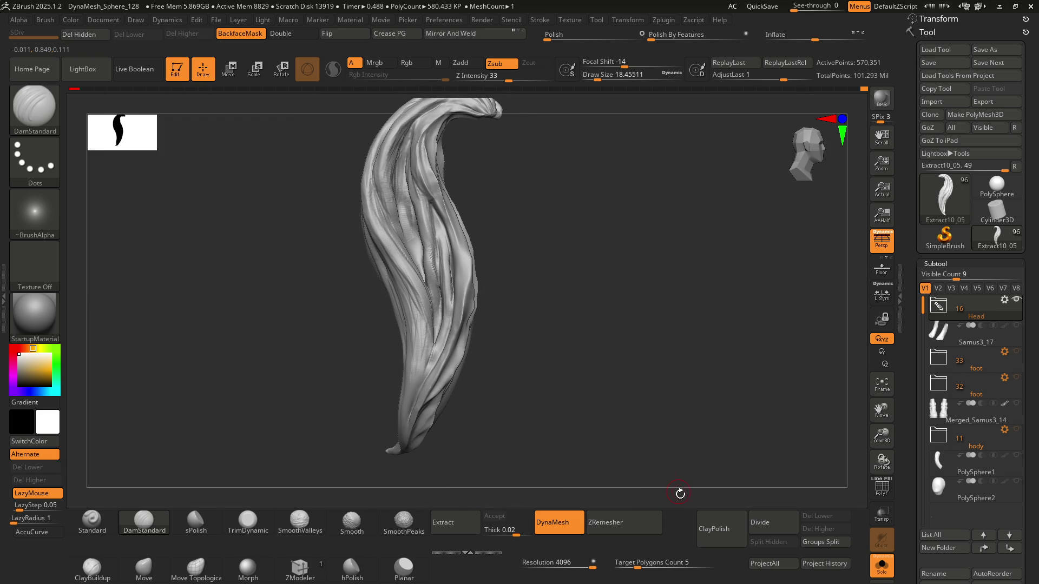
{"action": "key", "text": "ctrl"}
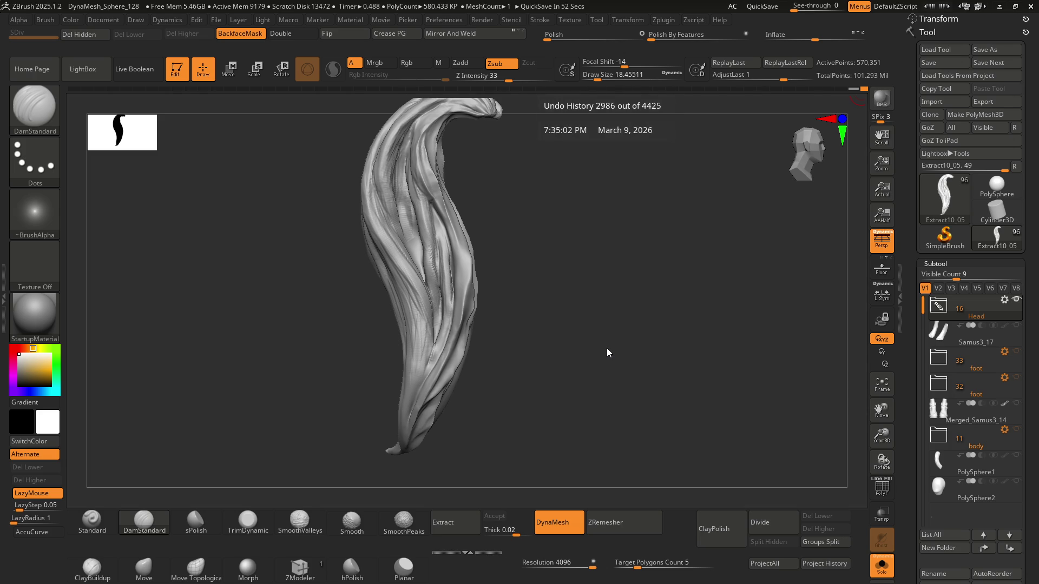
Step: Undo back to an earlier sculpting stage of the hair lock
{"action": "key", "text": "ctrl+z"}
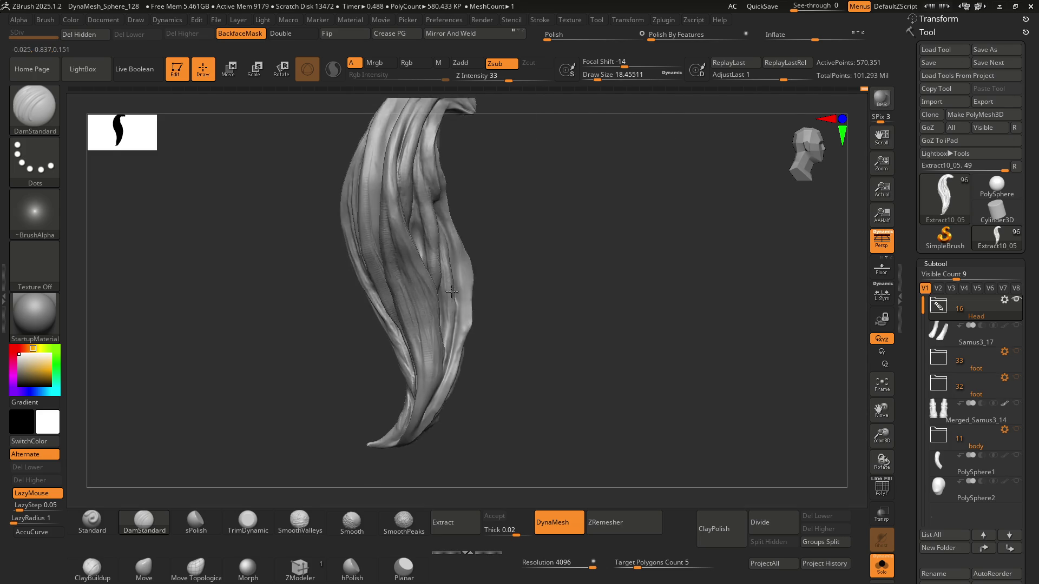
Step: Undo repeatedly to review earlier sculpting stages of the grooved S-curved hair lock
{"action": "key", "text": "ctrl+z"}
{"action": "key", "text": "ctrl+z"}
{"action": "key", "text": "ctrl+z"}
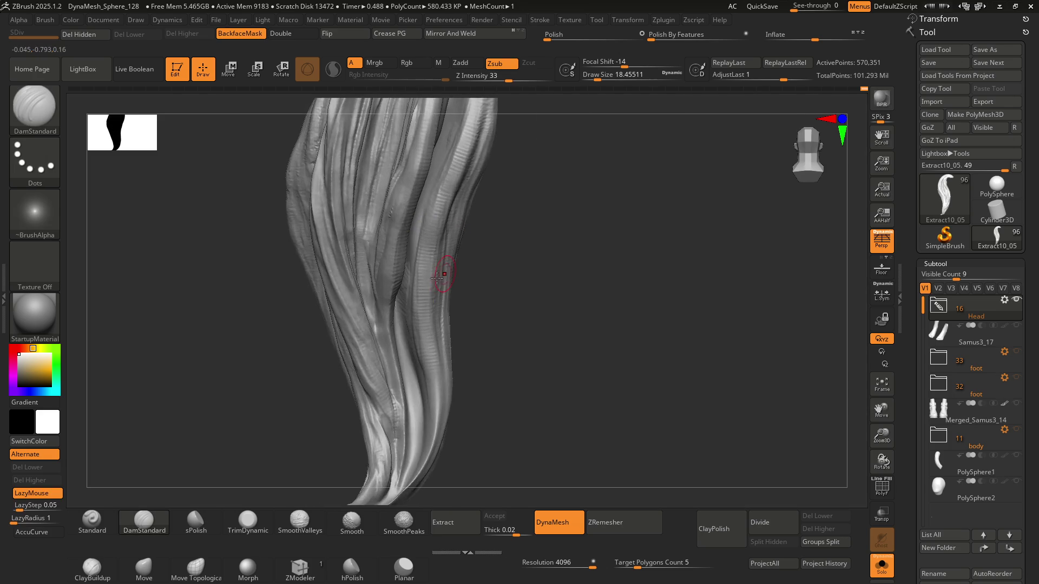
{"action": "key", "text": "ctrl+z"}
{"action": "key", "text": "ctrl+z"}
{"action": "key", "text": "ctrl+z"}
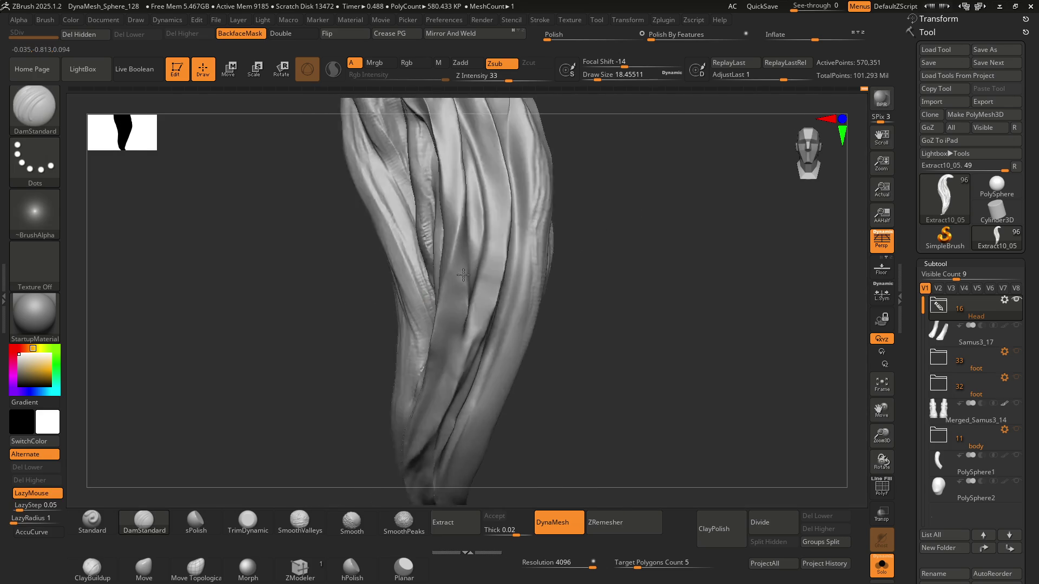
{"action": "key", "text": "ctrl+z"}
{"action": "key", "text": "ctrl+z"}
{"action": "key", "text": "ctrl+z"}
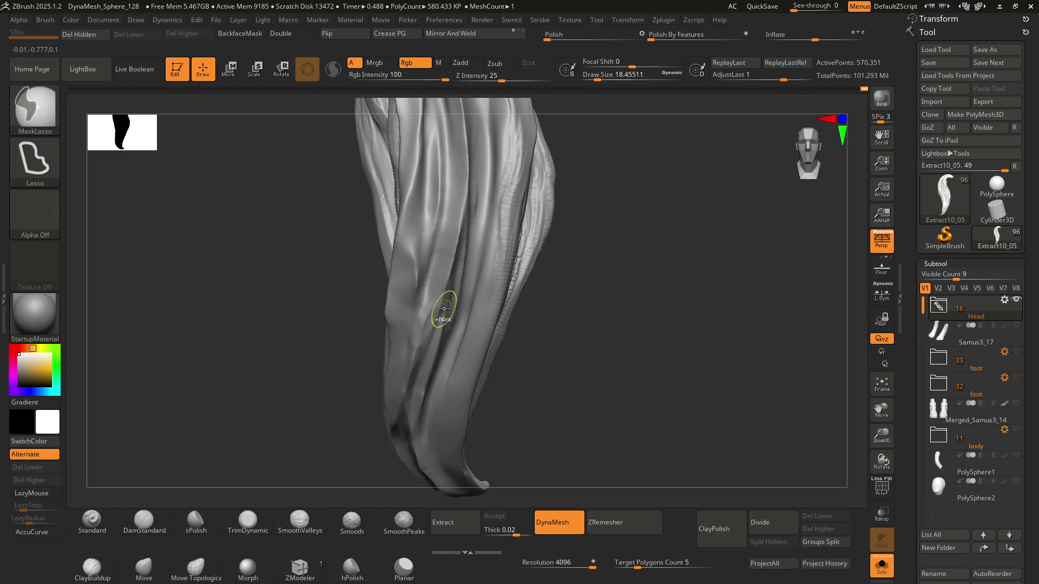
{"action": "key", "text": "ctrl+z"}
{"action": "key", "text": "ctrl+z"}
{"action": "key", "text": "ctrl+z"}
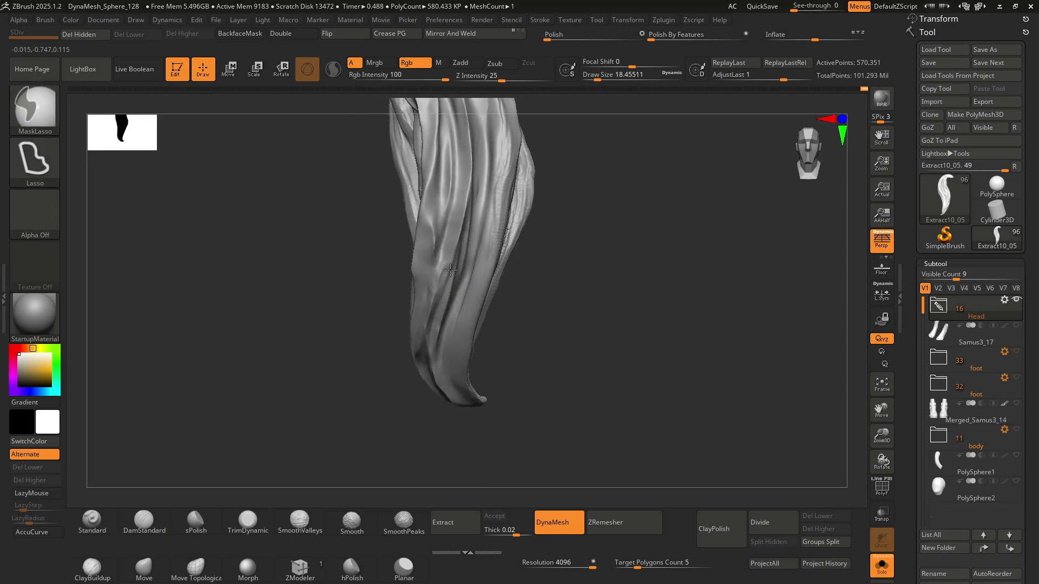
{"action": "key", "text": "ctrl+z"}
{"action": "key", "text": "ctrl+z"}
{"action": "key", "text": "ctrl+z"}
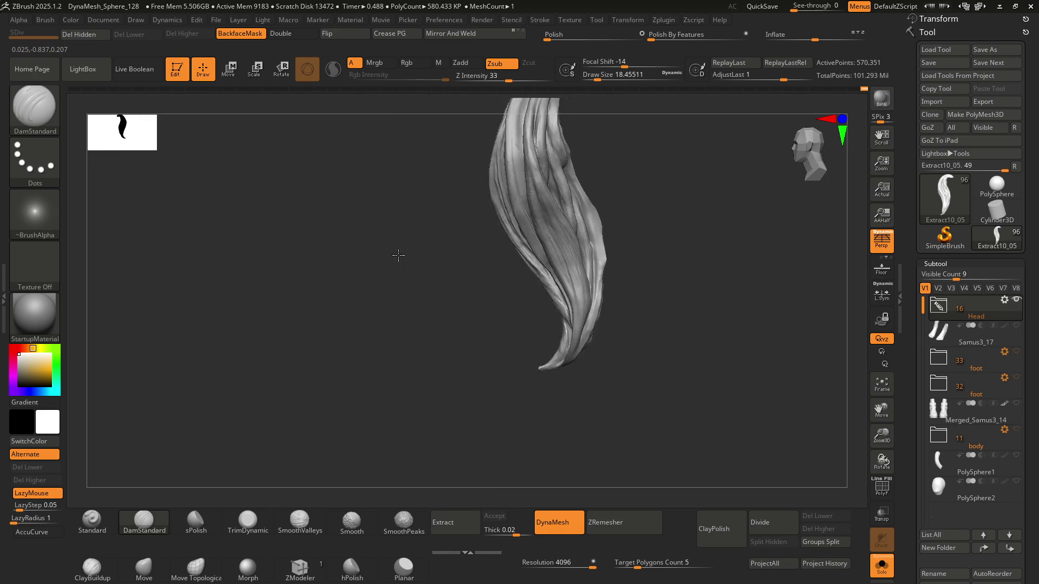
{"action": "key", "text": "ctrl+z"}
{"action": "key", "text": "ctrl+z"}
{"action": "key", "text": "ctrl+z"}
{"action": "key", "text": "ctrl+z"}
{"action": "key", "text": "ctrl+z"}
{"action": "key", "text": "ctrl+z"}
{"action": "key", "text": "ctrl+z"}
{"action": "key", "text": "ctrl+z"}
{"action": "key", "text": "ctrl+z"}
{"action": "key", "text": "ctrl+z"}
{"action": "key", "text": "ctrl+z"}
{"action": "key", "text": "ctrl+z"}
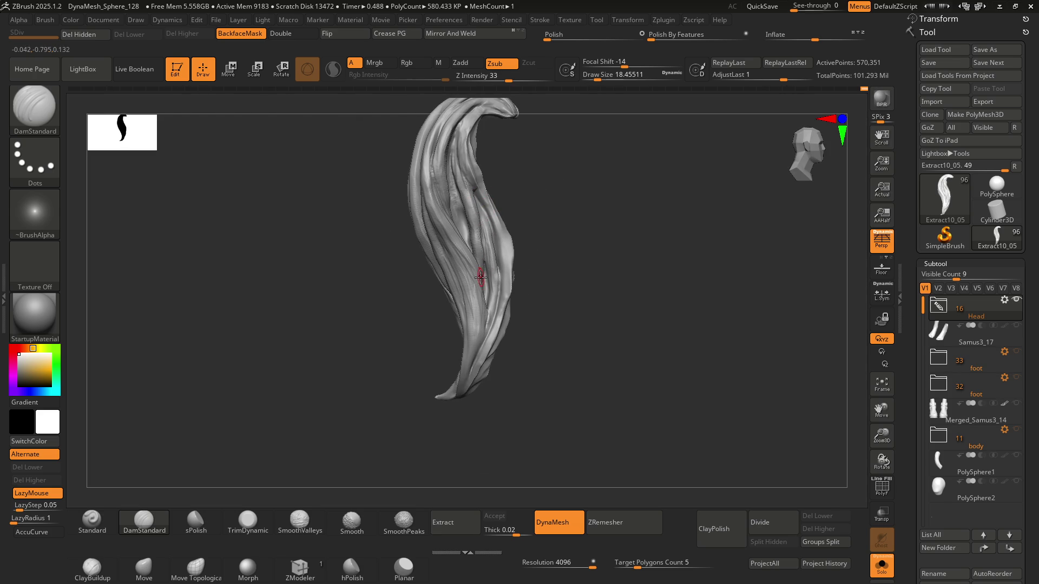
Step: Lower ZRemesher Target Polygons Count from 5 to 0.18249 and run ZRemesher on the lock
{"action": "left_click_drag", "start_coordinate": [636, 564], "coordinate": [618, 570]}
{"action": "left_click", "coordinate": [627, 533]}
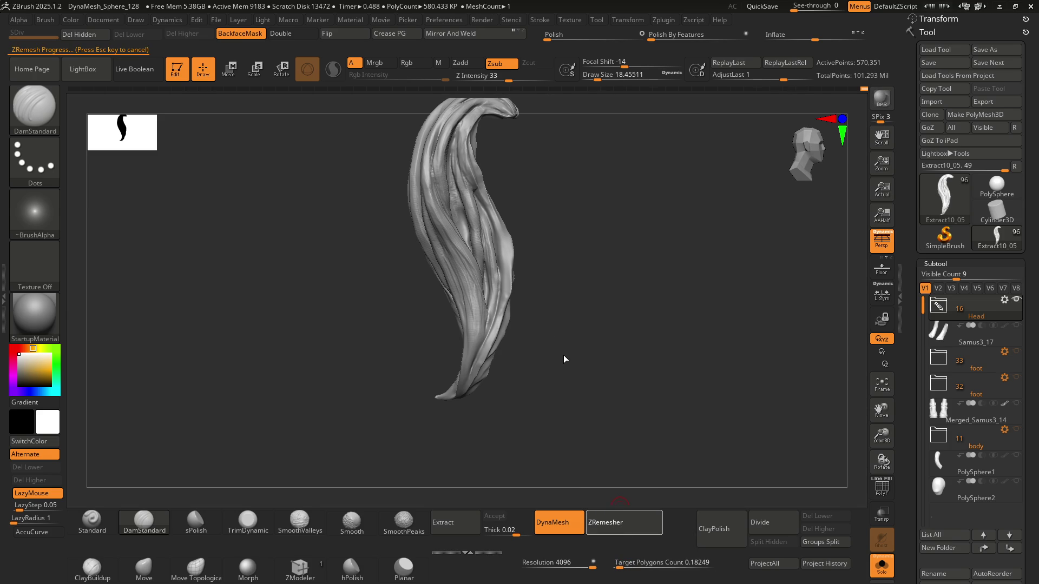
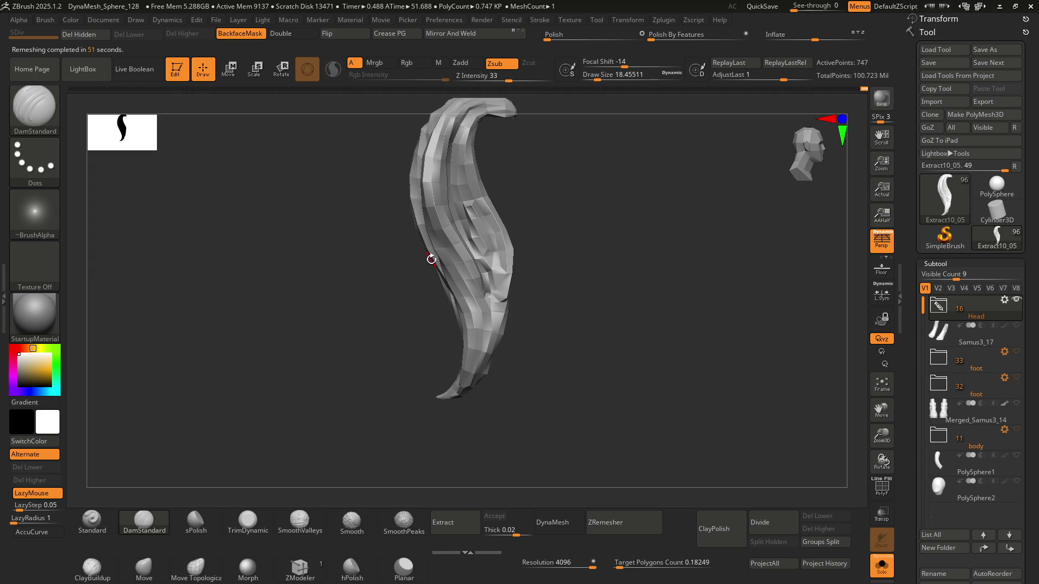
Step: Show the PolyFrame wireframe, raise Target Polygons Count to about 0.5, and run ZRemesher three times
{"action": "key", "text": "shift+f"}
{"action": "mouse_move", "coordinate": [510, 351]}
{"action": "left_mouse_down"}
{"action": "mouse_move", "coordinate": [532, 303]}
{"action": "mouse_move", "coordinate": [527, 311]}
{"action": "mouse_move", "coordinate": [588, 271]}
{"action": "mouse_move", "coordinate": [606, 275]}
{"action": "mouse_move", "coordinate": [531, 278]}
{"action": "mouse_move", "coordinate": [552, 325]}
{"action": "left_mouse_up"}
{"action": "left_click_drag", "start_coordinate": [625, 567], "coordinate": [622, 569]}
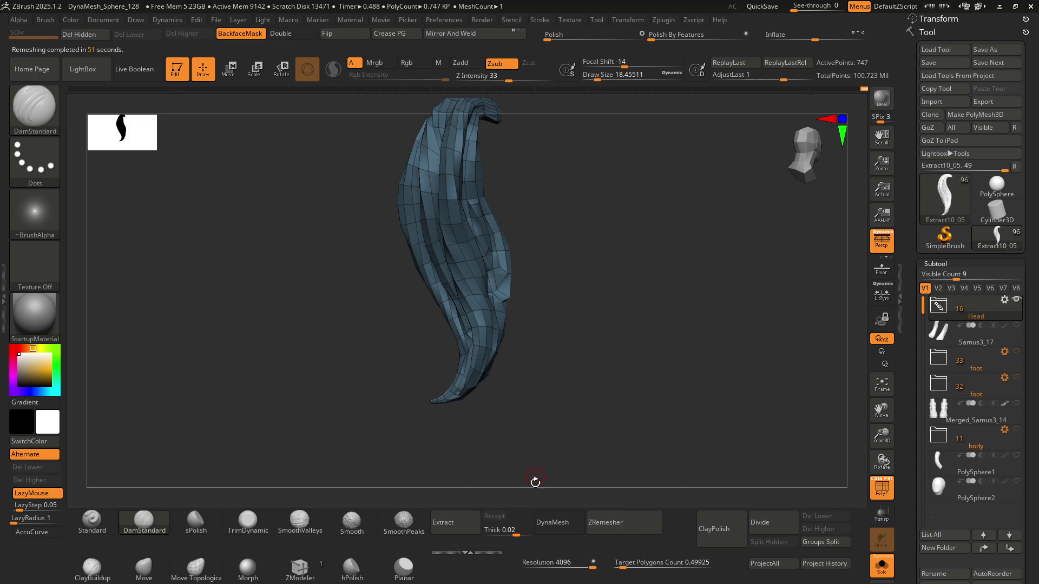
{"action": "left_click", "coordinate": [613, 526]}
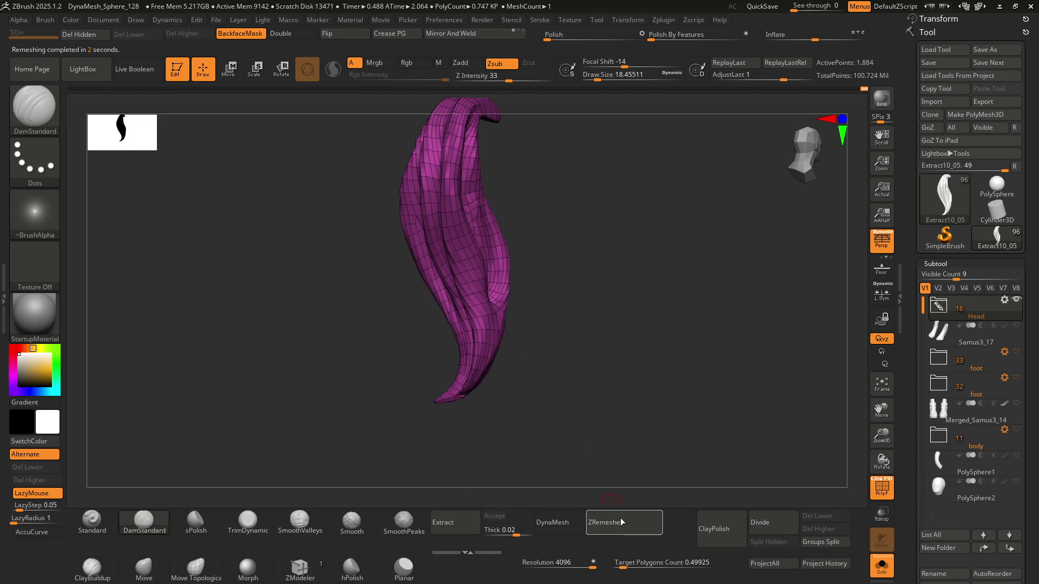
{"action": "left_click", "coordinate": [637, 528]}
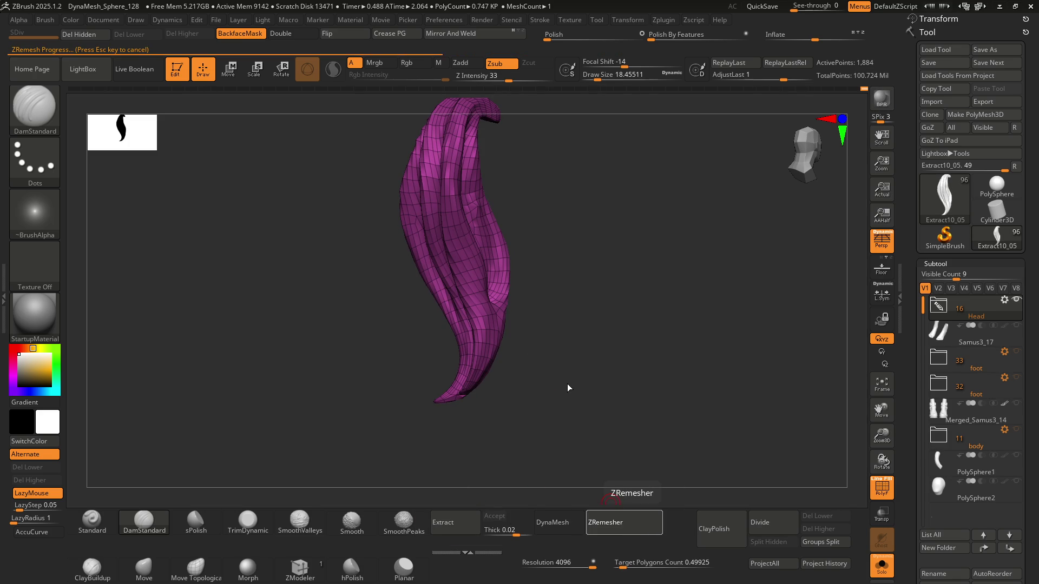
{"action": "mouse_move", "coordinate": [560, 371]}
{"action": "left_mouse_down"}
{"action": "mouse_move", "coordinate": [524, 359]}
{"action": "mouse_move", "coordinate": [623, 362]}
{"action": "mouse_move", "coordinate": [607, 366]}
{"action": "mouse_move", "coordinate": [594, 297]}
{"action": "mouse_move", "coordinate": [554, 340]}
{"action": "left_mouse_up"}
{"action": "left_click", "coordinate": [649, 521]}
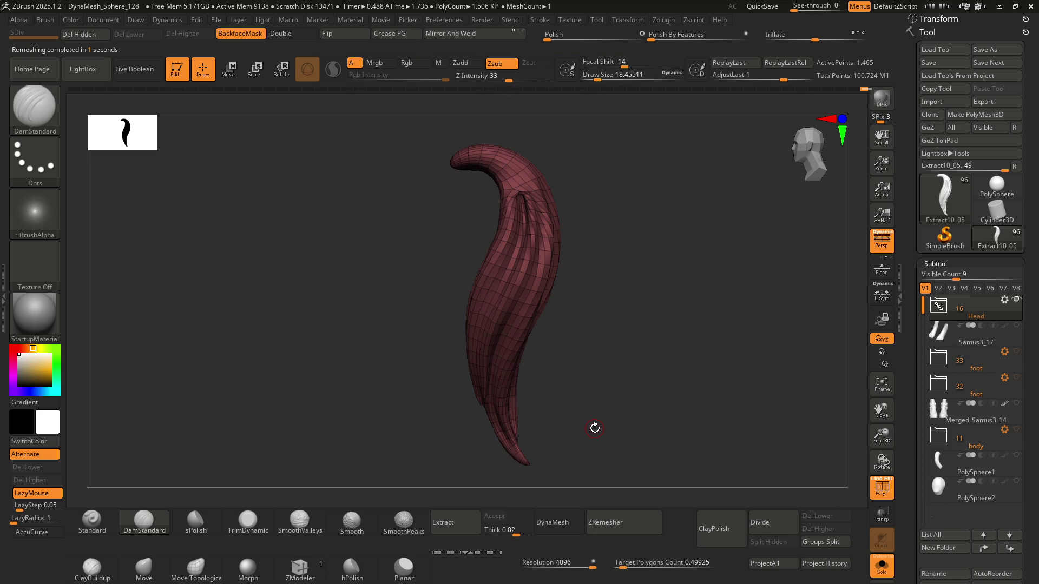
Step: DynaMesh the hair lock with a Ctrl-drag on empty canvas, then ZRemesh it to 1,870 quad points
{"action": "mouse_move", "coordinate": [563, 378]}
{"action": "left_mouse_down"}
{"action": "mouse_move", "coordinate": [610, 373]}
{"action": "mouse_move", "coordinate": [561, 369]}
{"action": "mouse_move", "coordinate": [503, 338]}
{"action": "mouse_move", "coordinate": [558, 320]}
{"action": "mouse_move", "coordinate": [559, 299]}
{"action": "mouse_move", "coordinate": [523, 292]}
{"action": "mouse_move", "coordinate": [563, 269]}
{"action": "mouse_move", "coordinate": [545, 269]}
{"action": "mouse_move", "coordinate": [557, 274]}
{"action": "left_mouse_up"}
{"action": "key", "text": "ctrl"}
{"action": "mouse_move", "coordinate": [548, 317]}
{"action": "left_mouse_down", "text": "ctrl"}
{"action": "mouse_move", "coordinate": [556, 297]}
{"action": "mouse_move", "coordinate": [550, 315]}
{"action": "left_mouse_up", "text": "ctrl"}
{"action": "left_click", "coordinate": [616, 531]}
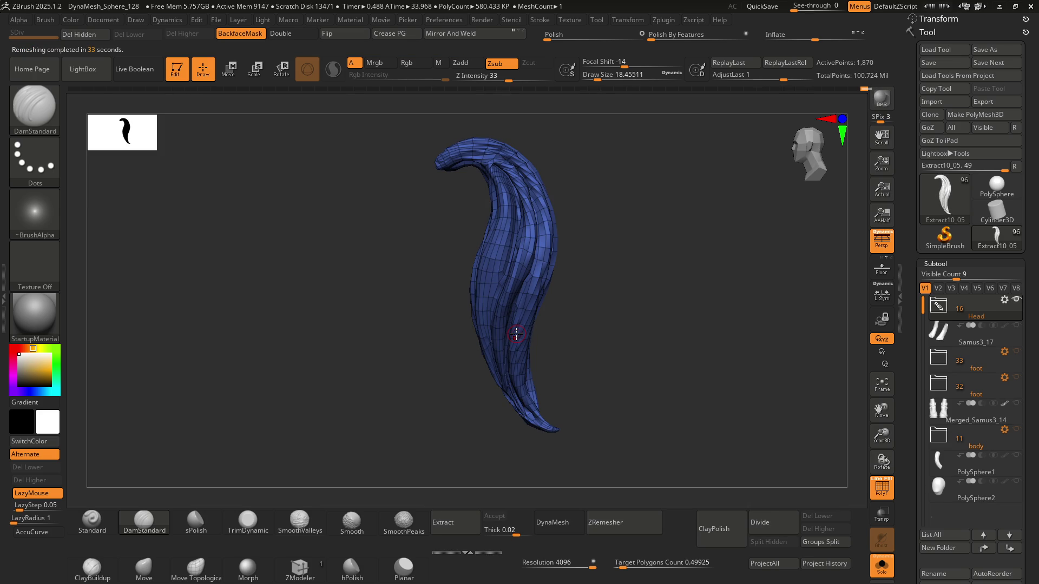
{"action": "left_click_drag", "start_coordinate": [585, 270], "coordinate": [563, 255]}
Step: Set ZRemesher's Target Polygons Count to 1
{"action": "key", "text": "ctrl"}
{"action": "mouse_move", "coordinate": [492, 171]}
{"action": "right_mouse_down", "text": "ctrl"}
{"action": "mouse_move", "coordinate": [519, 243]}
{"action": "mouse_move", "coordinate": [522, 292]}
{"action": "mouse_move", "coordinate": [515, 239]}
{"action": "mouse_move", "coordinate": [534, 274]}
{"action": "mouse_move", "coordinate": [522, 222]}
{"action": "mouse_move", "coordinate": [544, 416]}
{"action": "right_mouse_up", "text": "ctrl"}
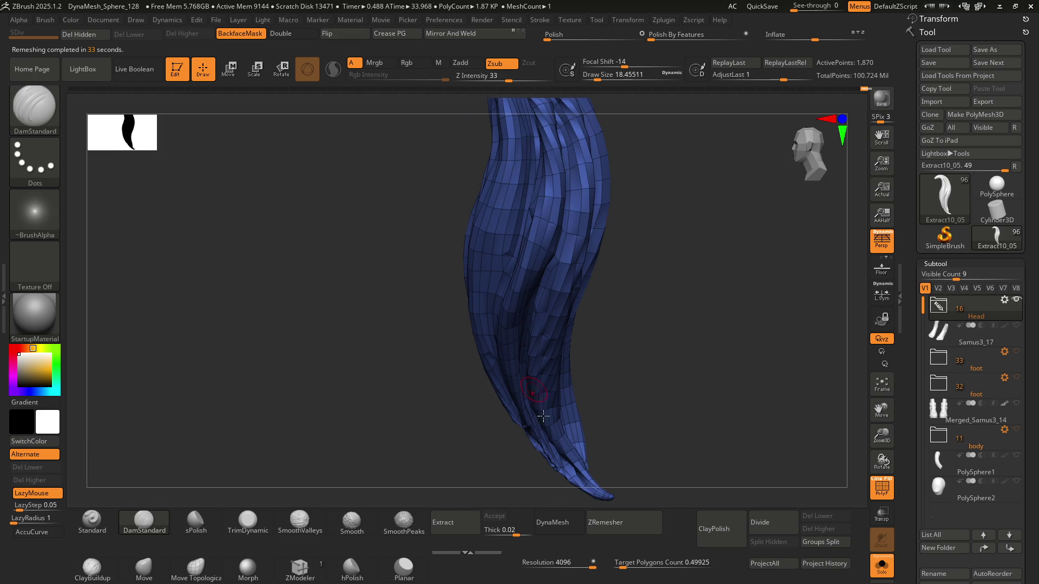
{"action": "left_click", "coordinate": [644, 563]}
{"action": "type", "text": "1"}
{"action": "key", "text": "Return"}
Step: Run ZRemesher twice for an even 2,944-point quad mesh, then subdivide once
{"action": "mouse_move", "coordinate": [540, 301]}
{"action": "right_mouse_down", "text": "ctrl"}
{"action": "mouse_move", "coordinate": [552, 184]}
{"action": "mouse_move", "coordinate": [535, 257]}
{"action": "right_mouse_up", "text": "ctrl"}
{"action": "left_click", "coordinate": [617, 522]}
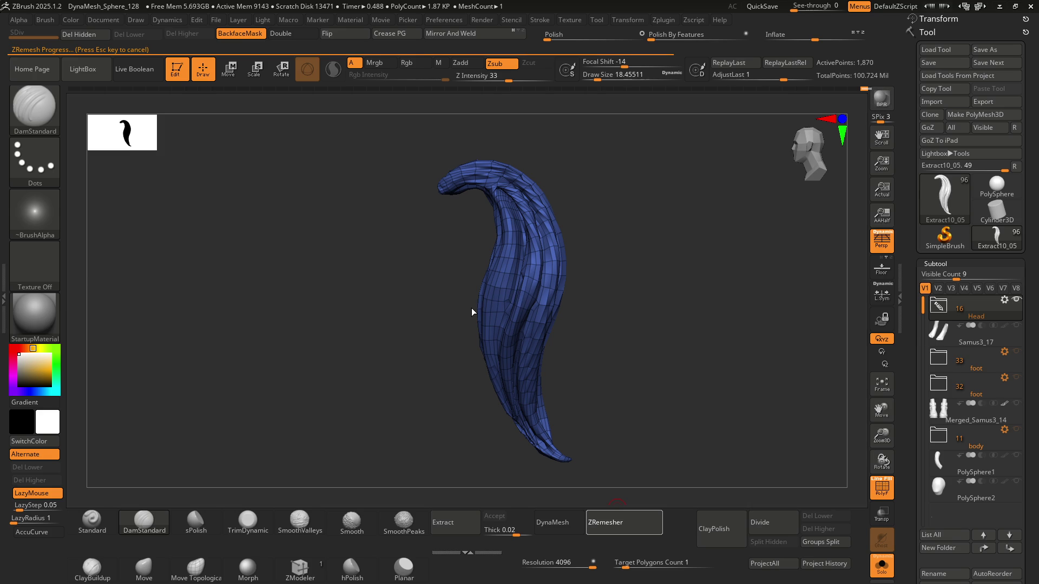
{"action": "mouse_move", "coordinate": [492, 233]}
{"action": "right_mouse_down"}
{"action": "mouse_move", "coordinate": [471, 234]}
{"action": "mouse_move", "coordinate": [476, 226]}
{"action": "mouse_move", "coordinate": [508, 312]}
{"action": "mouse_move", "coordinate": [503, 282]}
{"action": "mouse_move", "coordinate": [510, 324]}
{"action": "mouse_move", "coordinate": [492, 234]}
{"action": "mouse_move", "coordinate": [547, 253]}
{"action": "mouse_move", "coordinate": [487, 302]}
{"action": "mouse_move", "coordinate": [525, 307]}
{"action": "mouse_move", "coordinate": [494, 283]}
{"action": "mouse_move", "coordinate": [561, 287]}
{"action": "mouse_move", "coordinate": [521, 285]}
{"action": "mouse_move", "coordinate": [487, 325]}
{"action": "mouse_move", "coordinate": [461, 314]}
{"action": "mouse_move", "coordinate": [534, 474]}
{"action": "right_mouse_up"}
{"action": "left_click", "coordinate": [613, 524]}
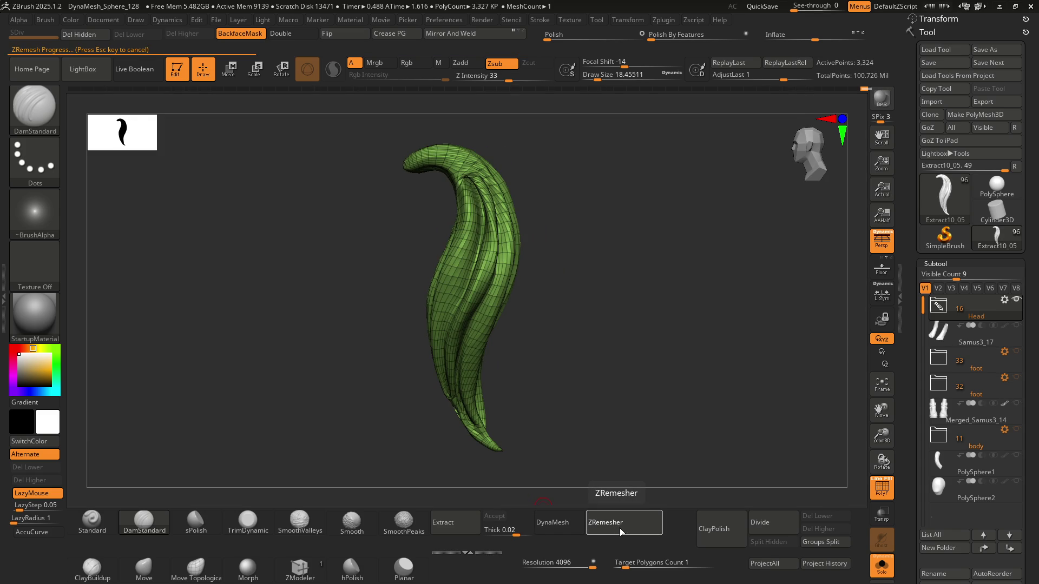
{"action": "mouse_move", "coordinate": [422, 238]}
{"action": "right_mouse_down"}
{"action": "mouse_move", "coordinate": [461, 238]}
{"action": "mouse_move", "coordinate": [406, 234]}
{"action": "mouse_move", "coordinate": [378, 250]}
{"action": "mouse_move", "coordinate": [535, 225]}
{"action": "mouse_move", "coordinate": [483, 236]}
{"action": "right_mouse_up"}
{"action": "key", "text": "ctrl"}
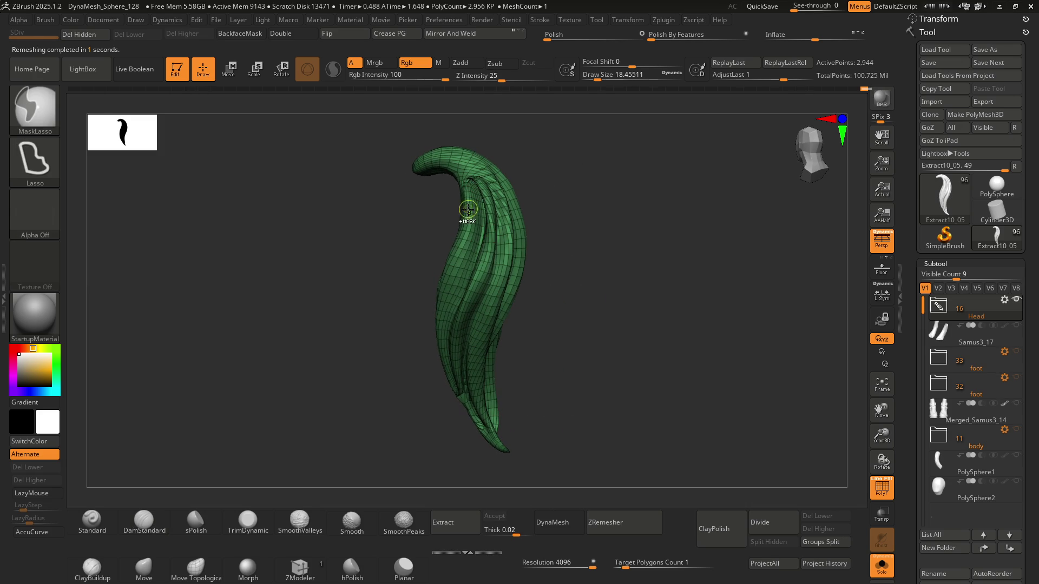
Step: Subdivide the hair lock a second time and turn off the PolyFrame display
{"action": "key", "text": "ctrl"}
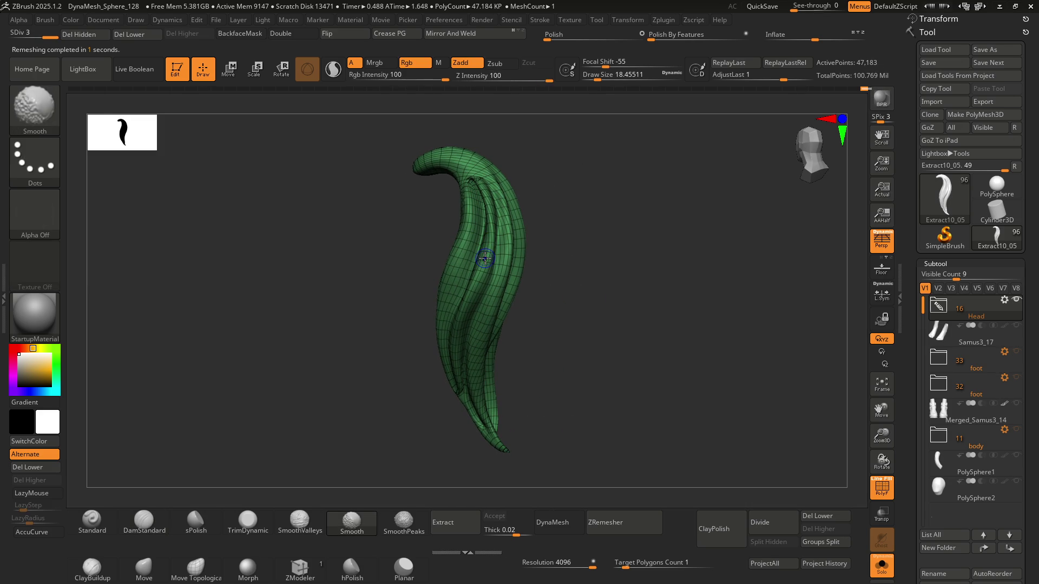
{"action": "key", "text": "shift+f"}
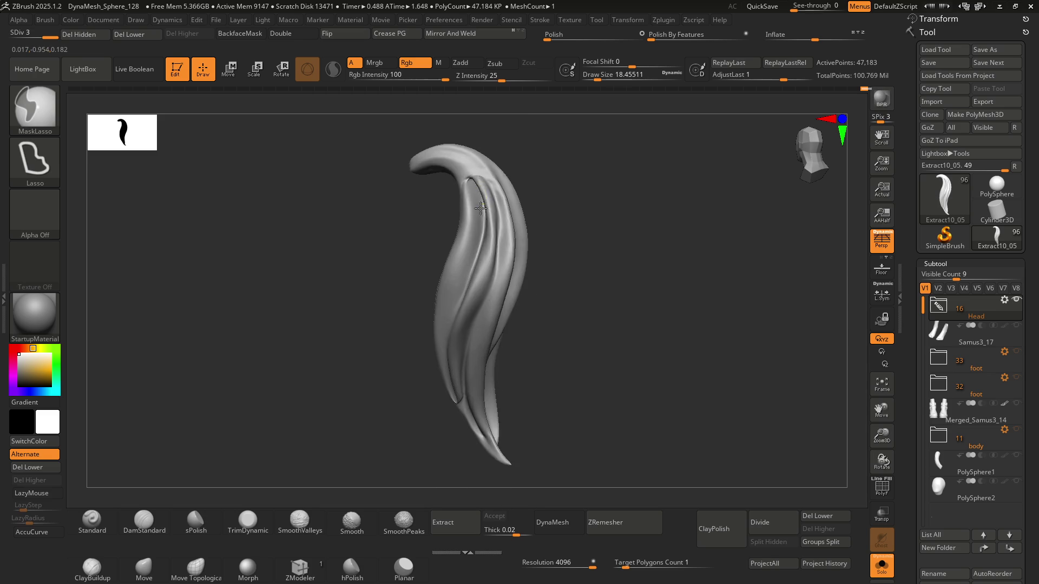
{"action": "right_click_drag", "start_coordinate": [485, 255], "coordinate": [490, 247], "text": "ctrl"}
{"action": "mouse_move", "coordinate": [465, 198]}
{"action": "right_mouse_down", "text": "ctrl"}
{"action": "mouse_move", "coordinate": [482, 283]}
{"action": "mouse_move", "coordinate": [463, 189]}
{"action": "mouse_move", "coordinate": [466, 244]}
{"action": "mouse_move", "coordinate": [475, 243]}
{"action": "mouse_move", "coordinate": [486, 206]}
{"action": "mouse_move", "coordinate": [481, 227]}
{"action": "mouse_move", "coordinate": [413, 290]}
{"action": "mouse_move", "coordinate": [441, 348]}
{"action": "mouse_move", "coordinate": [445, 290]}
{"action": "mouse_move", "coordinate": [440, 343]}
{"action": "right_mouse_up", "text": "ctrl"}
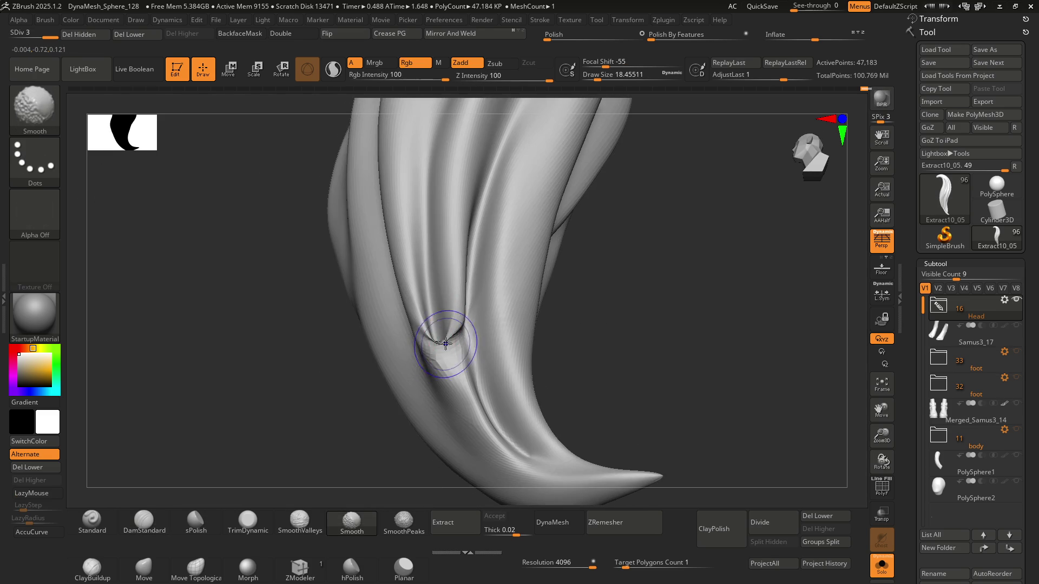
Step: Smooth the sharp crease at the fold's base and ZRemesh down to 2,416 points
{"action": "left_click_drag", "start_coordinate": [439, 336], "coordinate": [427, 303], "text": "shift"}
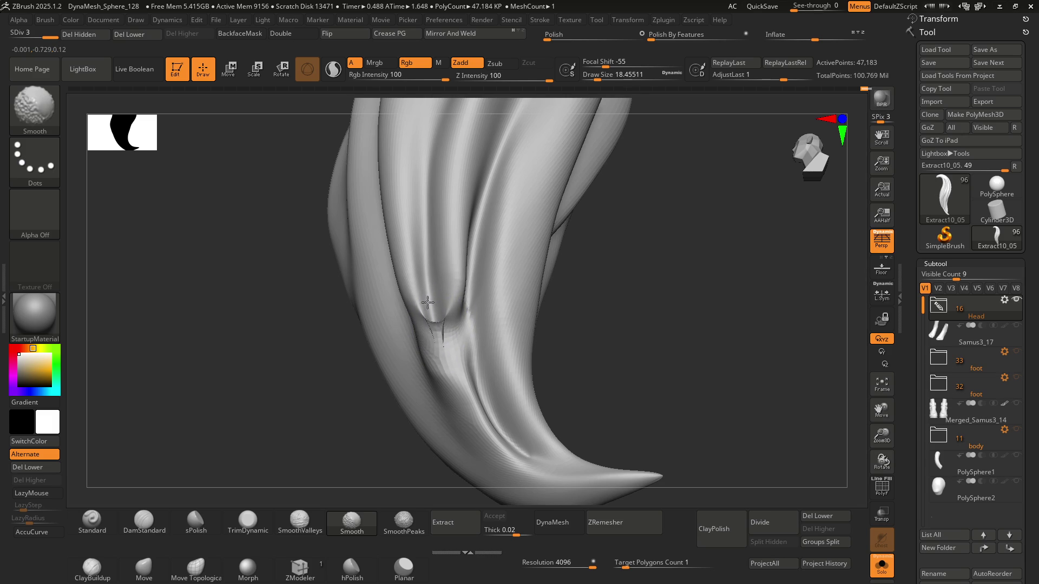
{"action": "mouse_move", "coordinate": [437, 303]}
{"action": "right_mouse_down"}
{"action": "mouse_move", "coordinate": [441, 316]}
{"action": "mouse_move", "coordinate": [444, 292]}
{"action": "mouse_move", "coordinate": [449, 352]}
{"action": "right_mouse_up"}
{"action": "left_click", "coordinate": [607, 523]}
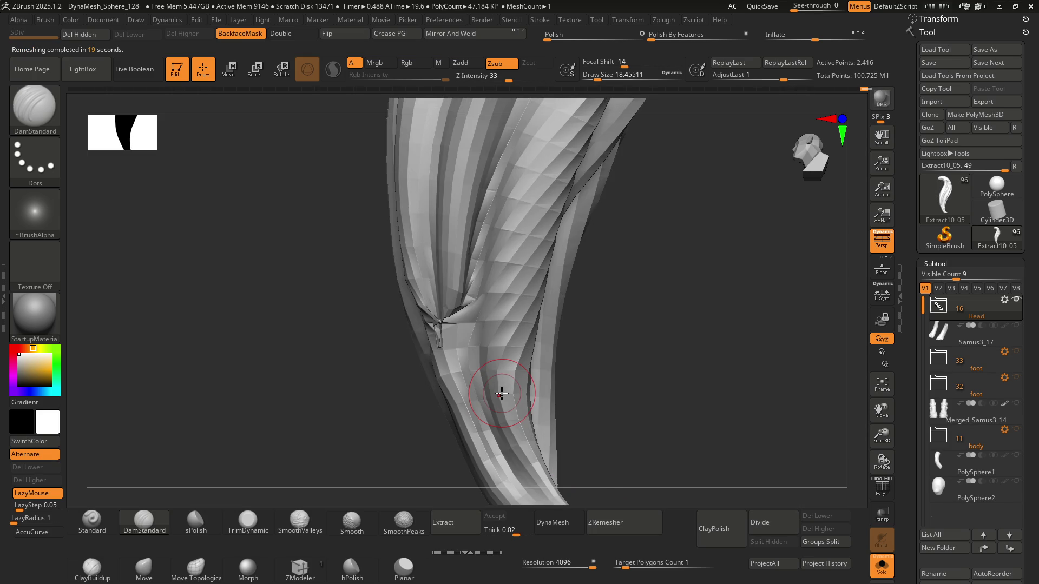
Step: Smooth the creased area between the strands and switch to the Move brush
{"action": "mouse_move", "coordinate": [429, 297]}
{"action": "right_mouse_down"}
{"action": "mouse_move", "coordinate": [411, 303]}
{"action": "mouse_move", "coordinate": [421, 271]}
{"action": "mouse_move", "coordinate": [440, 330]}
{"action": "right_mouse_up"}
{"action": "mouse_move", "coordinate": [440, 330]}
{"action": "left_mouse_down", "text": "shift"}
{"action": "mouse_move", "coordinate": [417, 279]}
{"action": "mouse_move", "coordinate": [439, 362]}
{"action": "mouse_move", "coordinate": [427, 324]}
{"action": "mouse_move", "coordinate": [465, 287]}
{"action": "mouse_move", "coordinate": [434, 276]}
{"action": "mouse_move", "coordinate": [411, 238]}
{"action": "mouse_move", "coordinate": [432, 249]}
{"action": "mouse_move", "coordinate": [453, 242]}
{"action": "left_mouse_up", "text": "shift"}
{"action": "key", "text": "b"}
{"action": "key", "text": "m"}
{"action": "key", "text": "v"}
{"action": "mouse_move", "coordinate": [429, 278]}
{"action": "left_mouse_down"}
{"action": "mouse_move", "coordinate": [446, 264]}
{"action": "mouse_move", "coordinate": [411, 256]}
{"action": "left_mouse_up"}
{"action": "key", "text": "shift"}
{"action": "mouse_move", "coordinate": [453, 291]}
{"action": "left_mouse_down"}
{"action": "mouse_move", "coordinate": [449, 281]}
{"action": "mouse_move", "coordinate": [423, 318]}
{"action": "mouse_move", "coordinate": [476, 221]}
{"action": "mouse_move", "coordinate": [436, 232]}
{"action": "mouse_move", "coordinate": [470, 295]}
{"action": "mouse_move", "coordinate": [515, 268]}
{"action": "left_mouse_up"}
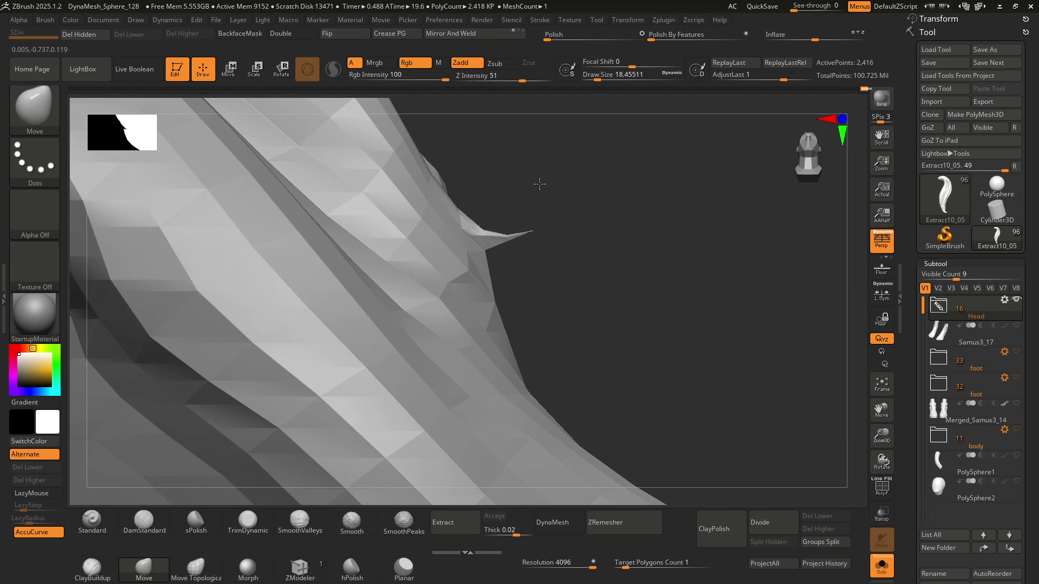
Step: Alternate small Move pushes with Smooth on the creases, shrinking Draw Size to about 4.99
{"action": "key", "text": "bracketleft"}
{"action": "key", "text": "bracketleft"}
{"action": "key", "text": "bracketleft"}
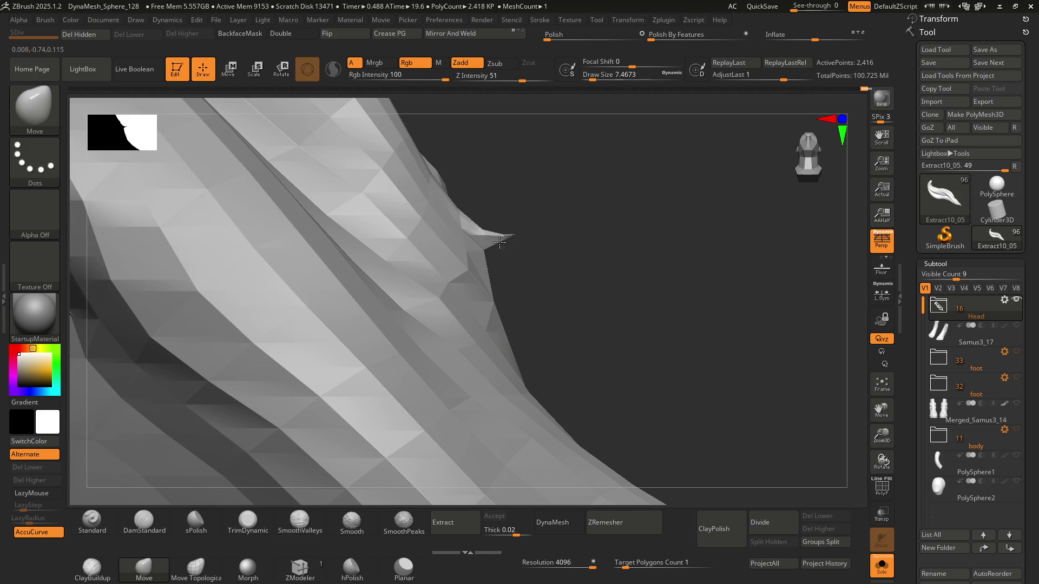
{"action": "key", "text": "shift"}
{"action": "mouse_move", "coordinate": [493, 241]}
{"action": "left_mouse_down"}
{"action": "mouse_move", "coordinate": [505, 262]}
{"action": "mouse_move", "coordinate": [514, 253]}
{"action": "left_mouse_up"}
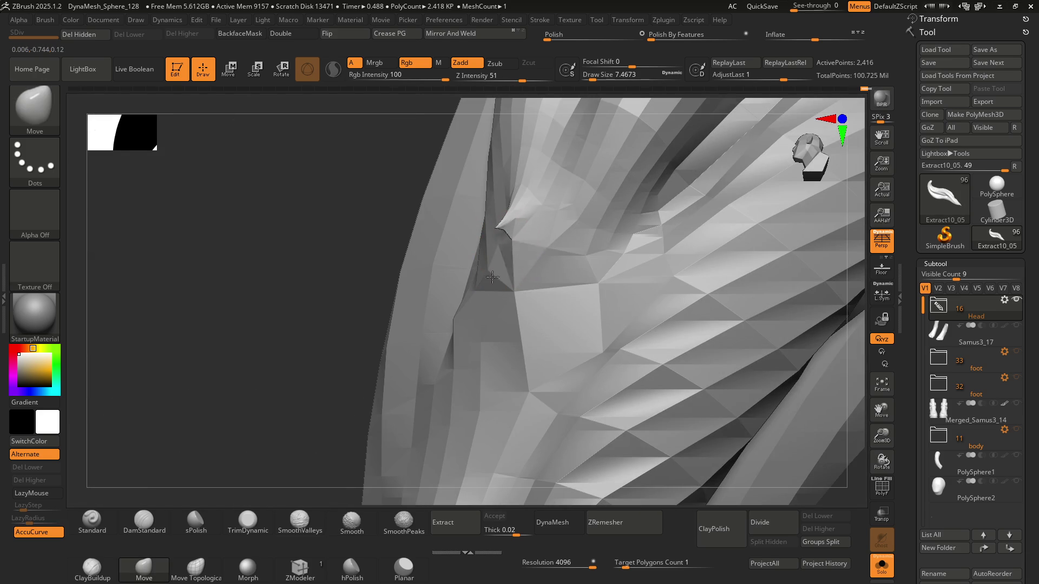
{"action": "mouse_move", "coordinate": [487, 267]}
{"action": "right_mouse_down"}
{"action": "mouse_move", "coordinate": [563, 260]}
{"action": "mouse_move", "coordinate": [528, 230]}
{"action": "mouse_move", "coordinate": [506, 234]}
{"action": "mouse_move", "coordinate": [517, 234]}
{"action": "right_mouse_up"}
{"action": "key", "text": "shift"}
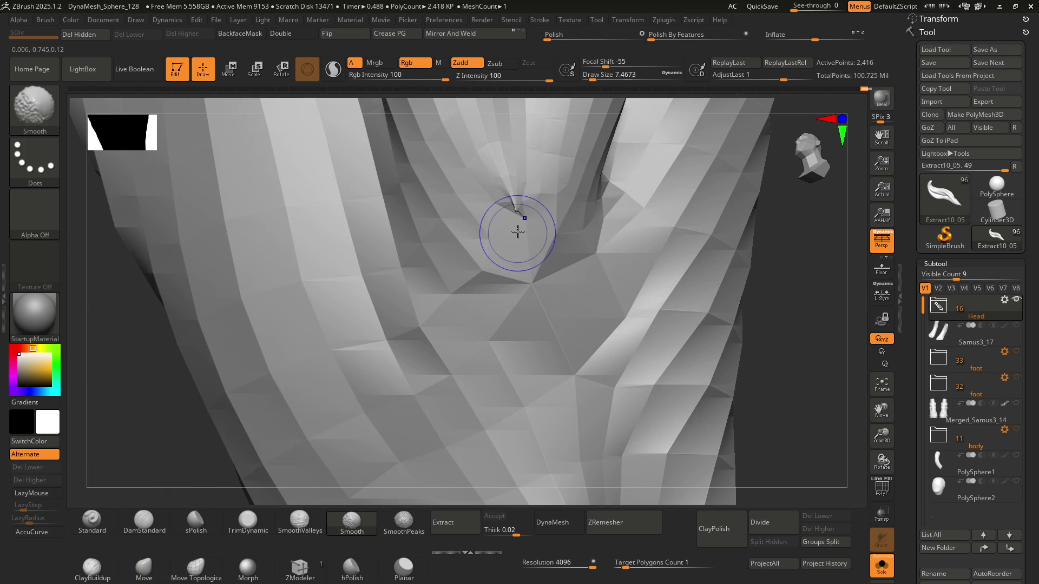
{"action": "right_click_drag", "start_coordinate": [514, 270], "coordinate": [540, 237]}
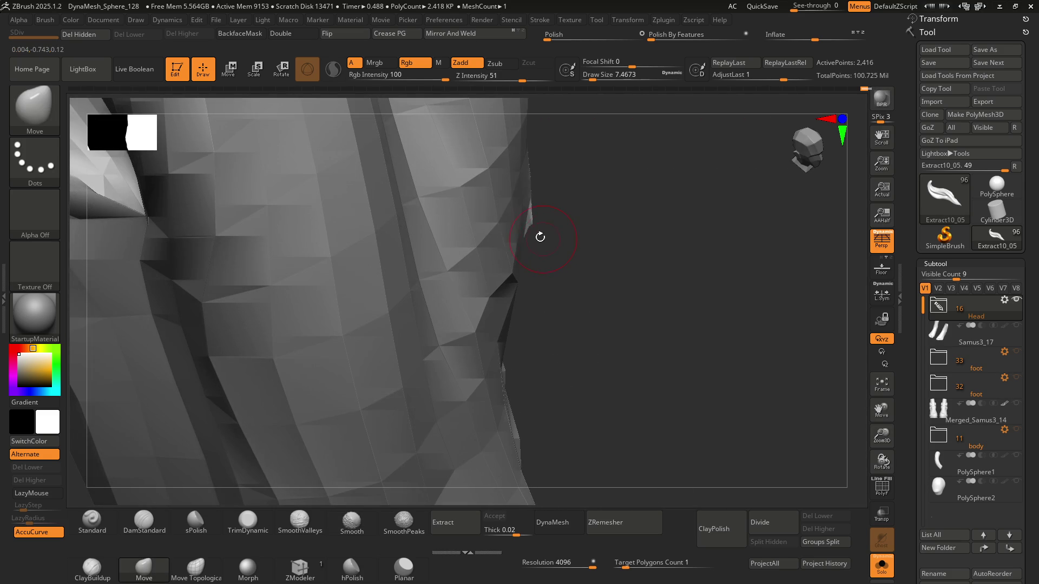
{"action": "mouse_move", "coordinate": [525, 276]}
{"action": "right_mouse_down"}
{"action": "mouse_move", "coordinate": [480, 260]}
{"action": "mouse_move", "coordinate": [537, 225]}
{"action": "right_mouse_up"}
{"action": "key", "text": "shift"}
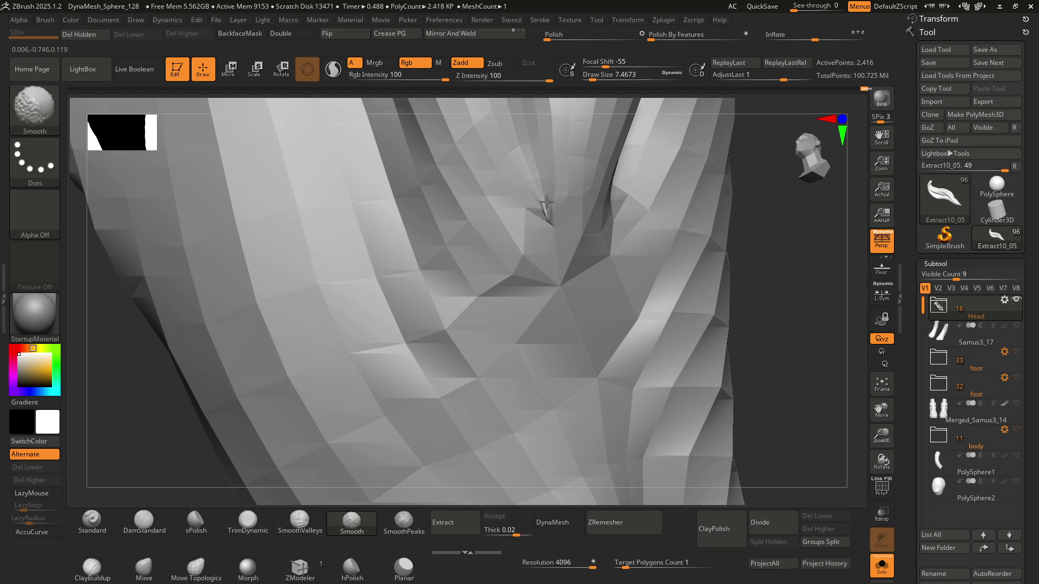
{"action": "left_click_drag", "start_coordinate": [559, 237], "coordinate": [547, 244], "text": "shift"}
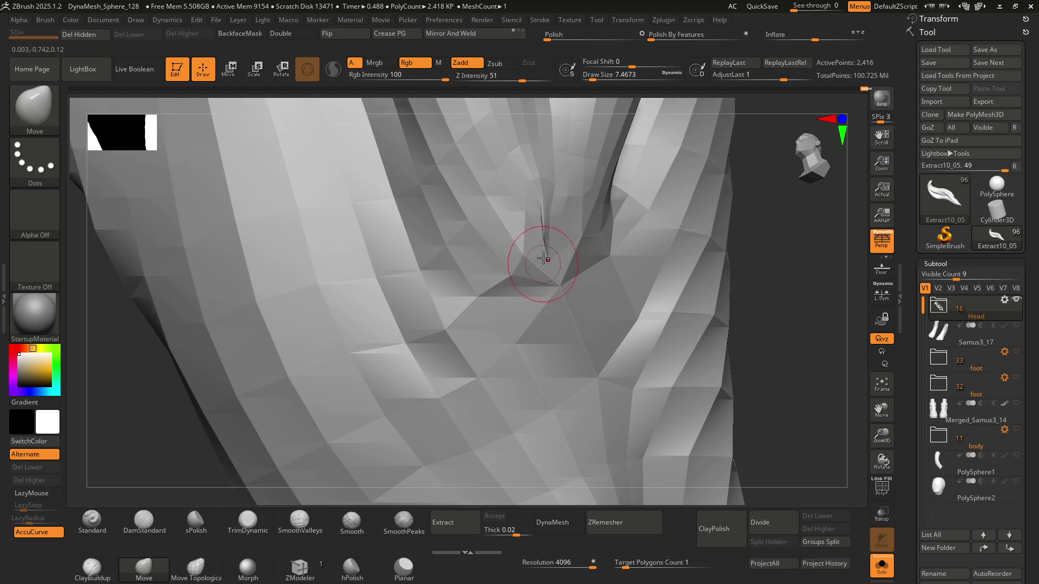
{"action": "right_click_drag", "start_coordinate": [542, 232], "coordinate": [530, 226]}
{"action": "key", "text": "shift"}
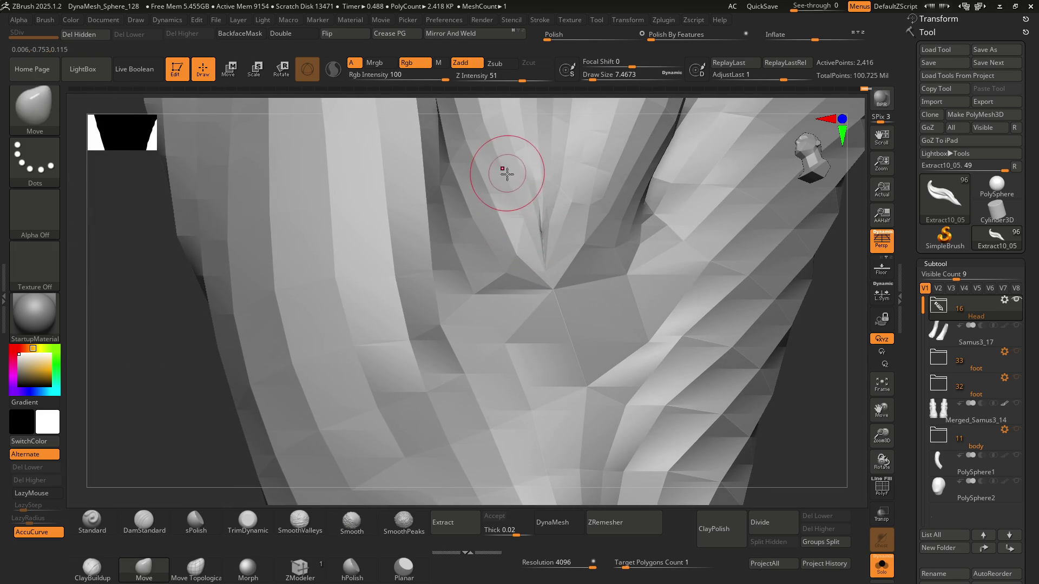
{"action": "mouse_move", "coordinate": [517, 191]}
{"action": "right_mouse_down"}
{"action": "mouse_move", "coordinate": [543, 232]}
{"action": "mouse_move", "coordinate": [529, 237]}
{"action": "mouse_move", "coordinate": [515, 203]}
{"action": "mouse_move", "coordinate": [513, 213]}
{"action": "mouse_move", "coordinate": [539, 199]}
{"action": "mouse_move", "coordinate": [517, 216]}
{"action": "mouse_move", "coordinate": [487, 197]}
{"action": "mouse_move", "coordinate": [498, 231]}
{"action": "right_mouse_up"}
{"action": "key", "text": "s"}
{"action": "left_click_drag", "start_coordinate": [497, 226], "coordinate": [479, 228]}
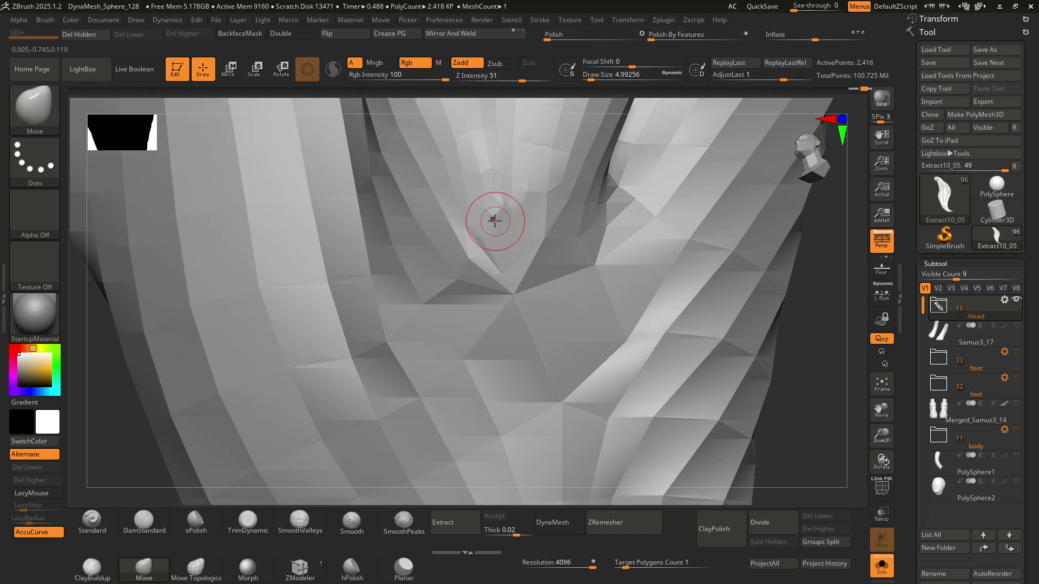
{"action": "right_click_drag", "start_coordinate": [513, 221], "coordinate": [506, 237]}
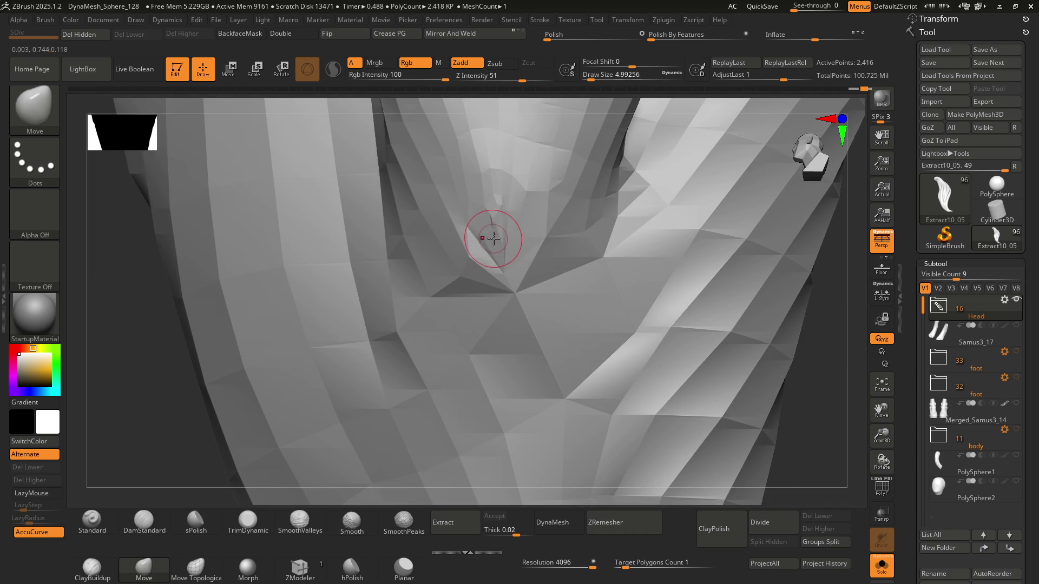
{"action": "right_click_drag", "start_coordinate": [494, 234], "coordinate": [503, 260]}
{"action": "mouse_move", "coordinate": [564, 441]}
{"action": "right_mouse_down"}
{"action": "mouse_move", "coordinate": [491, 248]}
{"action": "mouse_move", "coordinate": [503, 256]}
{"action": "right_mouse_up"}
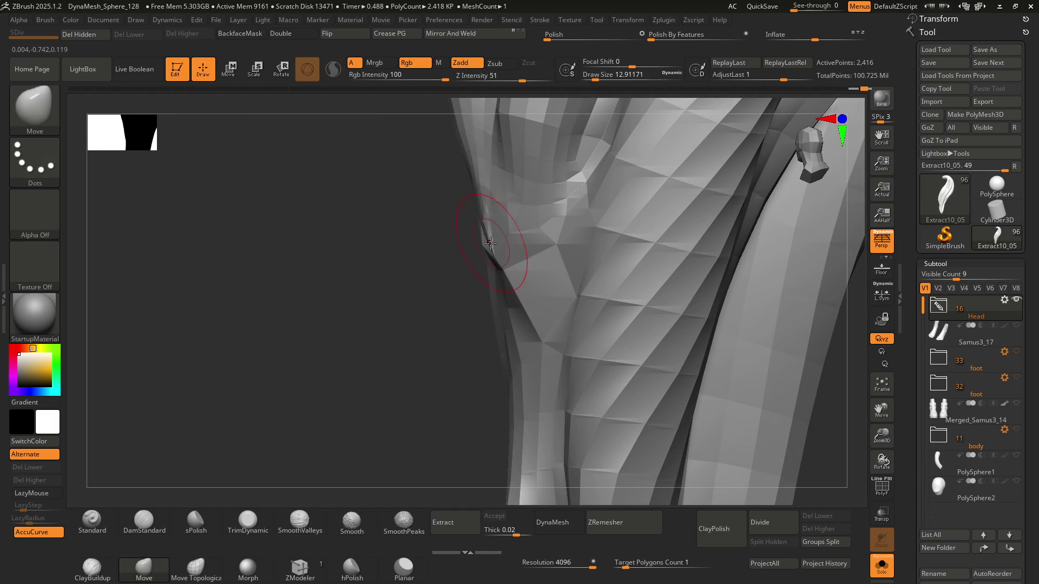
{"action": "right_click_drag", "start_coordinate": [514, 322], "coordinate": [586, 336]}
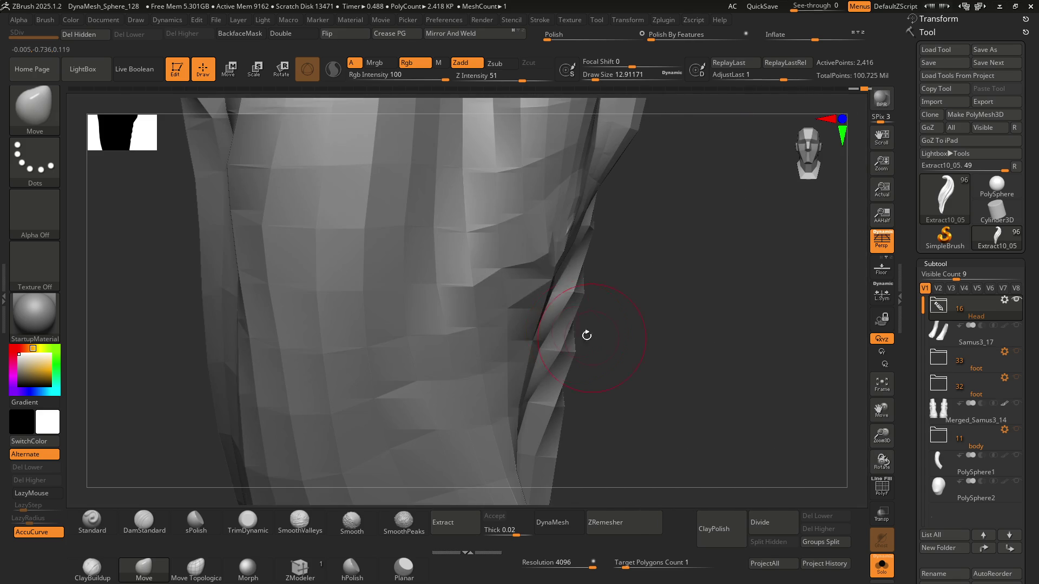
{"action": "mouse_move", "coordinate": [521, 267]}
{"action": "right_mouse_down"}
{"action": "mouse_move", "coordinate": [505, 231]}
{"action": "mouse_move", "coordinate": [503, 264]}
{"action": "right_mouse_up"}
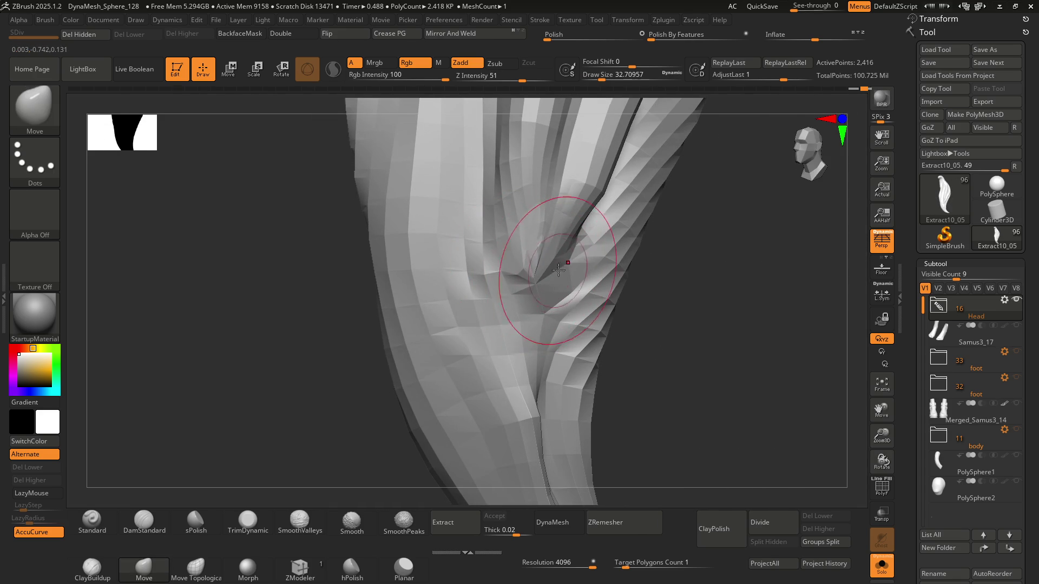
{"action": "mouse_move", "coordinate": [522, 254]}
{"action": "right_mouse_down"}
{"action": "mouse_move", "coordinate": [519, 271]}
{"action": "mouse_move", "coordinate": [562, 303]}
{"action": "right_mouse_up"}
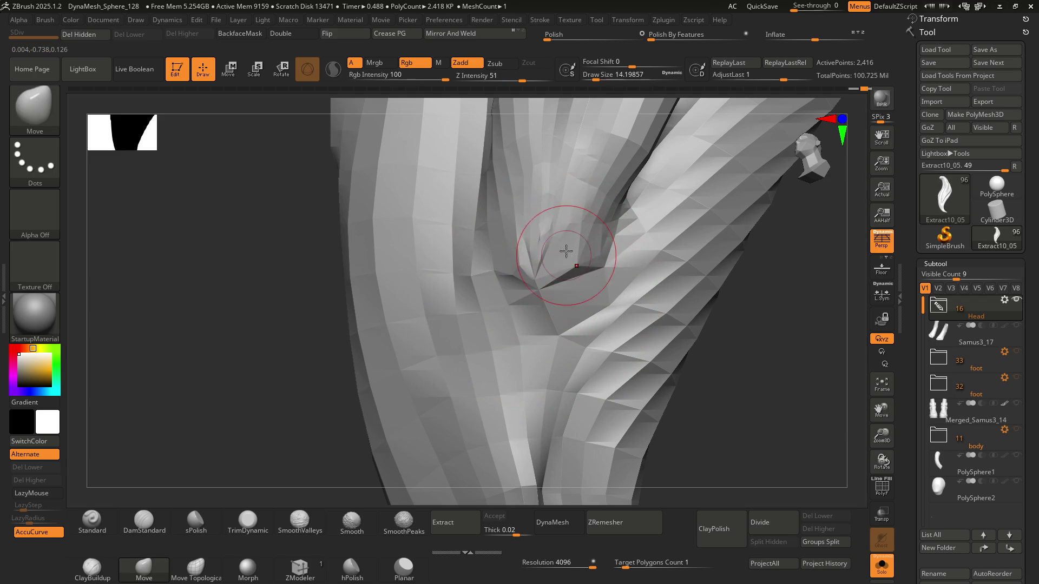
{"action": "right_click_drag", "start_coordinate": [582, 241], "coordinate": [570, 256]}
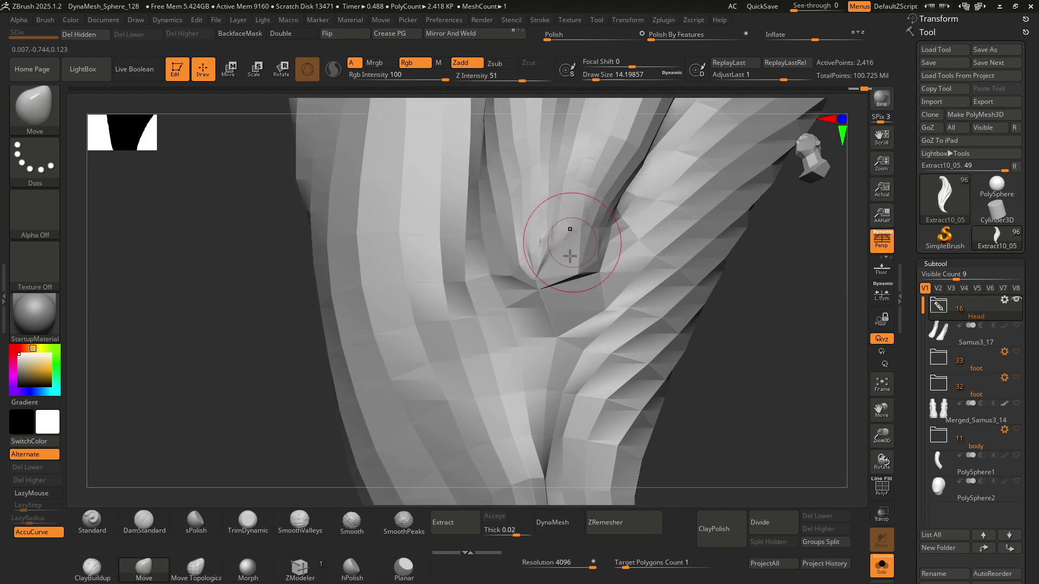
{"action": "right_click_drag", "start_coordinate": [594, 306], "coordinate": [555, 307]}
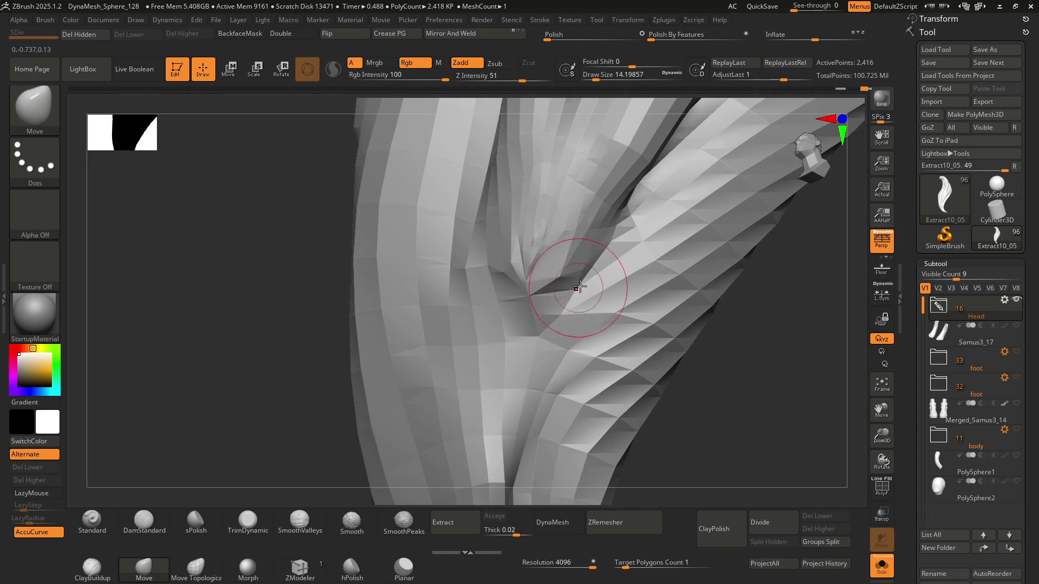
{"action": "mouse_move", "coordinate": [560, 268]}
{"action": "right_mouse_down"}
{"action": "mouse_move", "coordinate": [557, 249]}
{"action": "mouse_move", "coordinate": [565, 259]}
{"action": "mouse_move", "coordinate": [528, 254]}
{"action": "mouse_move", "coordinate": [498, 271]}
{"action": "mouse_move", "coordinate": [490, 300]}
{"action": "mouse_move", "coordinate": [532, 306]}
{"action": "right_mouse_up"}
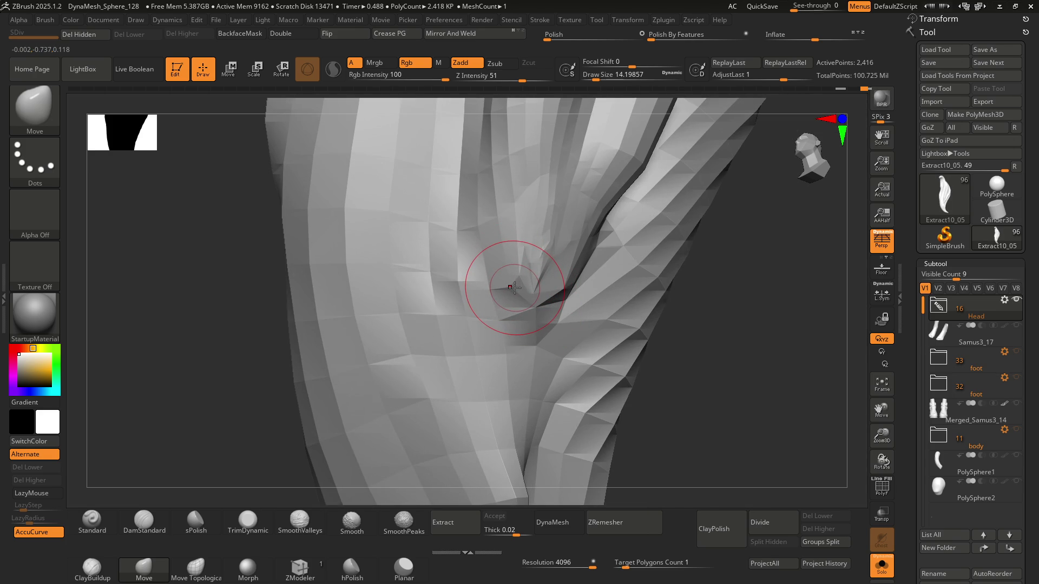
{"action": "right_click_drag", "start_coordinate": [514, 287], "coordinate": [545, 281]}
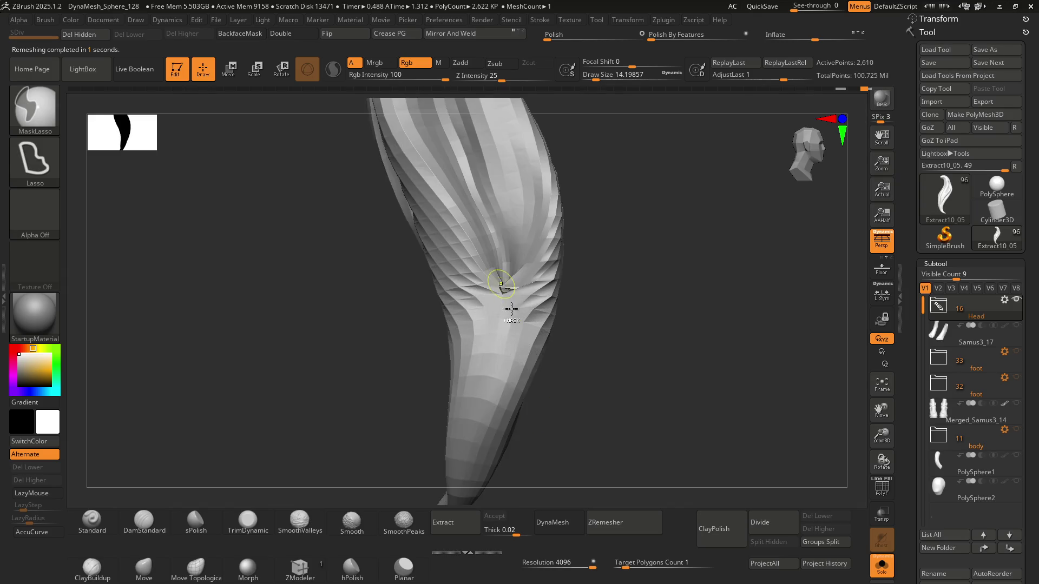
Step: Switch to the Move brush and smooth the crease with a larger brush
{"action": "mouse_move", "coordinate": [498, 274]}
{"action": "left_mouse_down", "text": "ctrl"}
{"action": "mouse_move", "coordinate": [498, 243]}
{"action": "mouse_move", "coordinate": [480, 216]}
{"action": "mouse_move", "coordinate": [482, 168]}
{"action": "left_mouse_up", "text": "ctrl"}
{"action": "key", "text": "b"}
{"action": "key", "text": "m"}
{"action": "key", "text": "v"}
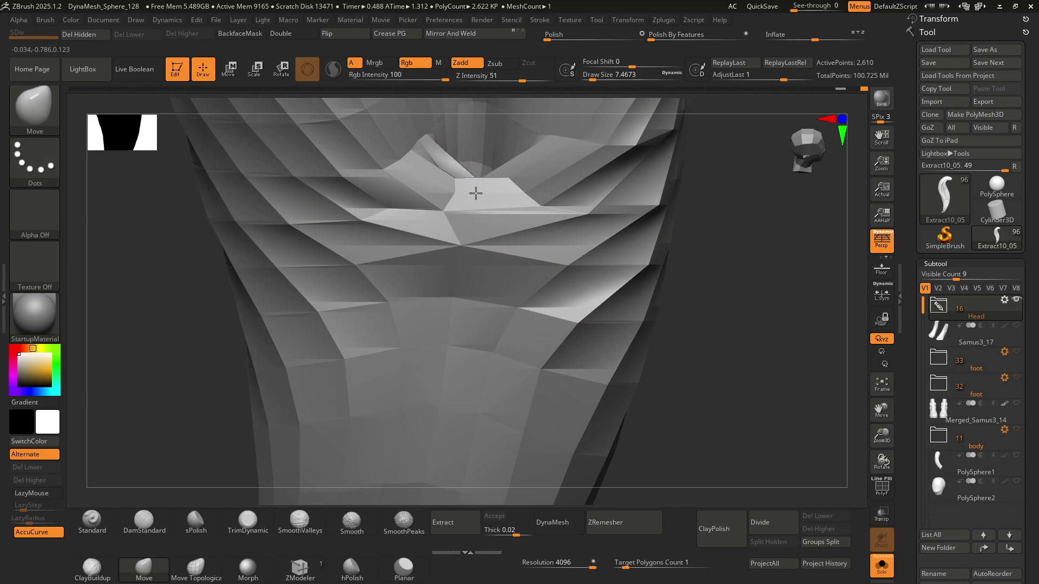
{"action": "mouse_move", "coordinate": [489, 211]}
{"action": "left_mouse_down", "text": "shift"}
{"action": "mouse_move", "coordinate": [486, 269]}
{"action": "mouse_move", "coordinate": [496, 162]}
{"action": "mouse_move", "coordinate": [574, 167]}
{"action": "left_mouse_up", "text": "shift"}
{"action": "key", "text": "s"}
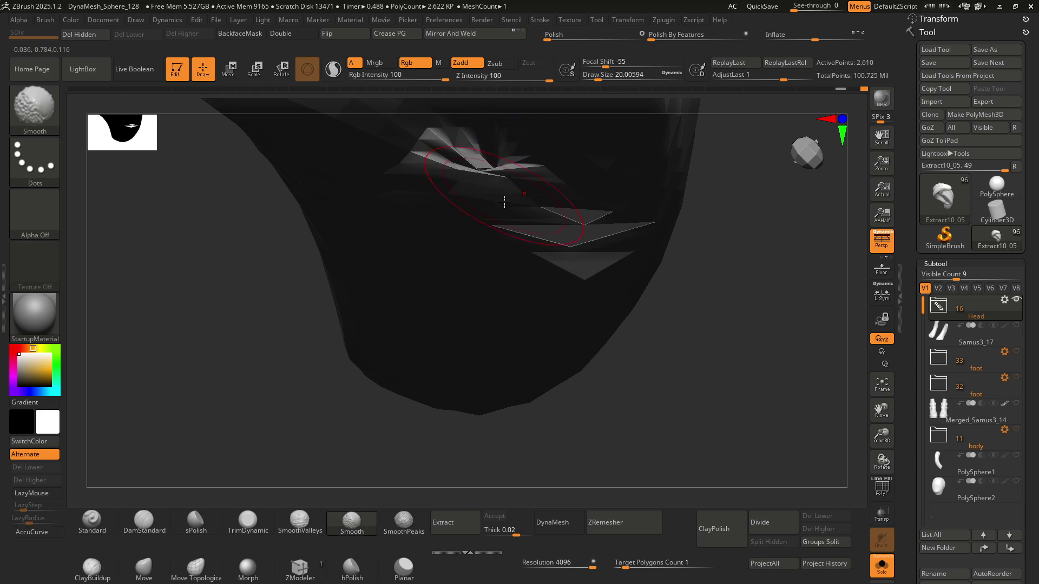
Step: Undo the crease edits, stepping back and forth through the history to compare states
{"action": "key", "text": "ctrl+z"}
{"action": "key", "text": "ctrl+z"}
{"action": "key", "text": "ctrl+z"}
{"action": "key", "text": "ctrl+z"}
{"action": "key", "text": "b"}
{"action": "key", "text": "m"}
{"action": "key", "text": "v"}
{"action": "key", "text": "s"}
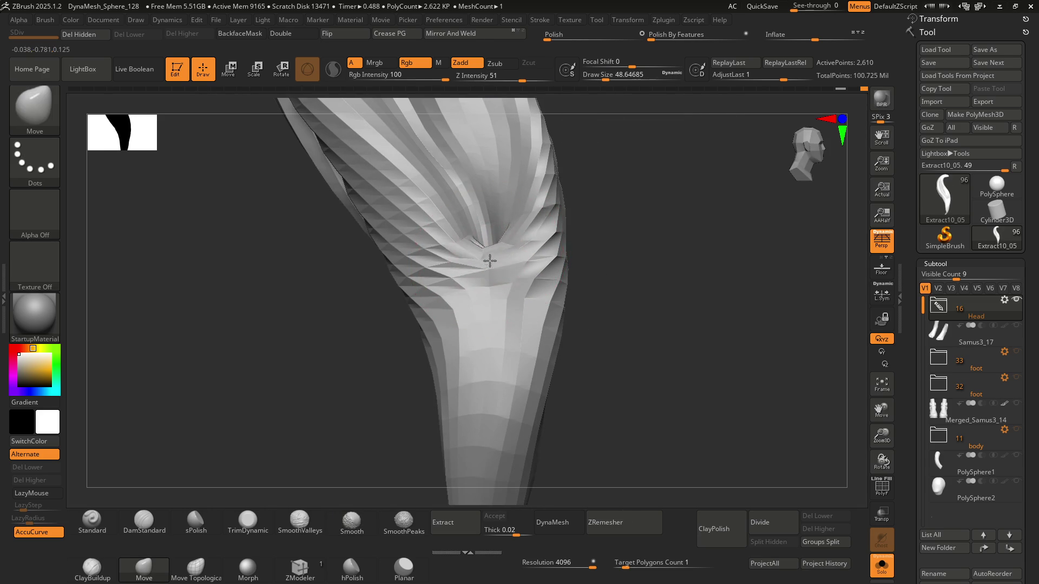
{"action": "key", "text": "ctrl+z"}
{"action": "key", "text": "shift"}
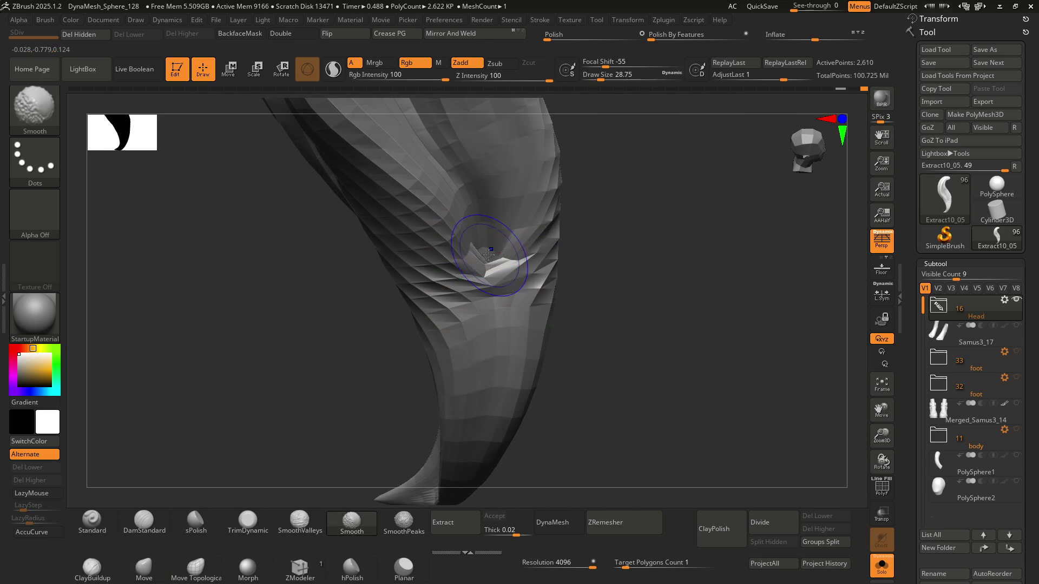
{"action": "key", "text": "ctrl+z"}
{"action": "key", "text": "ctrl+z"}
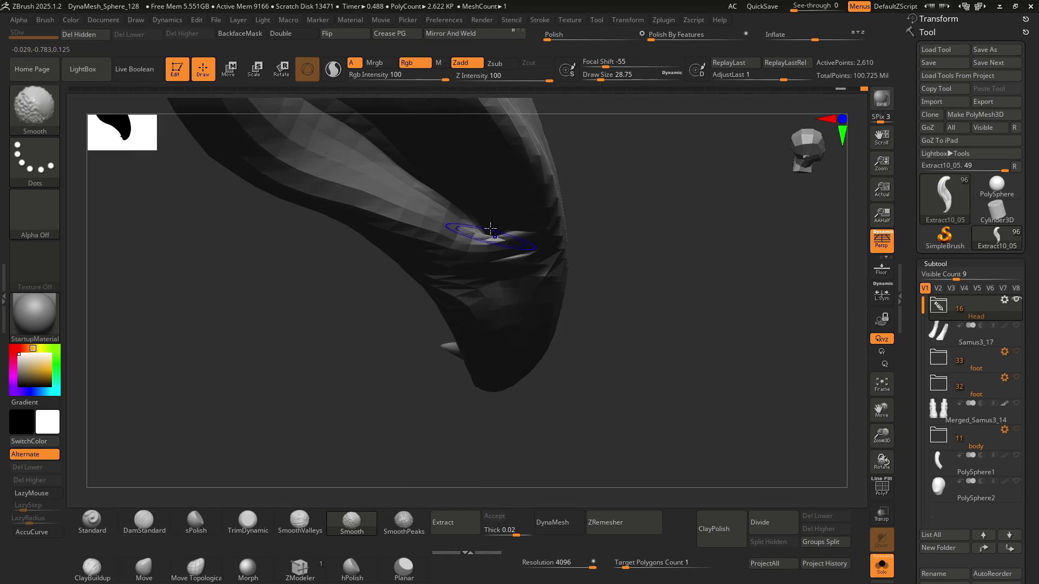
{"action": "key", "text": "ctrl+z"}
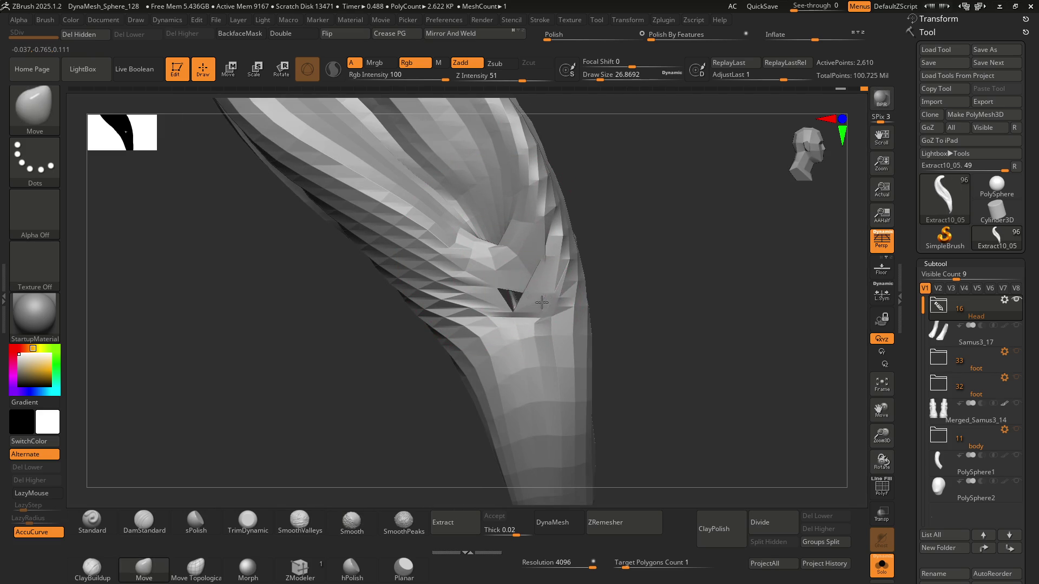
{"action": "key", "text": "ctrl+z"}
{"action": "key", "text": "ctrl+z"}
{"action": "key", "text": "shift"}
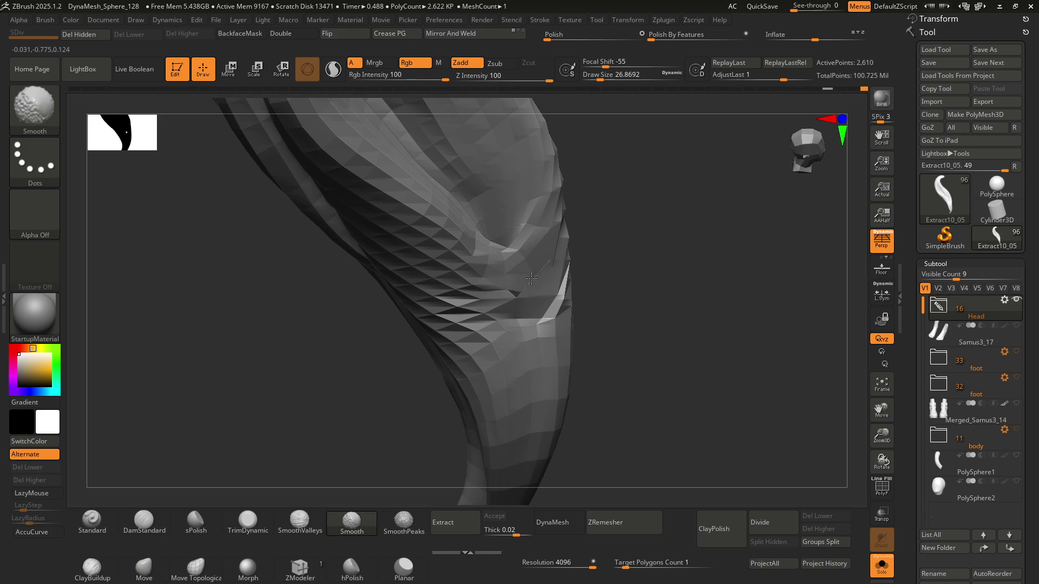
{"action": "key", "text": "ctrl+z"}
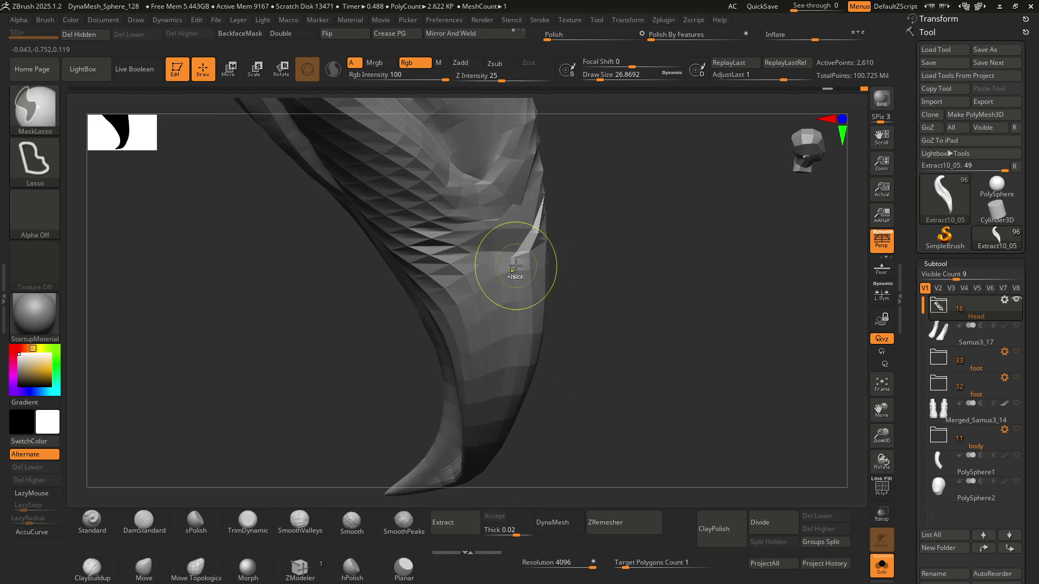
{"action": "key", "text": "ctrl+z"}
{"action": "key", "text": "ctrl+z"}
{"action": "key", "text": "ctrl+z"}
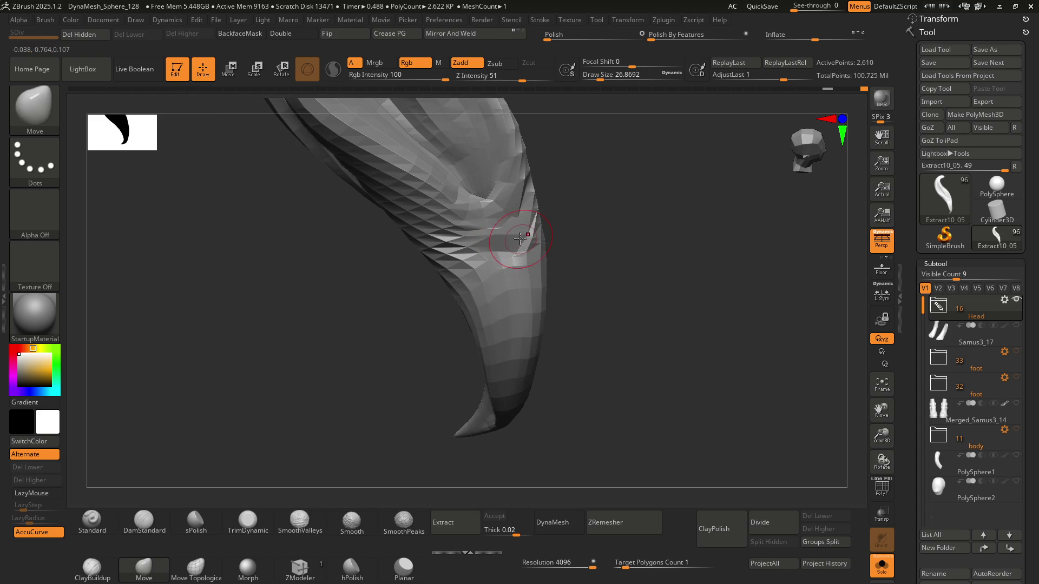
{"action": "key", "text": "ctrl+shift+z"}
{"action": "key", "text": "ctrl+z"}
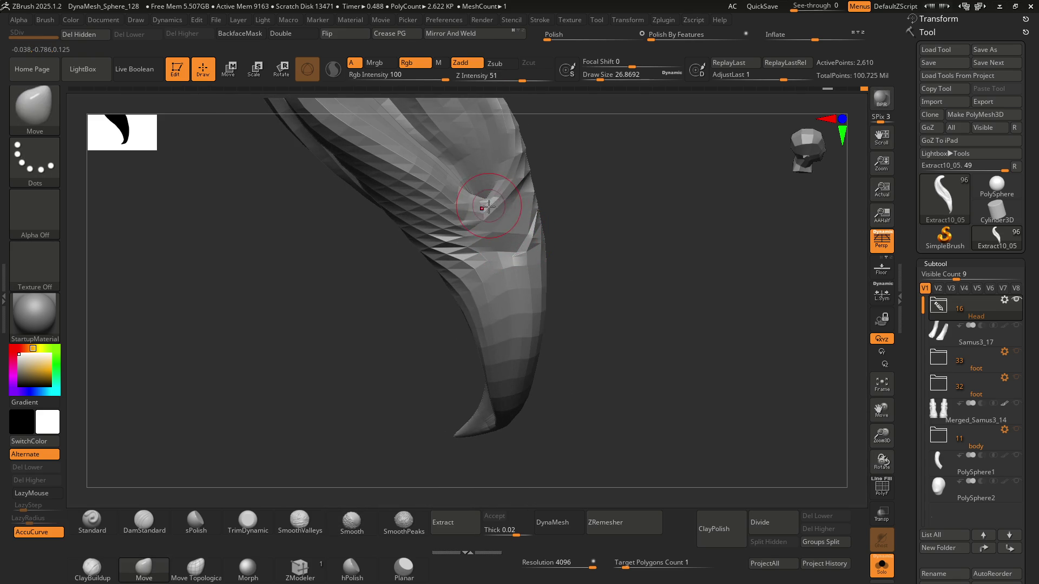
{"action": "key", "text": "ctrl+z"}
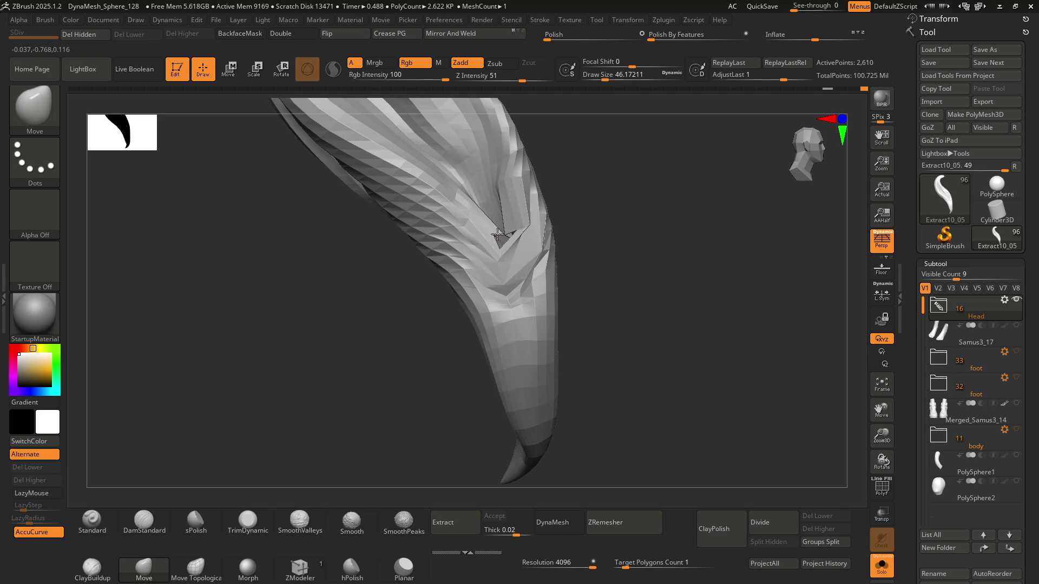
Step: Restore the earlier smooth, detailed sculpt from the Undo History slider
{"action": "mouse_move", "coordinate": [494, 214]}
{"action": "right_mouse_down"}
{"action": "mouse_move", "coordinate": [505, 241]}
{"action": "mouse_move", "coordinate": [499, 262]}
{"action": "mouse_move", "coordinate": [482, 220]}
{"action": "mouse_move", "coordinate": [520, 220]}
{"action": "mouse_move", "coordinate": [500, 222]}
{"action": "mouse_move", "coordinate": [498, 190]}
{"action": "mouse_move", "coordinate": [501, 231]}
{"action": "mouse_move", "coordinate": [521, 258]}
{"action": "mouse_move", "coordinate": [545, 256]}
{"action": "mouse_move", "coordinate": [522, 246]}
{"action": "mouse_move", "coordinate": [541, 256]}
{"action": "right_mouse_up"}
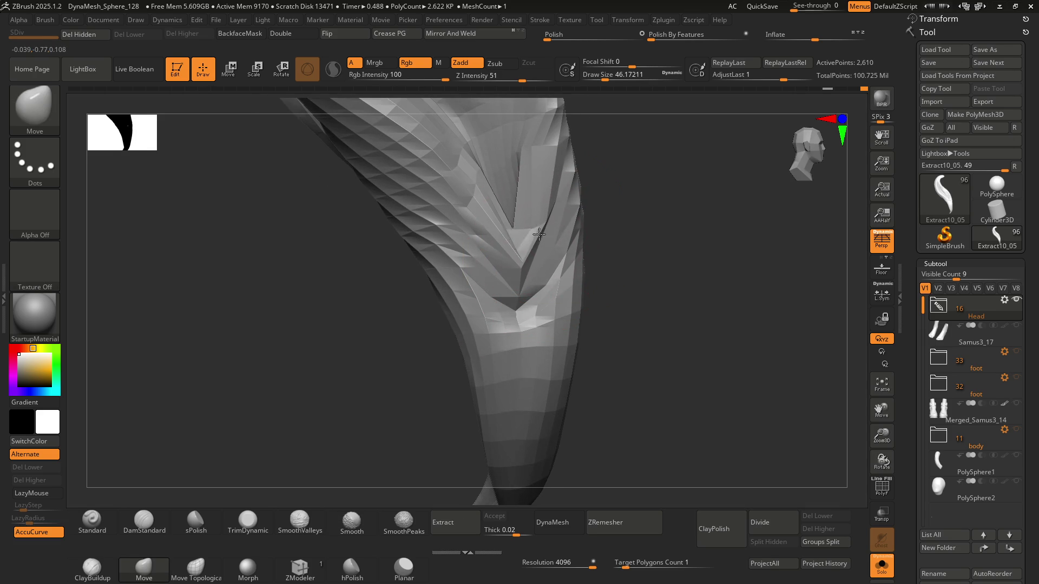
{"action": "mouse_move", "coordinate": [519, 212]}
{"action": "right_mouse_down"}
{"action": "mouse_move", "coordinate": [528, 302]}
{"action": "mouse_move", "coordinate": [520, 218]}
{"action": "mouse_move", "coordinate": [533, 244]}
{"action": "mouse_move", "coordinate": [533, 231]}
{"action": "mouse_move", "coordinate": [480, 269]}
{"action": "mouse_move", "coordinate": [563, 260]}
{"action": "mouse_move", "coordinate": [522, 267]}
{"action": "mouse_move", "coordinate": [607, 191]}
{"action": "right_mouse_up"}
{"action": "key", "text": "shift"}
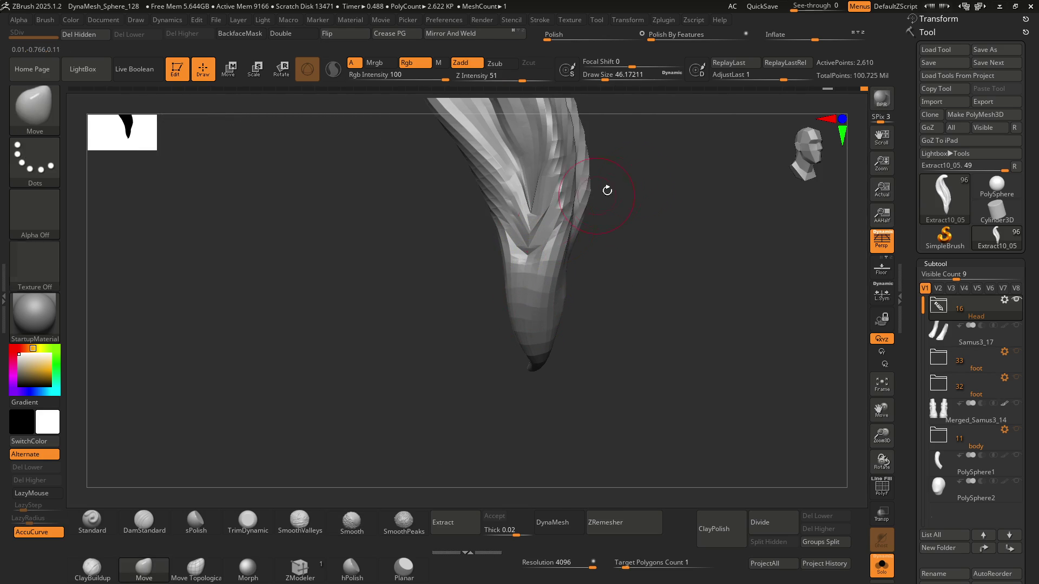
{"action": "left_click", "coordinate": [826, 89]}
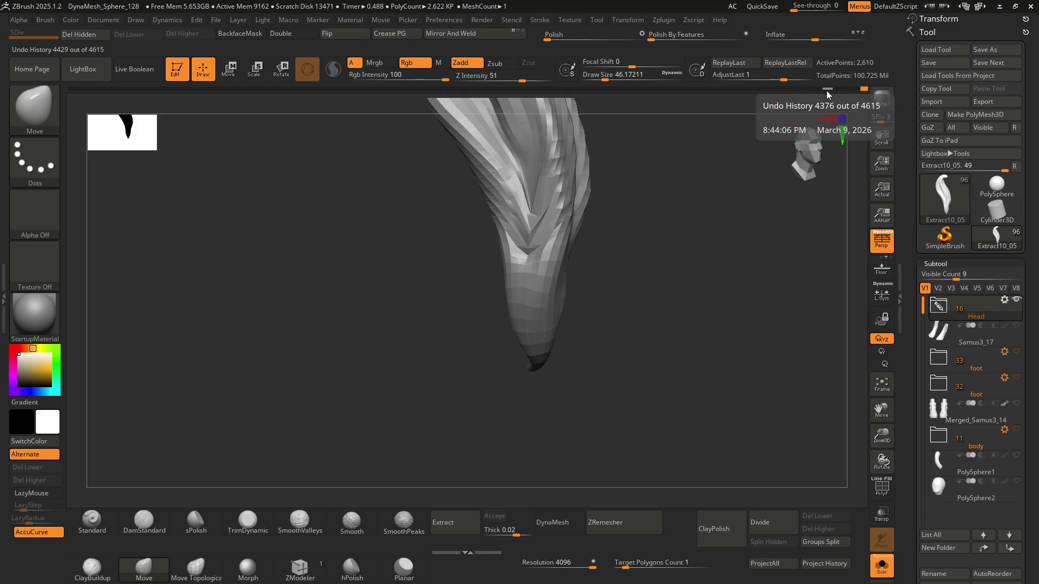
Step: Smooth the small dimple on the restored sculpt and accept discarding the later undo entries
{"action": "mouse_move", "coordinate": [556, 231]}
{"action": "right_mouse_down"}
{"action": "mouse_move", "coordinate": [541, 249]}
{"action": "mouse_move", "coordinate": [555, 337]}
{"action": "mouse_move", "coordinate": [505, 277]}
{"action": "right_mouse_up"}
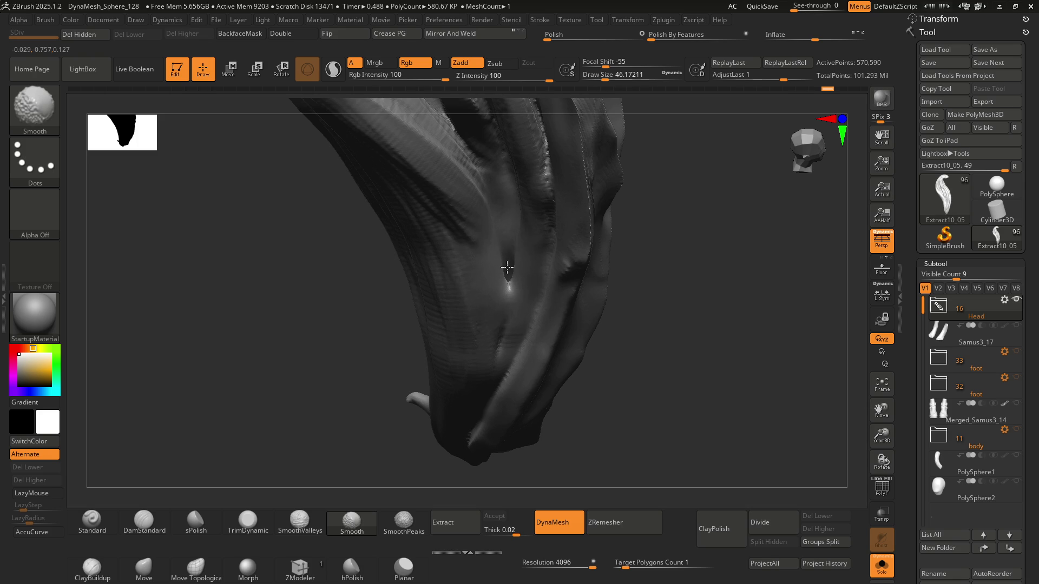
{"action": "left_click", "coordinate": [506, 249], "text": "shift"}
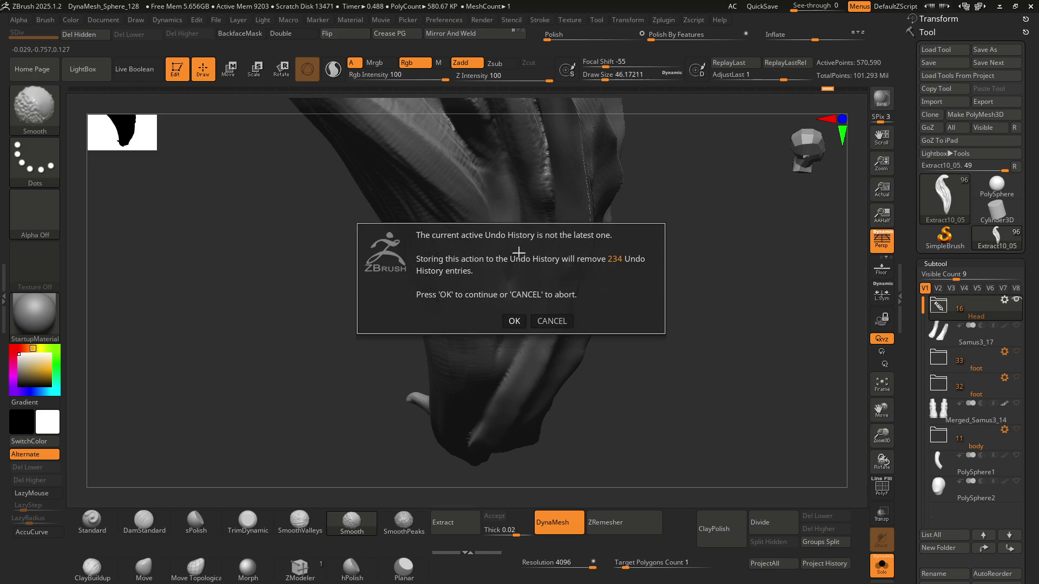
{"action": "left_click", "coordinate": [514, 320]}
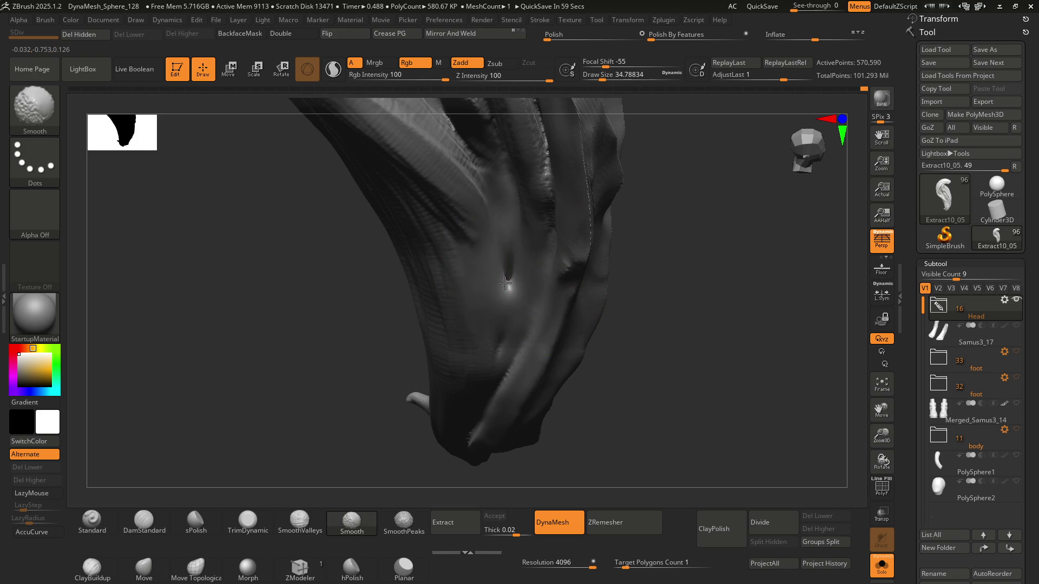
Step: Shrink the brush Draw Size to about 10.5 while viewing the strands from the side
{"action": "right_click_drag", "start_coordinate": [509, 260], "coordinate": [492, 267]}
{"action": "right_click_drag", "start_coordinate": [523, 320], "coordinate": [520, 281]}
{"action": "key", "text": "s"}
{"action": "key", "text": "s"}
{"action": "left_click_drag", "start_coordinate": [519, 277], "coordinate": [518, 280]}
{"action": "mouse_move", "coordinate": [536, 324]}
{"action": "right_mouse_down"}
{"action": "mouse_move", "coordinate": [526, 297]}
{"action": "mouse_move", "coordinate": [540, 313]}
{"action": "mouse_move", "coordinate": [598, 232]}
{"action": "mouse_move", "coordinate": [538, 241]}
{"action": "mouse_move", "coordinate": [598, 234]}
{"action": "mouse_move", "coordinate": [573, 200]}
{"action": "mouse_move", "coordinate": [510, 220]}
{"action": "mouse_move", "coordinate": [577, 216]}
{"action": "mouse_move", "coordinate": [512, 241]}
{"action": "mouse_move", "coordinate": [594, 234]}
{"action": "mouse_move", "coordinate": [541, 268]}
{"action": "mouse_move", "coordinate": [564, 317]}
{"action": "mouse_move", "coordinate": [529, 303]}
{"action": "mouse_move", "coordinate": [529, 248]}
{"action": "mouse_move", "coordinate": [550, 268]}
{"action": "mouse_move", "coordinate": [550, 318]}
{"action": "mouse_move", "coordinate": [524, 282]}
{"action": "right_mouse_up"}
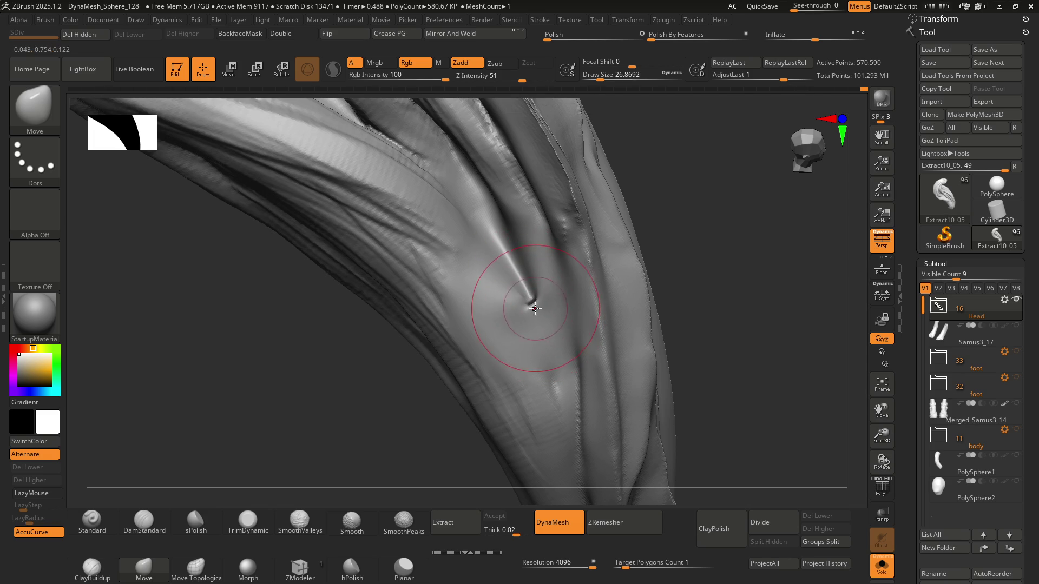
{"action": "right_click_drag", "start_coordinate": [527, 297], "coordinate": [536, 295]}
Step: Switch to hPolish and flatten and smooth the rough creases between the strands
{"action": "key", "text": "b"}
{"action": "key", "text": "h"}
{"action": "key", "text": "p"}
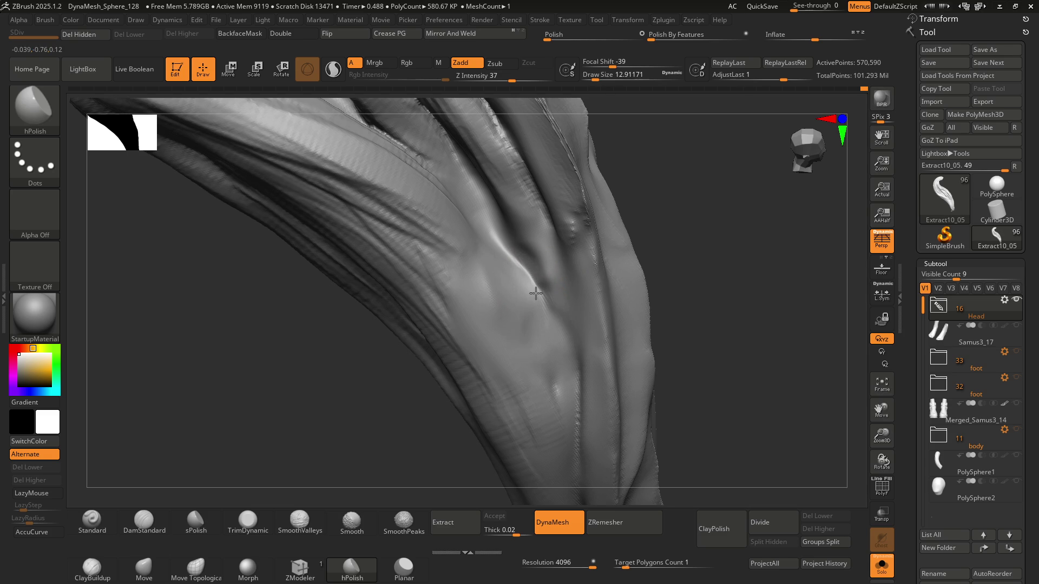
{"action": "key", "text": "ctrl"}
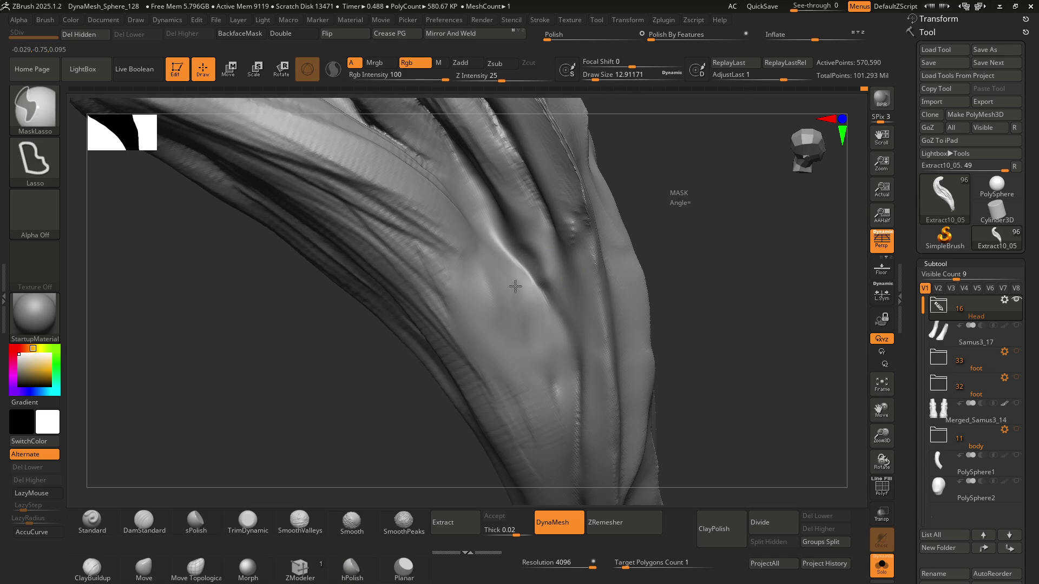
{"action": "right_click_drag", "start_coordinate": [519, 308], "coordinate": [545, 299]}
{"action": "mouse_move", "coordinate": [506, 331]}
{"action": "right_mouse_down"}
{"action": "mouse_move", "coordinate": [487, 250]}
{"action": "mouse_move", "coordinate": [452, 267]}
{"action": "mouse_move", "coordinate": [489, 242]}
{"action": "mouse_move", "coordinate": [518, 274]}
{"action": "mouse_move", "coordinate": [487, 254]}
{"action": "mouse_move", "coordinate": [499, 271]}
{"action": "mouse_move", "coordinate": [528, 297]}
{"action": "right_mouse_up"}
{"action": "key", "text": "shift"}
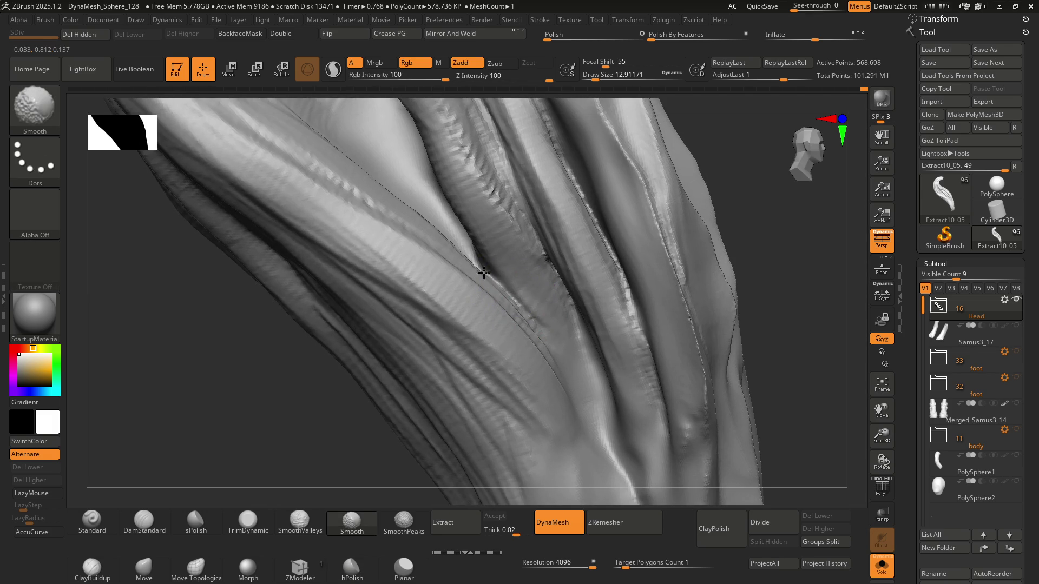
{"action": "mouse_move", "coordinate": [487, 271]}
{"action": "right_mouse_down", "text": "ctrl"}
{"action": "mouse_move", "coordinate": [489, 254]}
{"action": "mouse_move", "coordinate": [466, 290]}
{"action": "mouse_move", "coordinate": [546, 254]}
{"action": "mouse_move", "coordinate": [574, 299]}
{"action": "mouse_move", "coordinate": [538, 314]}
{"action": "mouse_move", "coordinate": [543, 166]}
{"action": "mouse_move", "coordinate": [504, 228]}
{"action": "mouse_move", "coordinate": [494, 271]}
{"action": "mouse_move", "coordinate": [503, 329]}
{"action": "mouse_move", "coordinate": [482, 275]}
{"action": "mouse_move", "coordinate": [499, 336]}
{"action": "mouse_move", "coordinate": [489, 318]}
{"action": "right_mouse_up", "text": "ctrl"}
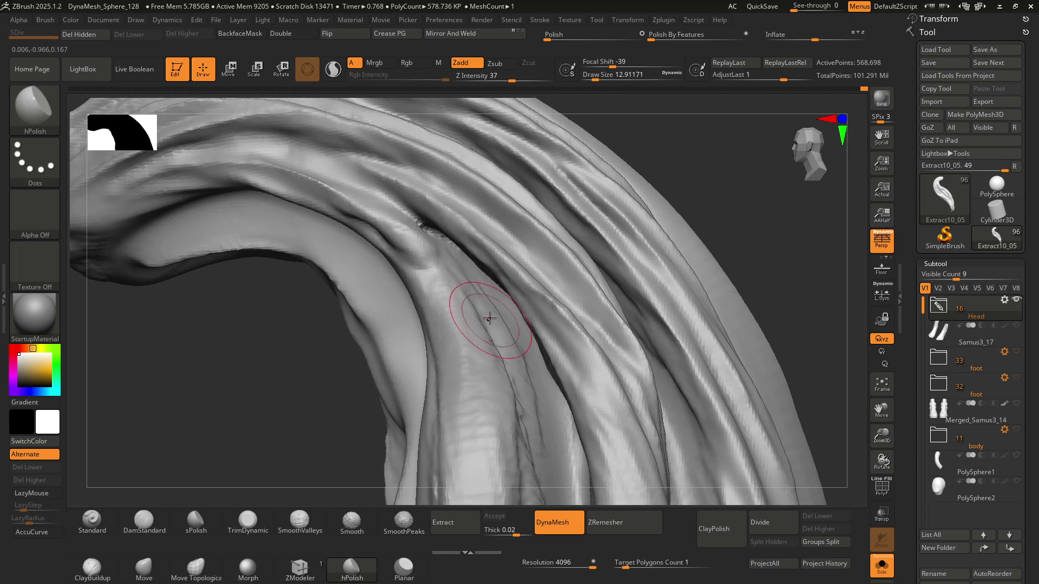
Step: Switch to DamStandard and carve a thin groove along the upper strand
{"action": "key", "text": "b"}
{"action": "key", "text": "d"}
{"action": "key", "text": "s"}
{"action": "mouse_move", "coordinate": [341, 180]}
{"action": "left_mouse_down"}
{"action": "mouse_move", "coordinate": [251, 158]}
{"action": "mouse_move", "coordinate": [332, 170]}
{"action": "left_mouse_up"}
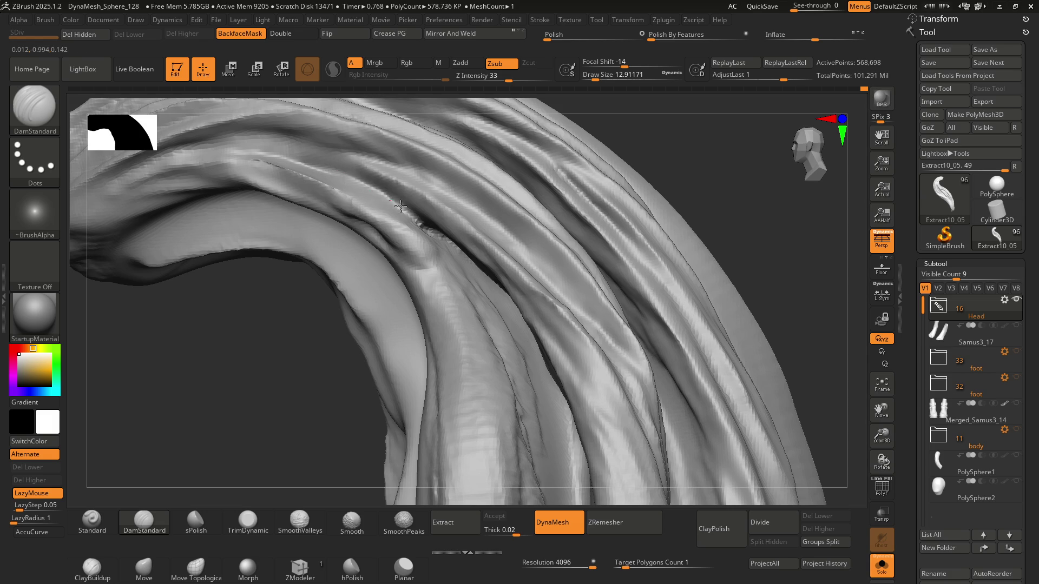
Step: Bring the curled tip into view, smooth the grooves, and zoom out to frame the lock
{"action": "mouse_move", "coordinate": [462, 254]}
{"action": "right_mouse_down"}
{"action": "mouse_move", "coordinate": [433, 233]}
{"action": "mouse_move", "coordinate": [423, 265]}
{"action": "mouse_move", "coordinate": [480, 302]}
{"action": "mouse_move", "coordinate": [502, 332]}
{"action": "mouse_move", "coordinate": [487, 209]}
{"action": "mouse_move", "coordinate": [466, 298]}
{"action": "mouse_move", "coordinate": [458, 232]}
{"action": "mouse_move", "coordinate": [498, 283]}
{"action": "mouse_move", "coordinate": [469, 222]}
{"action": "mouse_move", "coordinate": [503, 364]}
{"action": "mouse_move", "coordinate": [479, 308]}
{"action": "mouse_move", "coordinate": [454, 327]}
{"action": "right_mouse_up"}
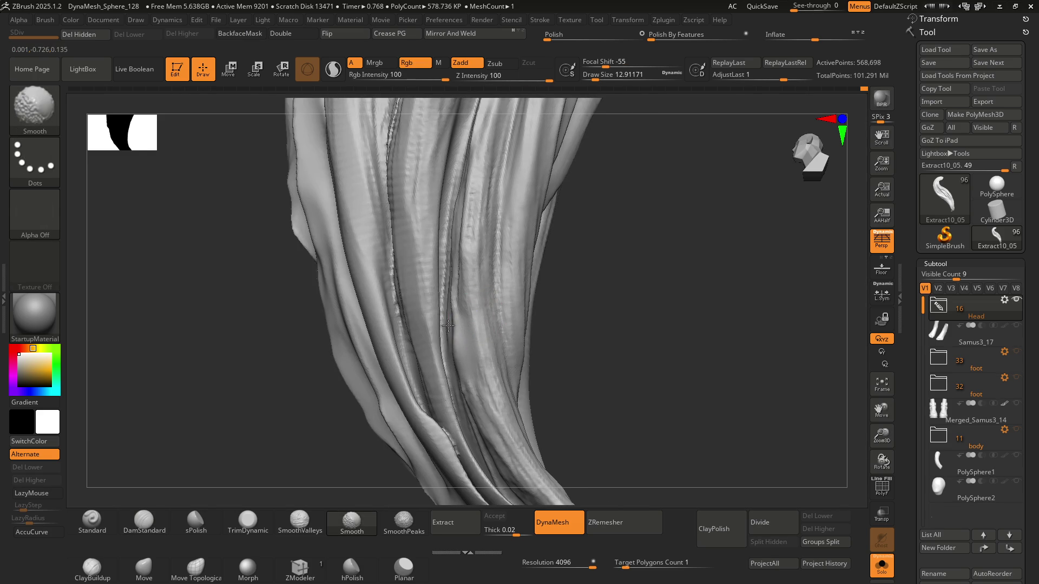
{"action": "mouse_move", "coordinate": [462, 318]}
{"action": "right_mouse_down"}
{"action": "mouse_move", "coordinate": [453, 209]}
{"action": "mouse_move", "coordinate": [482, 282]}
{"action": "mouse_move", "coordinate": [498, 294]}
{"action": "mouse_move", "coordinate": [473, 297]}
{"action": "mouse_move", "coordinate": [472, 260]}
{"action": "mouse_move", "coordinate": [430, 213]}
{"action": "mouse_move", "coordinate": [495, 301]}
{"action": "mouse_move", "coordinate": [479, 234]}
{"action": "mouse_move", "coordinate": [494, 413]}
{"action": "right_mouse_up"}
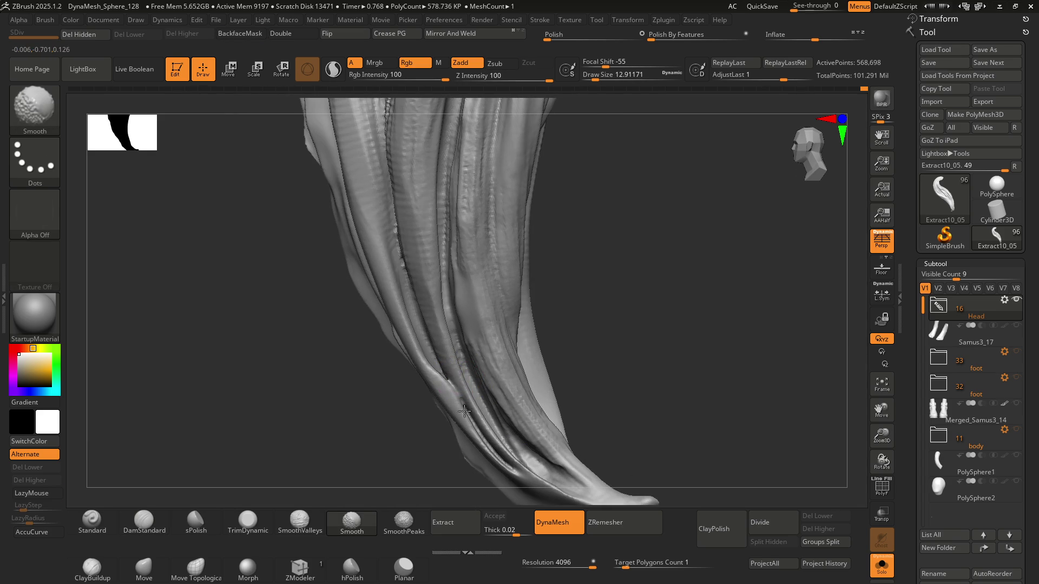
{"action": "right_click_drag", "start_coordinate": [434, 354], "coordinate": [443, 320]}
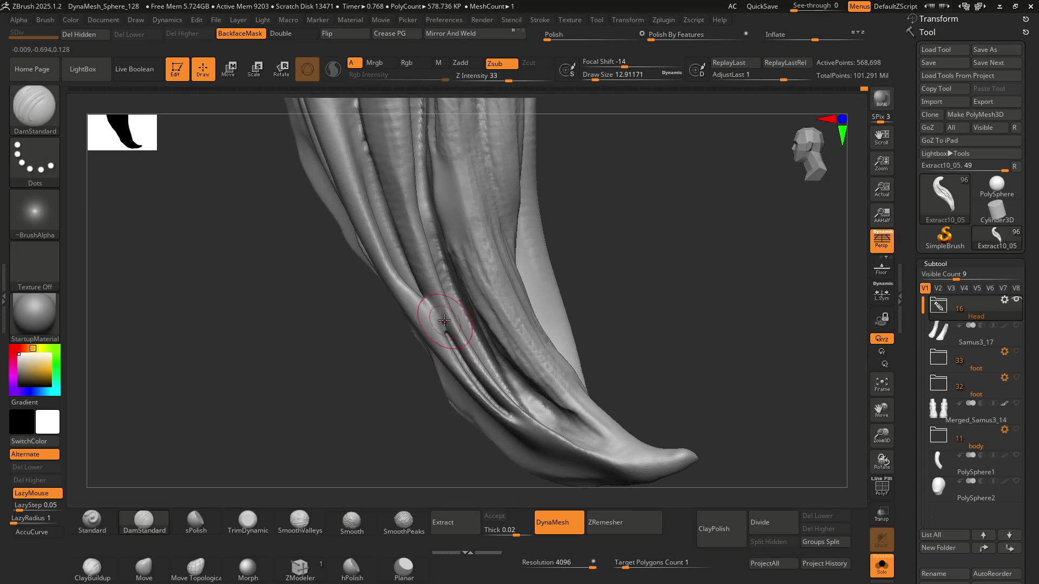
{"action": "key", "text": "shift"}
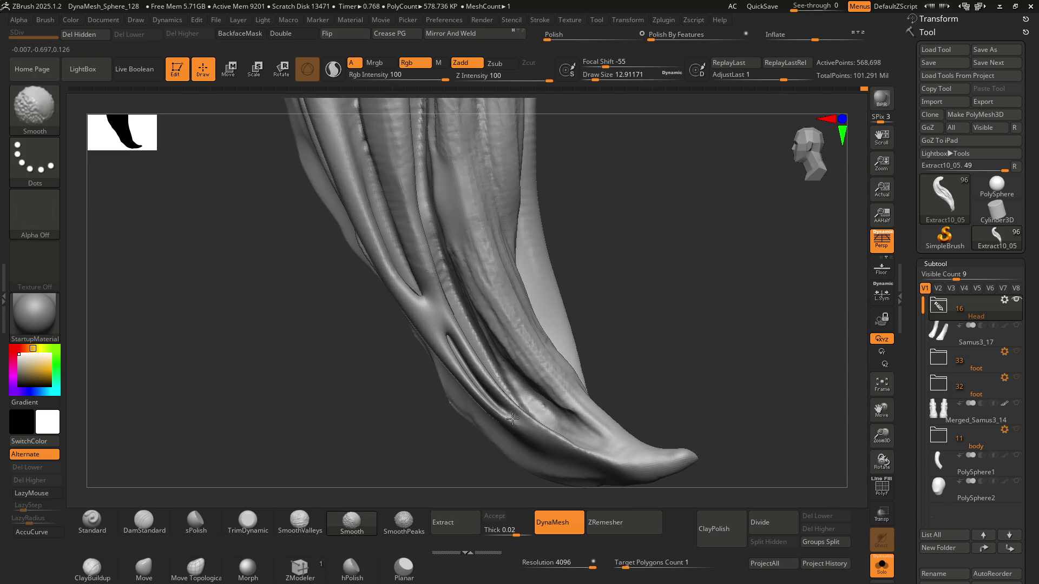
{"action": "key", "text": "ctrl"}
{"action": "mouse_move", "coordinate": [511, 418]}
{"action": "right_mouse_down", "text": "ctrl"}
{"action": "mouse_move", "coordinate": [452, 263]}
{"action": "mouse_move", "coordinate": [451, 211]}
{"action": "mouse_move", "coordinate": [465, 287]}
{"action": "mouse_move", "coordinate": [488, 251]}
{"action": "mouse_move", "coordinate": [465, 234]}
{"action": "mouse_move", "coordinate": [470, 188]}
{"action": "mouse_move", "coordinate": [463, 218]}
{"action": "mouse_move", "coordinate": [483, 249]}
{"action": "right_mouse_up", "text": "ctrl"}
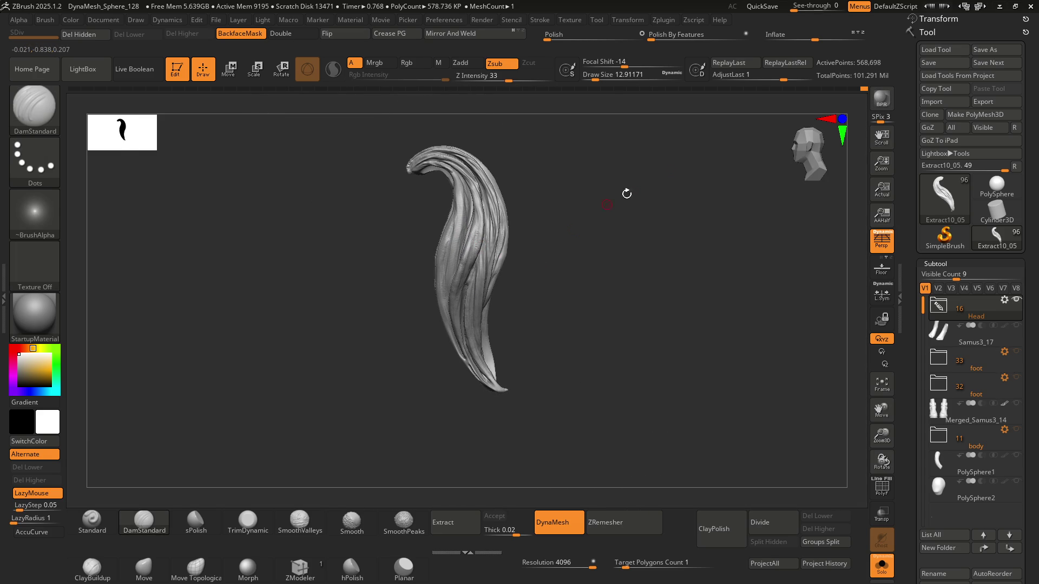
Step: ZRemesh the 568,698-point sculpt into a 3,407-point quad mesh and show its PolyFrame
{"action": "key", "text": "ctrl"}
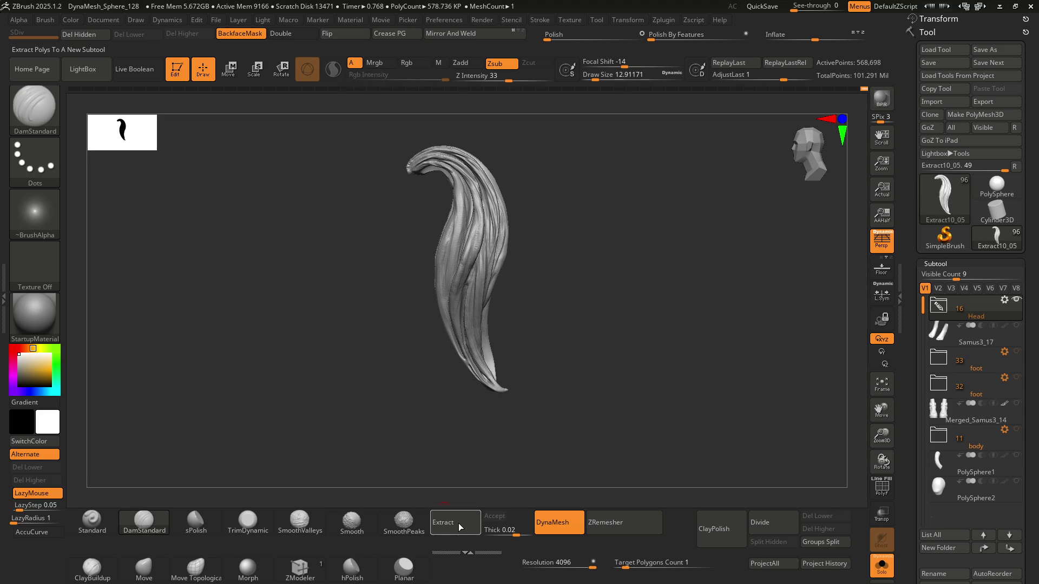
{"action": "left_click", "coordinate": [627, 521]}
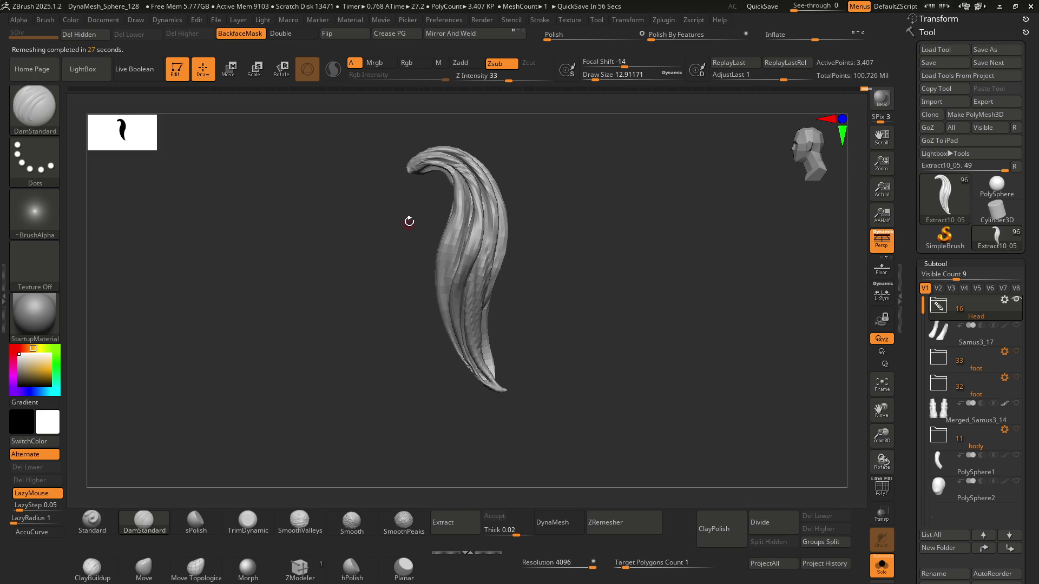
{"action": "key", "text": "shift+f"}
{"action": "key", "text": "f"}
{"action": "mouse_move", "coordinate": [458, 254]}
{"action": "right_mouse_down"}
{"action": "mouse_move", "coordinate": [481, 215]}
{"action": "mouse_move", "coordinate": [408, 232]}
{"action": "mouse_move", "coordinate": [492, 204]}
{"action": "mouse_move", "coordinate": [482, 308]}
{"action": "mouse_move", "coordinate": [463, 265]}
{"action": "mouse_move", "coordinate": [505, 432]}
{"action": "mouse_move", "coordinate": [441, 324]}
{"action": "mouse_move", "coordinate": [454, 306]}
{"action": "mouse_move", "coordinate": [469, 371]}
{"action": "right_mouse_up"}
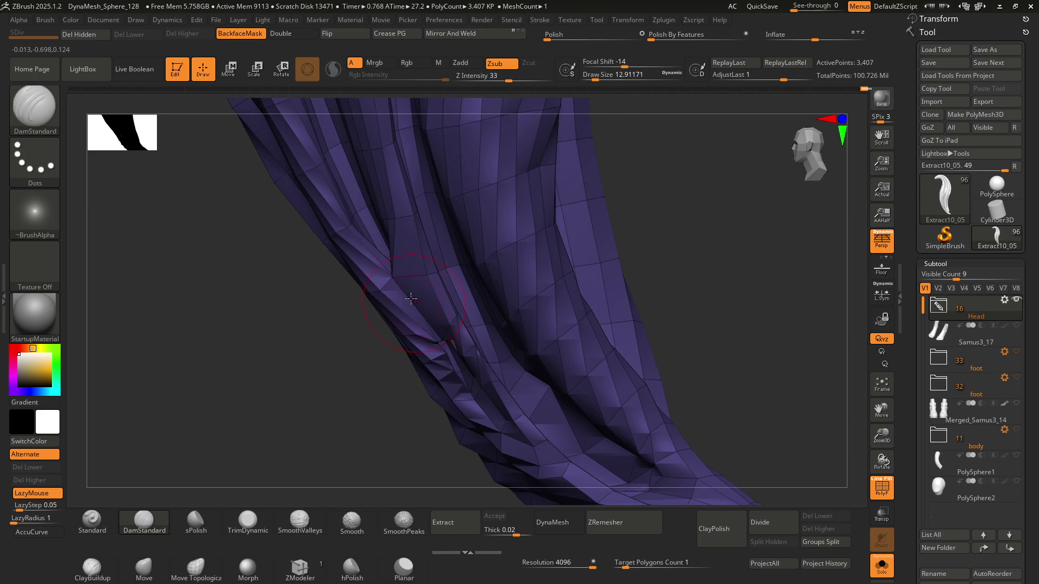
Step: With the Move brush active, smooth out the pinched fold on the lower strand
{"action": "scroll", "coordinate": [399, 277], "scroll_direction": "up", "scroll_amount": 3}
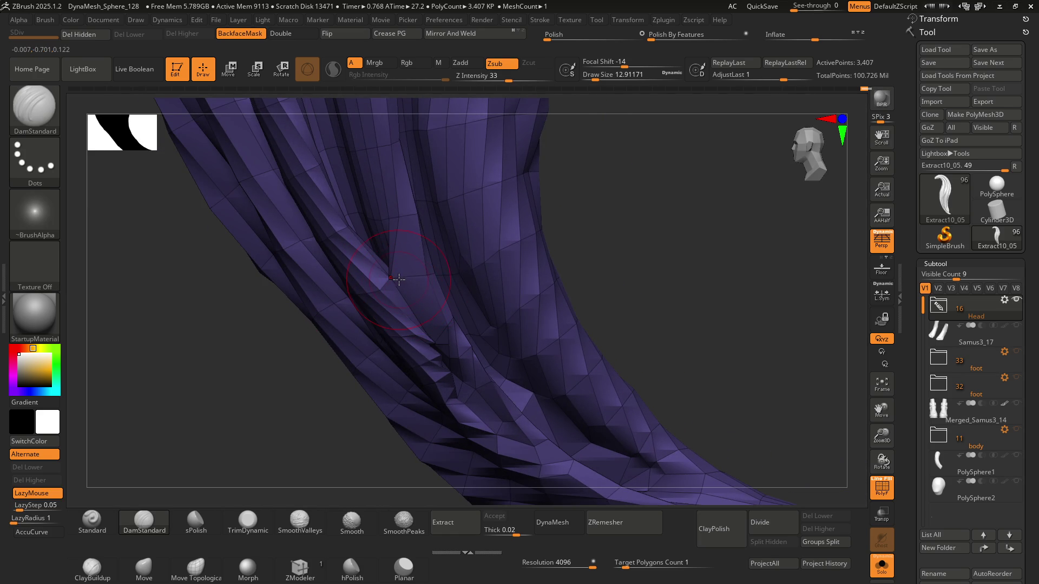
{"action": "key", "text": "b"}
{"action": "key", "text": "m"}
{"action": "key", "text": "v"}
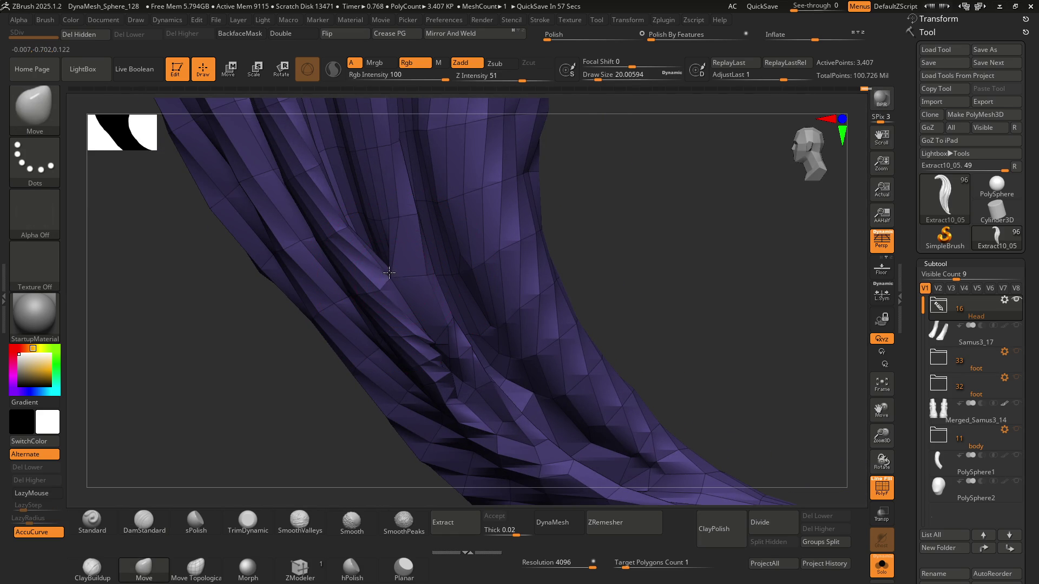
{"action": "mouse_move", "coordinate": [392, 294]}
{"action": "right_mouse_down"}
{"action": "mouse_move", "coordinate": [420, 386]}
{"action": "mouse_move", "coordinate": [406, 364]}
{"action": "mouse_move", "coordinate": [428, 297]}
{"action": "mouse_move", "coordinate": [424, 312]}
{"action": "right_mouse_up"}
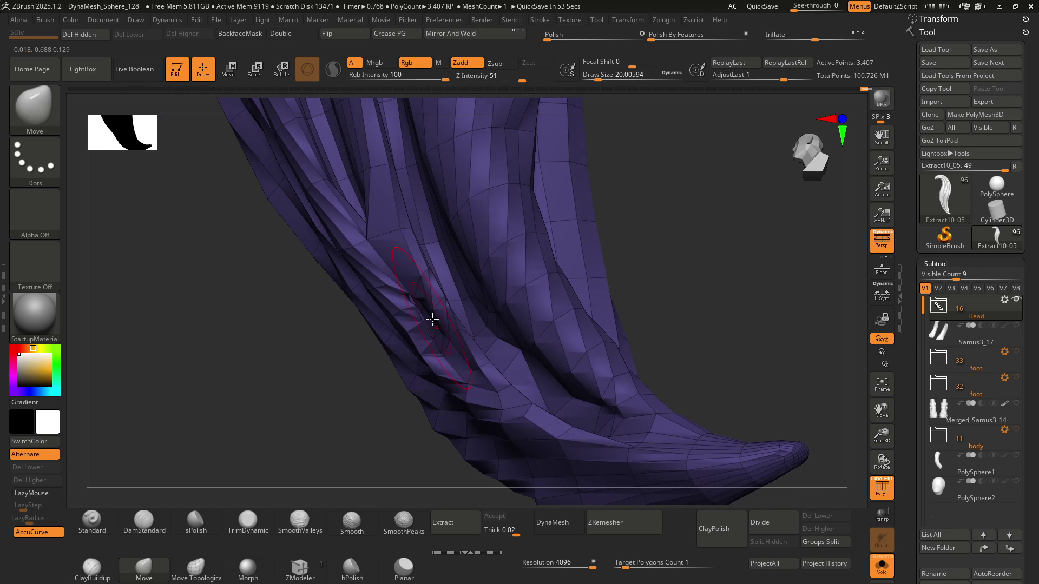
{"action": "mouse_move", "coordinate": [388, 259]}
{"action": "left_mouse_down", "text": "shift"}
{"action": "mouse_move", "coordinate": [391, 274]}
{"action": "mouse_move", "coordinate": [383, 248]}
{"action": "left_mouse_up", "text": "shift"}
Step: Inspect from below and return the lock to its dense 568,698-point sculpt
{"action": "mouse_move", "coordinate": [384, 248]}
{"action": "right_mouse_down"}
{"action": "mouse_move", "coordinate": [373, 184]}
{"action": "mouse_move", "coordinate": [414, 319]}
{"action": "right_mouse_up"}
{"action": "key", "text": "ctrl"}
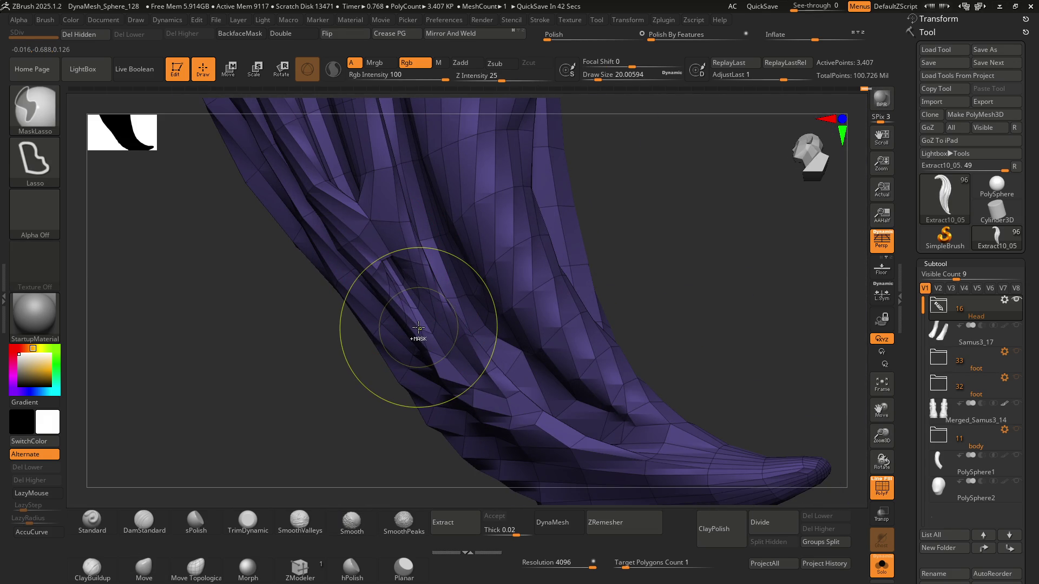
{"action": "key", "text": "ctrl+alt+d"}
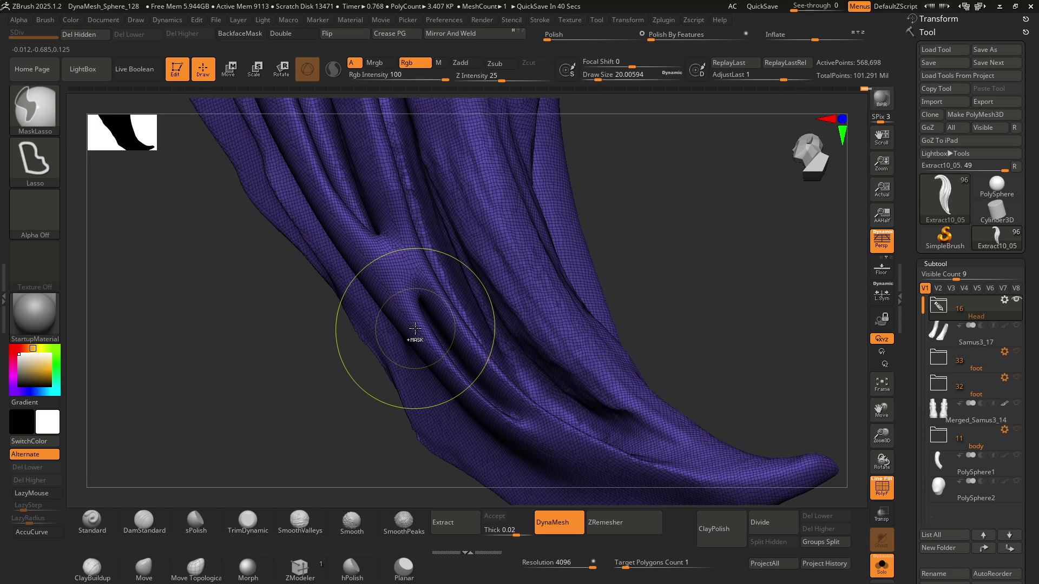
Step: Switch from the Move brush to hPolish for flattening the strand surfaces
{"action": "key", "text": "b"}
{"action": "key", "text": "m"}
{"action": "key", "text": "v"}
{"action": "mouse_move", "coordinate": [426, 318]}
{"action": "right_mouse_down"}
{"action": "mouse_move", "coordinate": [436, 341]}
{"action": "mouse_move", "coordinate": [400, 284]}
{"action": "right_mouse_up"}
{"action": "key", "text": "h"}
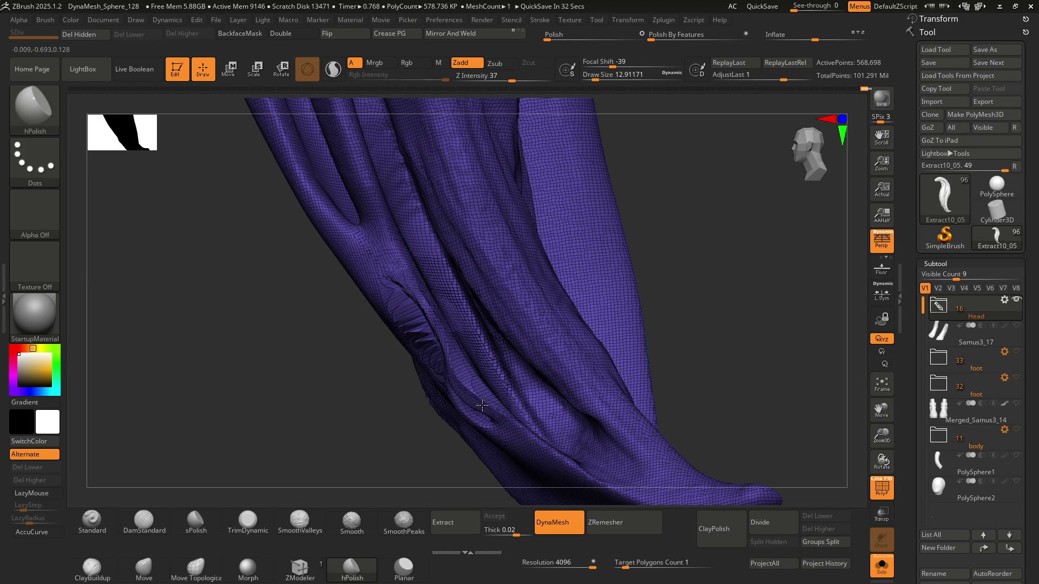
Step: Orbit and move closer to inspect the polished strand folds at 565,651 points
{"action": "right_click_drag", "start_coordinate": [483, 405], "coordinate": [485, 408]}
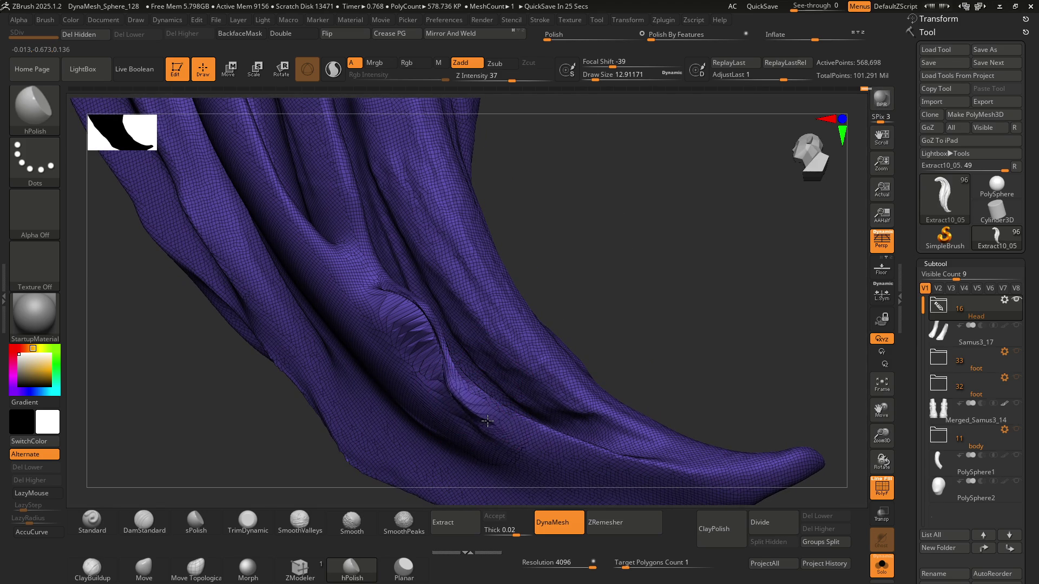
{"action": "mouse_move", "coordinate": [426, 328]}
{"action": "right_mouse_down"}
{"action": "mouse_move", "coordinate": [461, 310]}
{"action": "mouse_move", "coordinate": [462, 296]}
{"action": "mouse_move", "coordinate": [422, 318]}
{"action": "mouse_move", "coordinate": [423, 294]}
{"action": "right_mouse_up"}
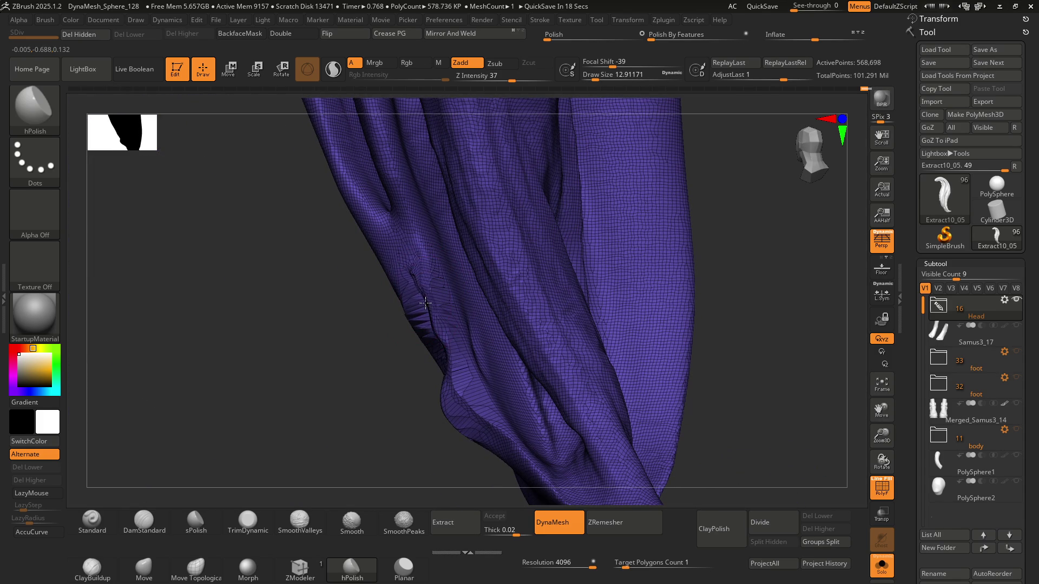
{"action": "mouse_move", "coordinate": [439, 346]}
{"action": "right_mouse_down"}
{"action": "mouse_move", "coordinate": [468, 309]}
{"action": "mouse_move", "coordinate": [453, 390]}
{"action": "right_mouse_up"}
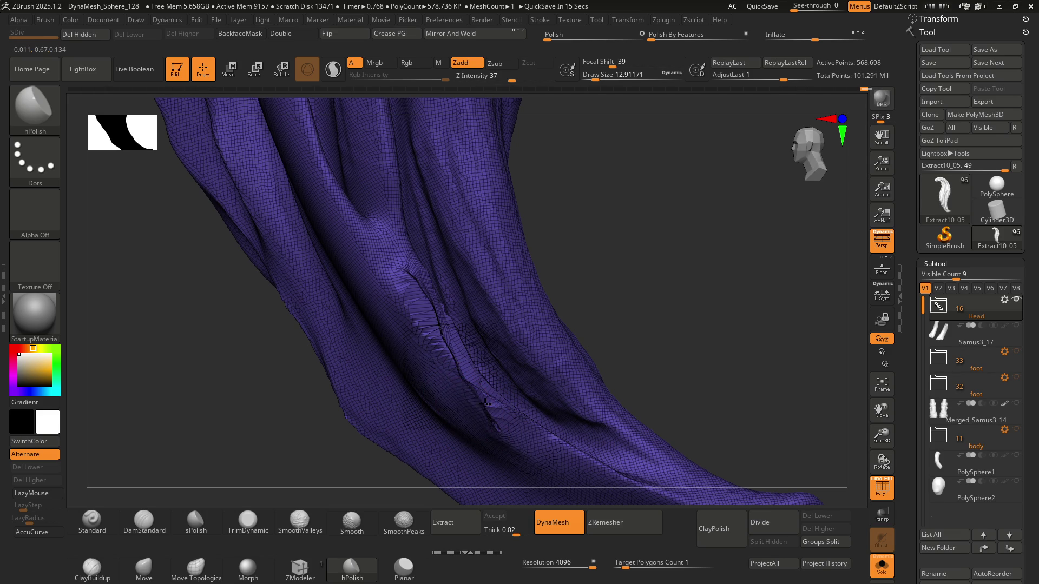
{"action": "key", "text": "ctrl"}
{"action": "mouse_move", "coordinate": [476, 282]}
{"action": "right_mouse_down"}
{"action": "mouse_move", "coordinate": [403, 295]}
{"action": "mouse_move", "coordinate": [431, 378]}
{"action": "mouse_move", "coordinate": [438, 367]}
{"action": "mouse_move", "coordinate": [390, 279]}
{"action": "right_mouse_up"}
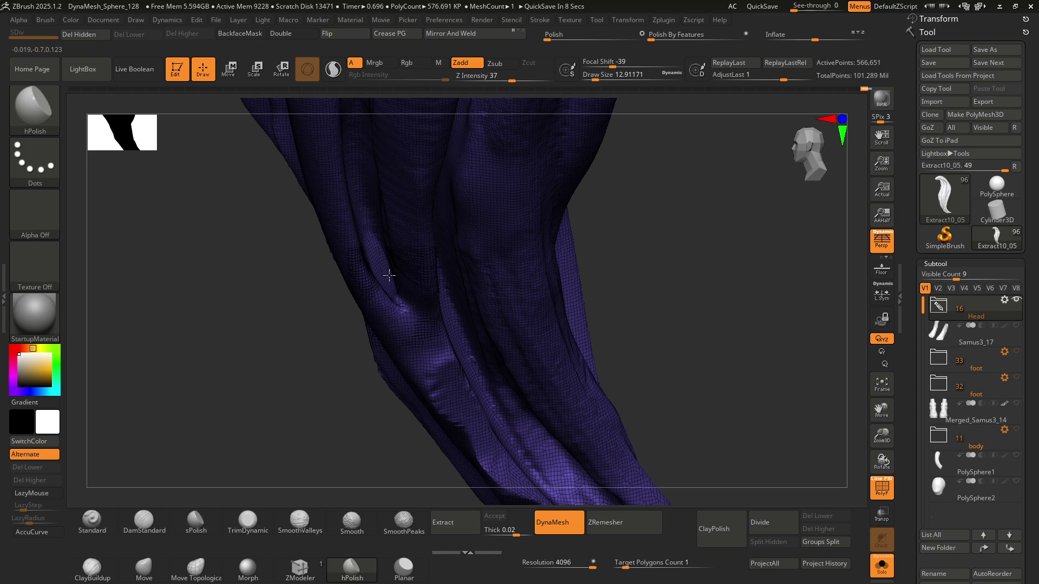
{"action": "right_click_drag", "start_coordinate": [394, 278], "coordinate": [374, 219]}
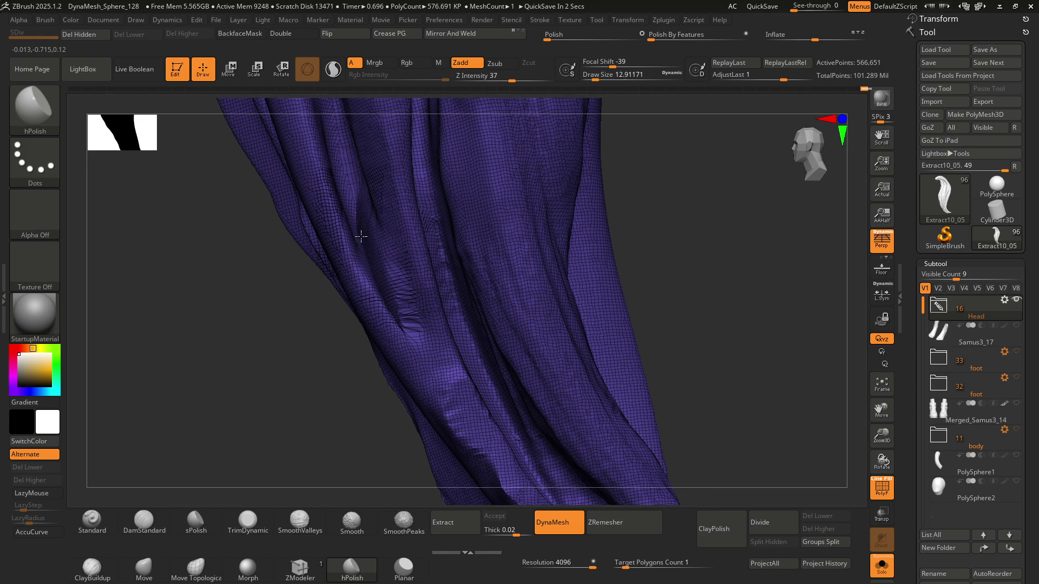
{"action": "mouse_move", "coordinate": [395, 282]}
{"action": "right_mouse_down"}
{"action": "mouse_move", "coordinate": [427, 314]}
{"action": "mouse_move", "coordinate": [419, 302]}
{"action": "mouse_move", "coordinate": [413, 317]}
{"action": "mouse_move", "coordinate": [351, 212]}
{"action": "right_mouse_up"}
Step: Smooth the pinched crease along the left strand
{"action": "key", "text": "shift"}
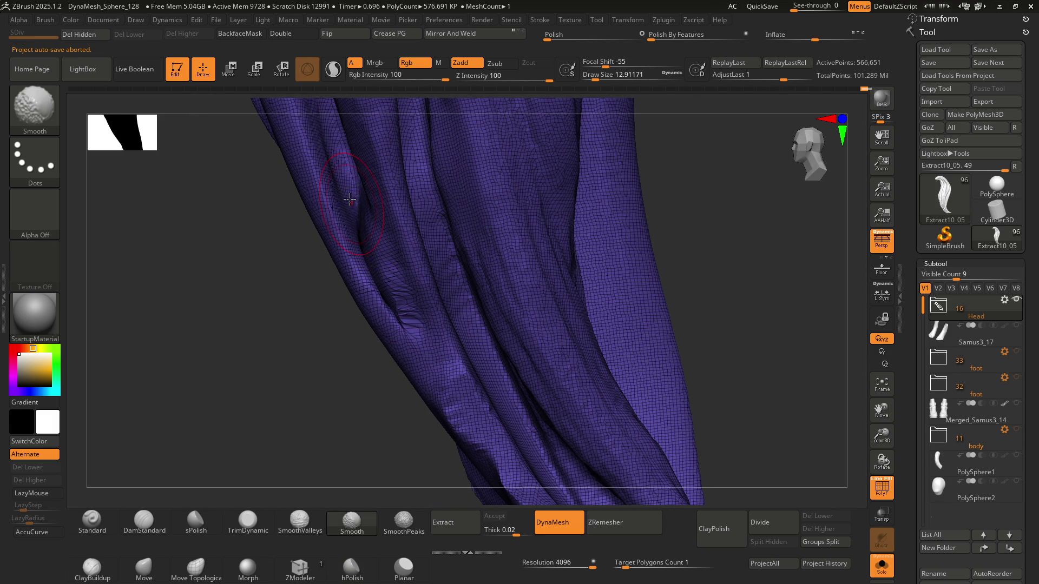
{"action": "key", "text": "ctrl"}
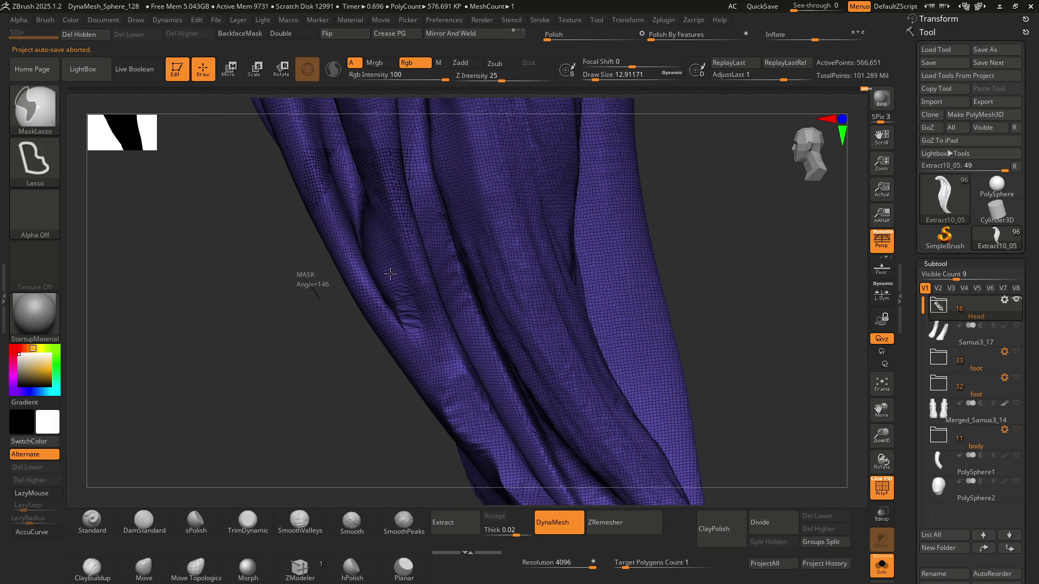
{"action": "key", "text": "shift"}
{"action": "mouse_move", "coordinate": [362, 207]}
{"action": "left_mouse_down", "text": "shift"}
{"action": "mouse_move", "coordinate": [344, 172]}
{"action": "mouse_move", "coordinate": [393, 308]}
{"action": "left_mouse_up", "text": "shift"}
{"action": "mouse_move", "coordinate": [393, 307]}
{"action": "right_mouse_down"}
{"action": "mouse_move", "coordinate": [398, 251]}
{"action": "mouse_move", "coordinate": [421, 338]}
{"action": "mouse_move", "coordinate": [466, 359]}
{"action": "right_mouse_up"}
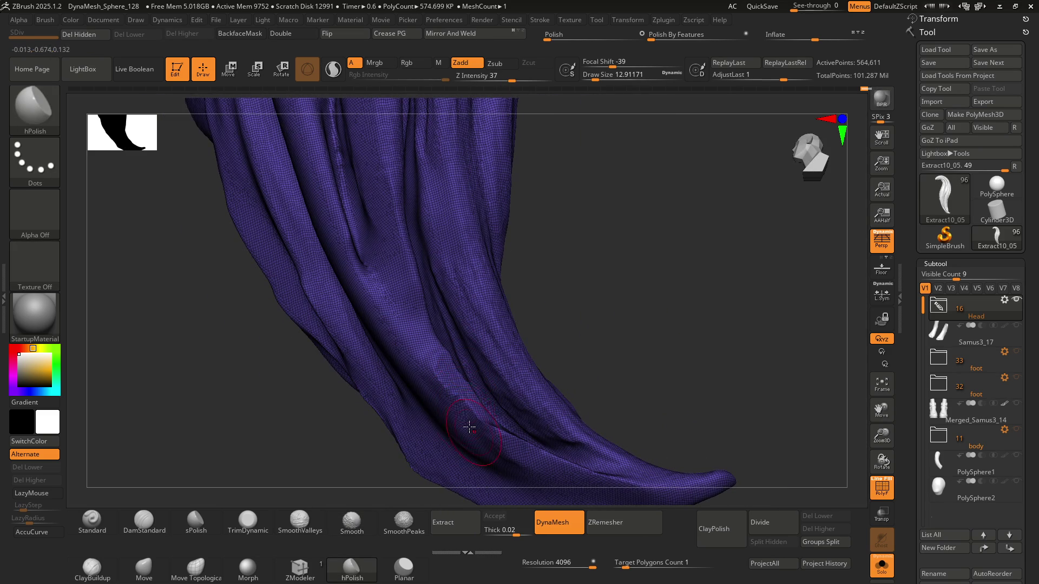
Step: Cut a small DamStandard groove into the lower strand
{"action": "key", "text": "b"}
{"action": "key", "text": "d"}
{"action": "key", "text": "s"}
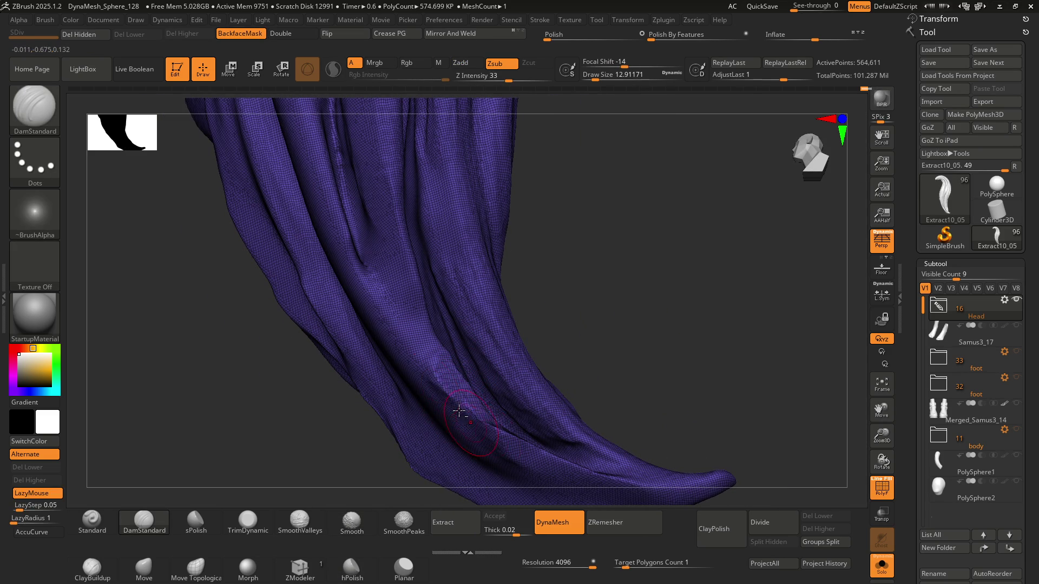
{"action": "right_click_drag", "start_coordinate": [514, 456], "coordinate": [454, 406]}
Step: With ClayBuildup, make the crease between the upper strands shallower and re-sculpt it
{"action": "key", "text": "b"}
{"action": "key", "text": "c"}
{"action": "key", "text": "b"}
{"action": "mouse_move", "coordinate": [426, 382]}
{"action": "left_mouse_down"}
{"action": "mouse_move", "coordinate": [487, 449]}
{"action": "mouse_move", "coordinate": [433, 411]}
{"action": "mouse_move", "coordinate": [449, 427]}
{"action": "mouse_move", "coordinate": [441, 443]}
{"action": "mouse_move", "coordinate": [509, 440]}
{"action": "mouse_move", "coordinate": [496, 443]}
{"action": "left_mouse_up"}
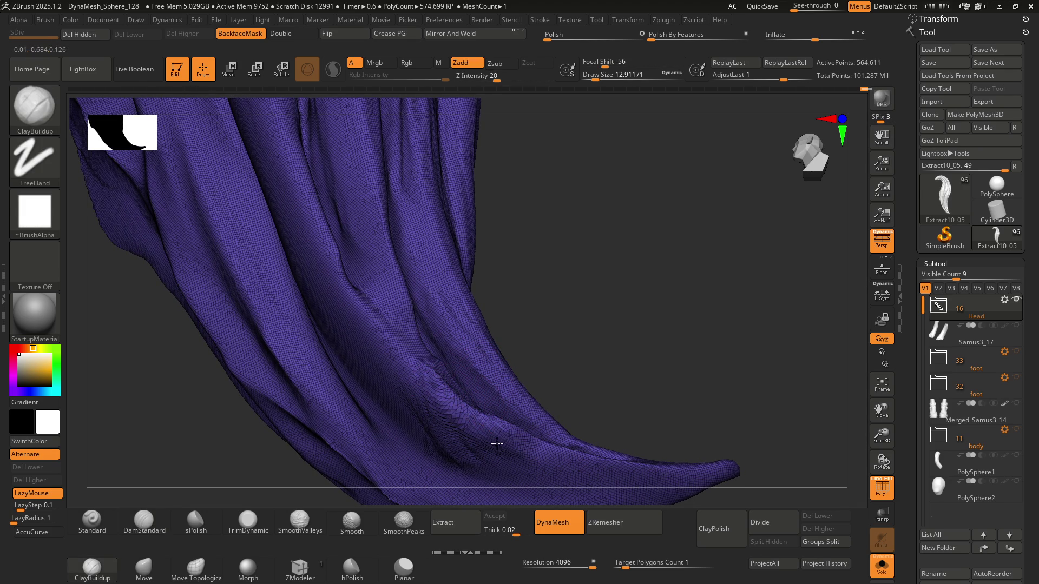
{"action": "right_click_drag", "start_coordinate": [419, 353], "coordinate": [366, 248]}
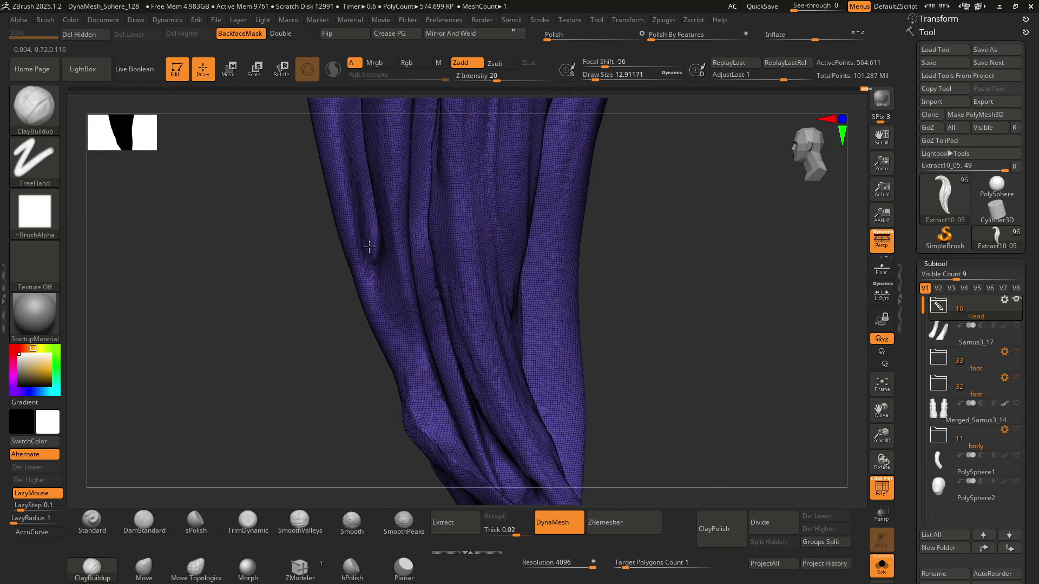
{"action": "left_click_drag", "start_coordinate": [369, 207], "coordinate": [373, 253]}
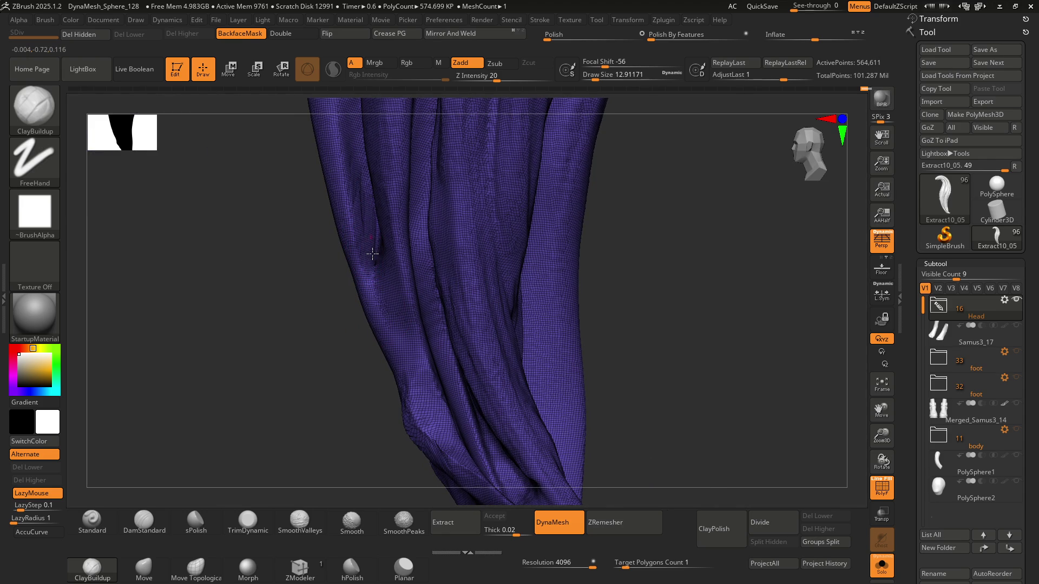
{"action": "right_click_drag", "start_coordinate": [383, 232], "coordinate": [360, 244]}
{"action": "mouse_move", "coordinate": [358, 251]}
{"action": "left_mouse_down"}
{"action": "mouse_move", "coordinate": [357, 192]}
{"action": "mouse_move", "coordinate": [362, 206]}
{"action": "left_mouse_up"}
Step: Smooth the surface beside the crease
{"action": "key", "text": "ctrl"}
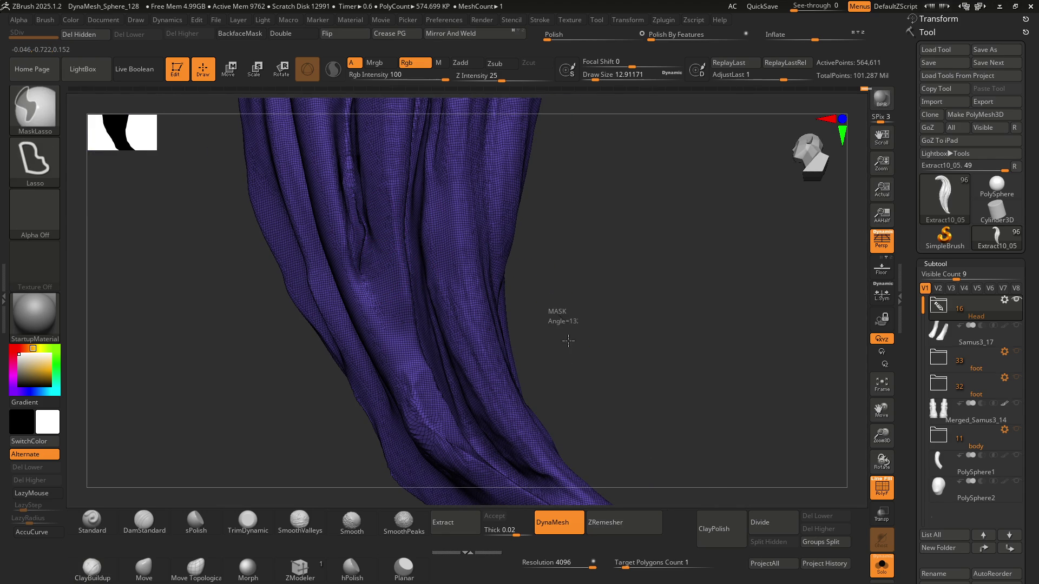
{"action": "key", "text": "shift"}
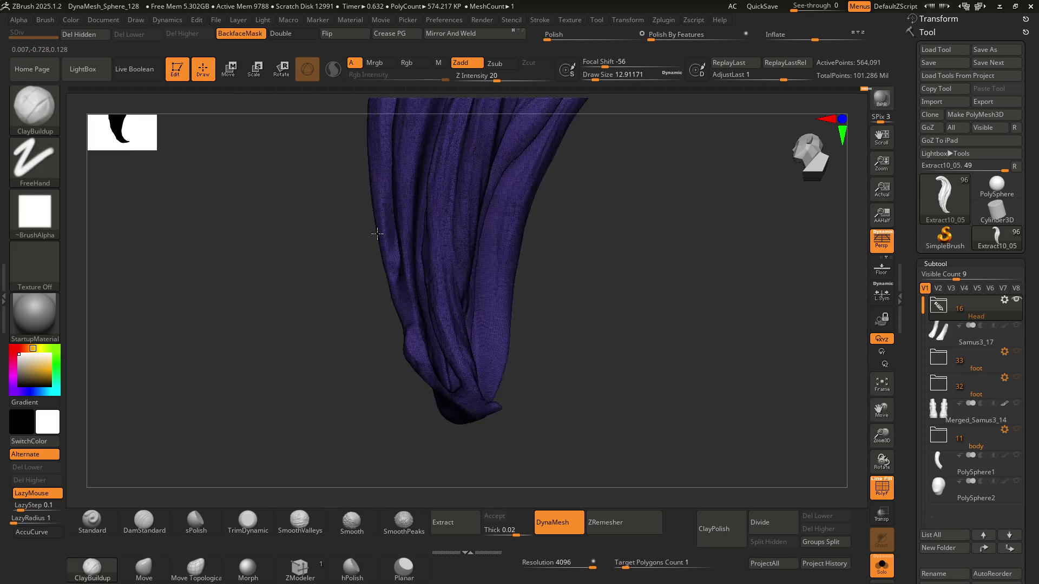
{"action": "mouse_move", "coordinate": [377, 234]}
{"action": "left_mouse_down"}
{"action": "mouse_move", "coordinate": [441, 225]}
{"action": "mouse_move", "coordinate": [371, 262]}
{"action": "mouse_move", "coordinate": [385, 242]}
{"action": "left_mouse_up"}
{"action": "mouse_move", "coordinate": [385, 242]}
{"action": "right_mouse_down"}
{"action": "mouse_move", "coordinate": [417, 297]}
{"action": "mouse_move", "coordinate": [378, 283]}
{"action": "mouse_move", "coordinate": [424, 266]}
{"action": "mouse_move", "coordinate": [398, 261]}
{"action": "right_mouse_up"}
{"action": "key", "text": "shift"}
{"action": "left_click_drag", "start_coordinate": [433, 346], "coordinate": [433, 350], "text": "shift"}
{"action": "mouse_move", "coordinate": [434, 310]}
{"action": "right_mouse_down"}
{"action": "mouse_move", "coordinate": [417, 306]}
{"action": "mouse_move", "coordinate": [424, 303]}
{"action": "right_mouse_up"}
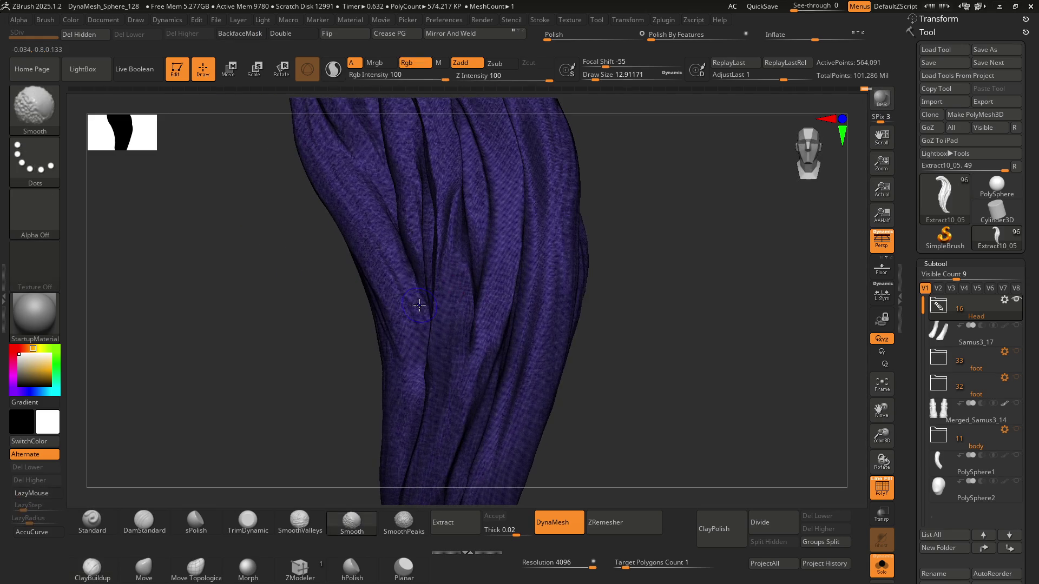
Step: Hide the wireframe overlay and save the hair lock tool
{"action": "key", "text": "shift+f"}
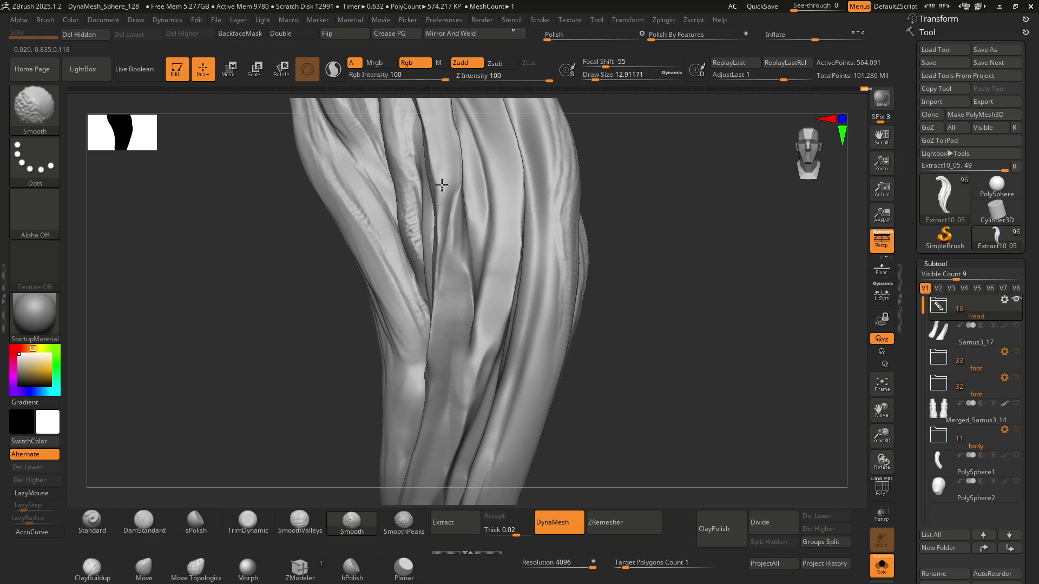
{"action": "mouse_move", "coordinate": [454, 247]}
{"action": "right_mouse_down"}
{"action": "mouse_move", "coordinate": [469, 258]}
{"action": "mouse_move", "coordinate": [441, 204]}
{"action": "mouse_move", "coordinate": [468, 341]}
{"action": "mouse_move", "coordinate": [448, 262]}
{"action": "right_mouse_up"}
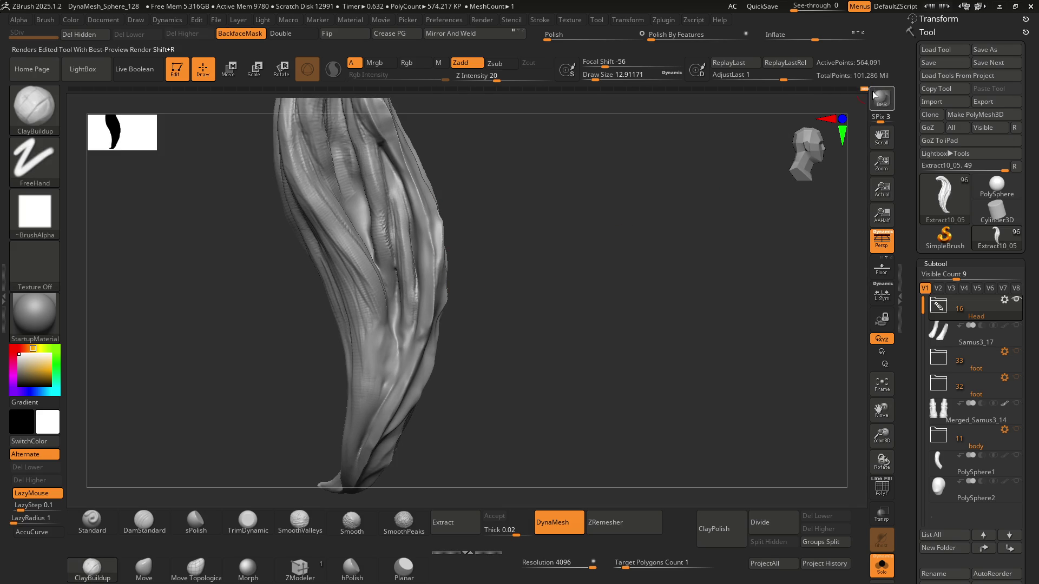
{"action": "right_click_drag", "start_coordinate": [538, 197], "coordinate": [385, 209]}
{"action": "left_click", "coordinate": [928, 62]}
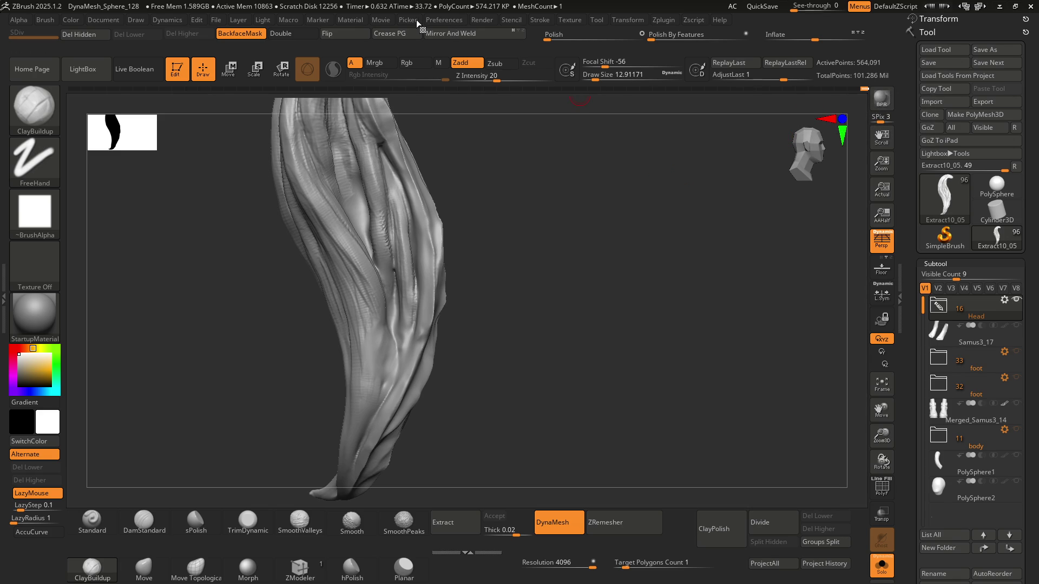
Step: Undo the last change and frame the whole hair lock from the front to check its curl
{"action": "key", "text": "ctrl+z"}
{"action": "key", "text": "ctrl+z"}
{"action": "key", "text": "ctrl+z"}
{"action": "key", "text": "ctrl+z"}
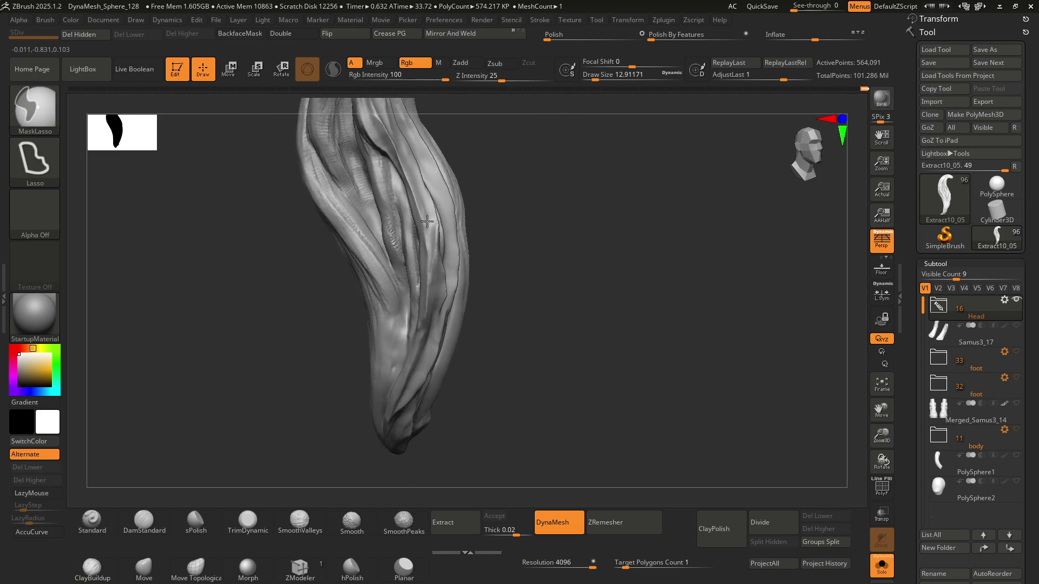
{"action": "mouse_move", "coordinate": [426, 234]}
{"action": "left_mouse_down"}
{"action": "mouse_move", "coordinate": [336, 236]}
{"action": "mouse_move", "coordinate": [494, 230]}
{"action": "mouse_move", "coordinate": [494, 238]}
{"action": "left_mouse_up"}
{"action": "mouse_move", "coordinate": [495, 238]}
{"action": "right_mouse_down", "text": "ctrl"}
{"action": "mouse_move", "coordinate": [494, 354]}
{"action": "mouse_move", "coordinate": [489, 303]}
{"action": "mouse_move", "coordinate": [465, 254]}
{"action": "right_mouse_up", "text": "ctrl"}
{"action": "mouse_move", "coordinate": [465, 255]}
{"action": "left_mouse_down"}
{"action": "mouse_move", "coordinate": [347, 286]}
{"action": "mouse_move", "coordinate": [471, 287]}
{"action": "mouse_move", "coordinate": [503, 259]}
{"action": "left_mouse_up"}
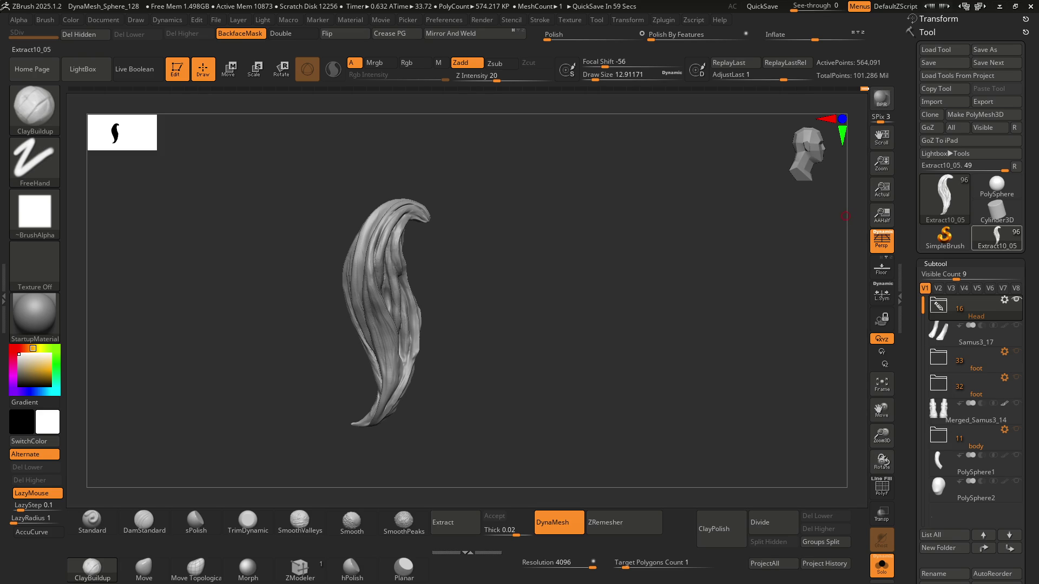
{"action": "mouse_move", "coordinate": [997, 238]}
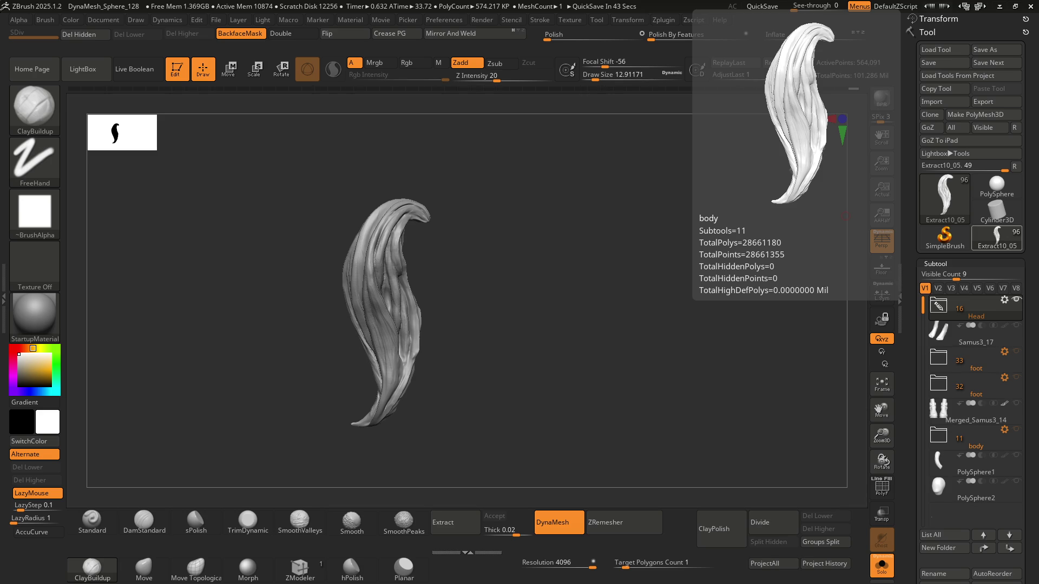
{"action": "left_click", "coordinate": [444, 19]}
{"action": "scroll", "coordinate": [488, 327], "scroll_direction": "down", "scroll_amount": 1}
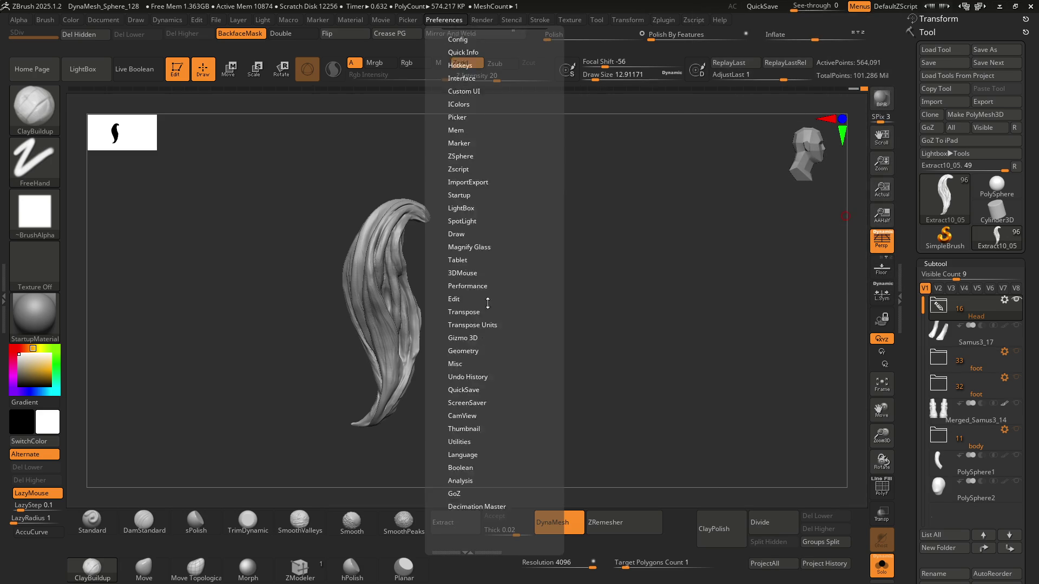
{"action": "scroll", "coordinate": [486, 289], "scroll_direction": "up", "scroll_amount": 1}
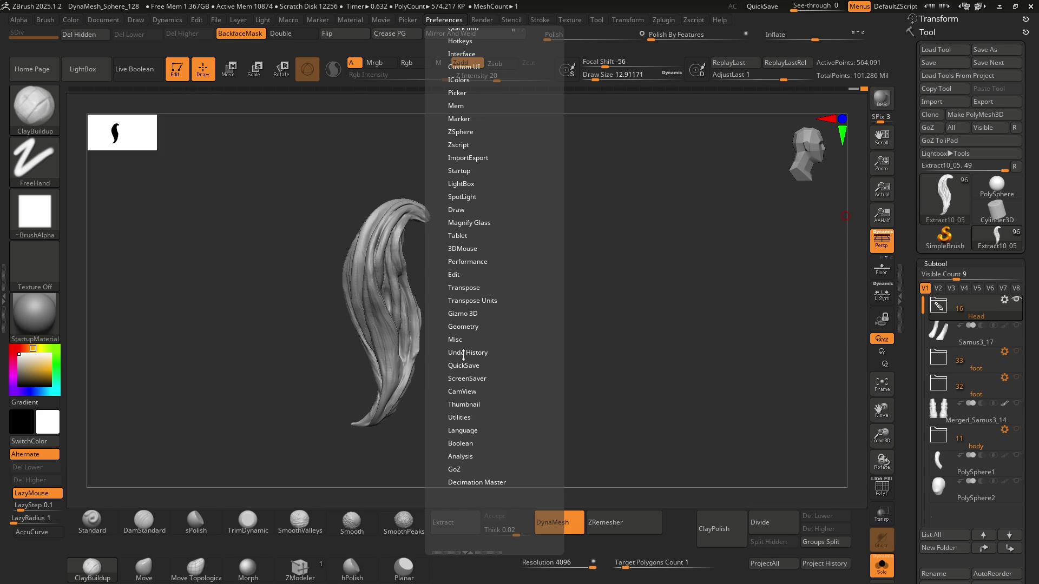
{"action": "left_click", "coordinate": [466, 352]}
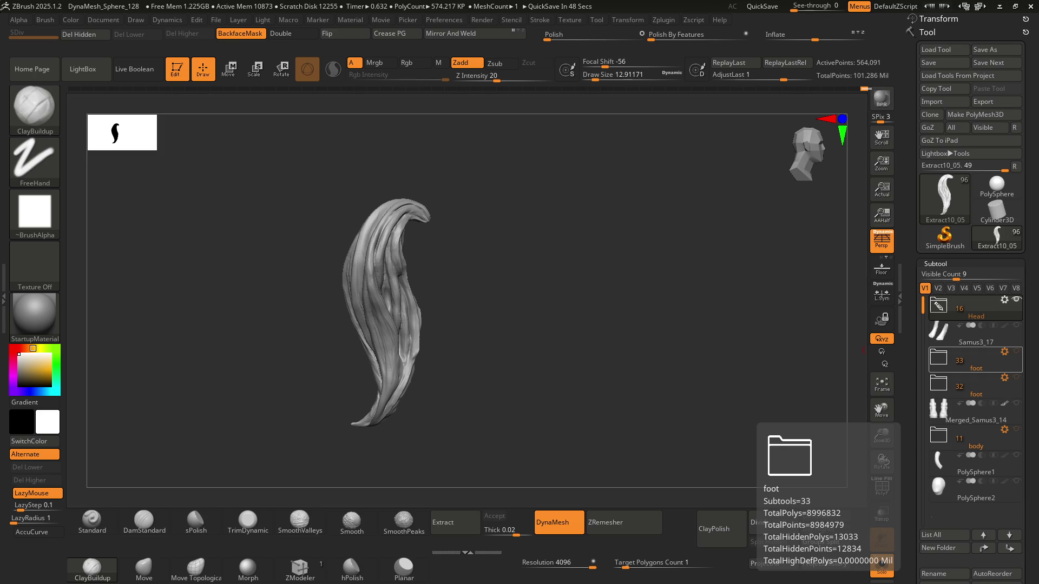
{"action": "left_click", "coordinate": [196, 20]}
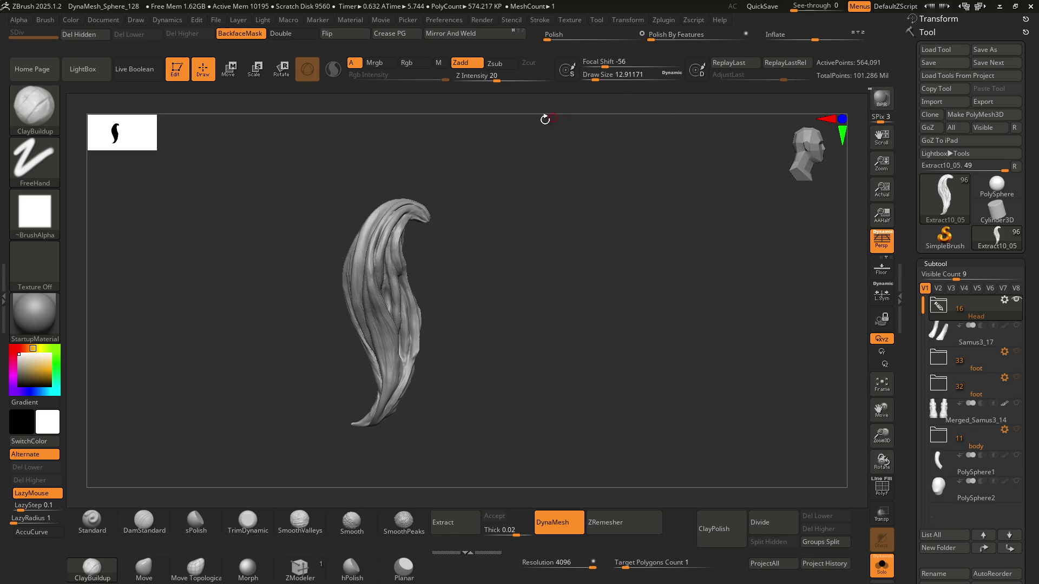
{"action": "left_click_drag", "start_coordinate": [371, 120], "coordinate": [386, 188]}
Step: Orbit the strand, then ZRemesh it down to a 3,158-point quad mesh
{"action": "key", "text": "b"}
{"action": "key", "text": "m"}
{"action": "key", "text": "v"}
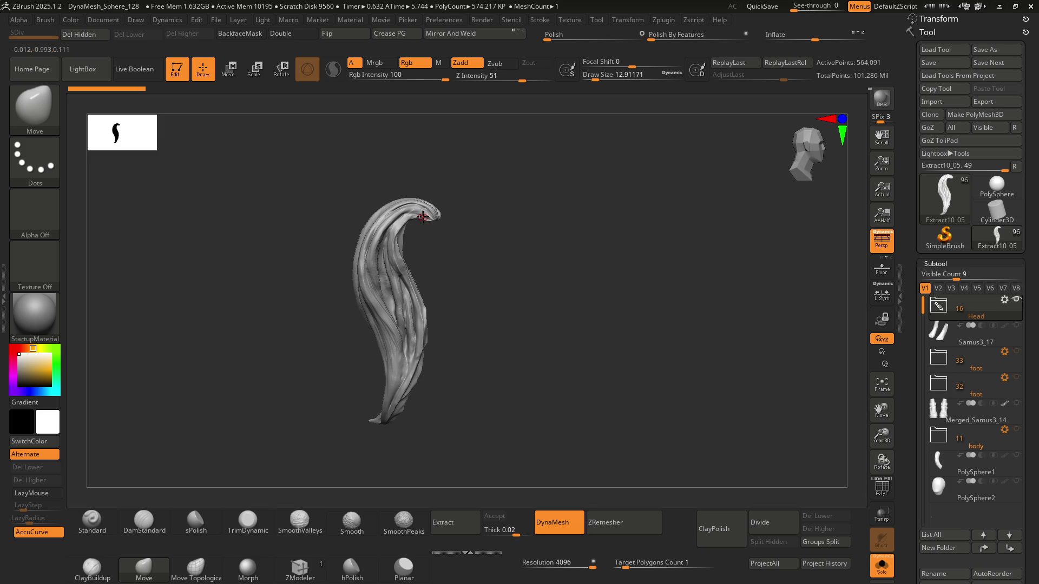
{"action": "mouse_move", "coordinate": [385, 278]}
{"action": "right_mouse_down"}
{"action": "mouse_move", "coordinate": [398, 261]}
{"action": "mouse_move", "coordinate": [378, 233]}
{"action": "mouse_move", "coordinate": [324, 205]}
{"action": "right_mouse_up"}
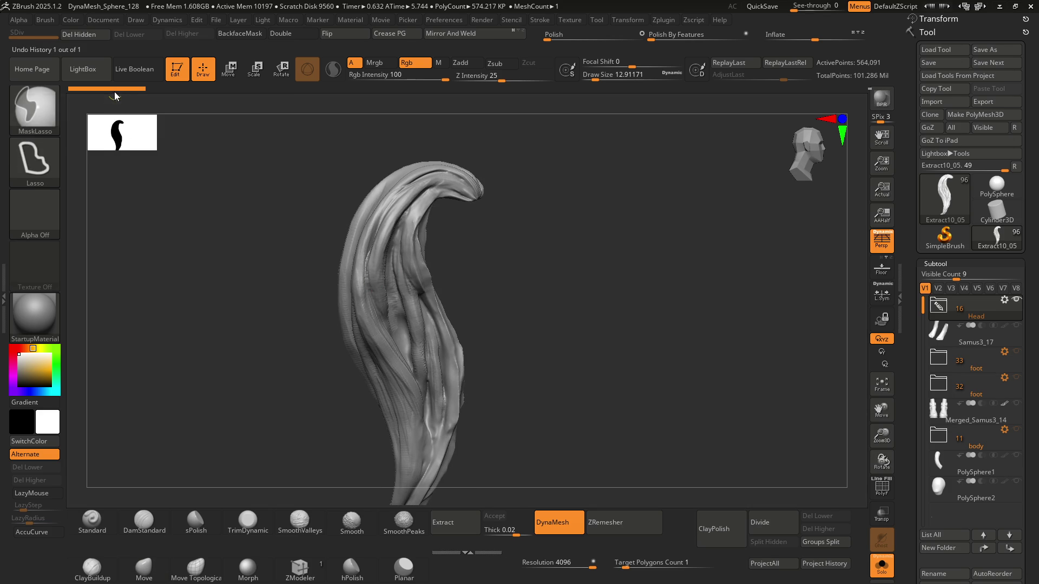
{"action": "mouse_move", "coordinate": [528, 375]}
{"action": "right_mouse_down"}
{"action": "mouse_move", "coordinate": [465, 371]}
{"action": "mouse_move", "coordinate": [471, 281]}
{"action": "mouse_move", "coordinate": [487, 285]}
{"action": "mouse_move", "coordinate": [437, 315]}
{"action": "mouse_move", "coordinate": [449, 315]}
{"action": "mouse_move", "coordinate": [456, 282]}
{"action": "mouse_move", "coordinate": [436, 303]}
{"action": "mouse_move", "coordinate": [450, 282]}
{"action": "mouse_move", "coordinate": [448, 362]}
{"action": "mouse_move", "coordinate": [434, 290]}
{"action": "mouse_move", "coordinate": [441, 272]}
{"action": "mouse_move", "coordinate": [422, 297]}
{"action": "right_mouse_up"}
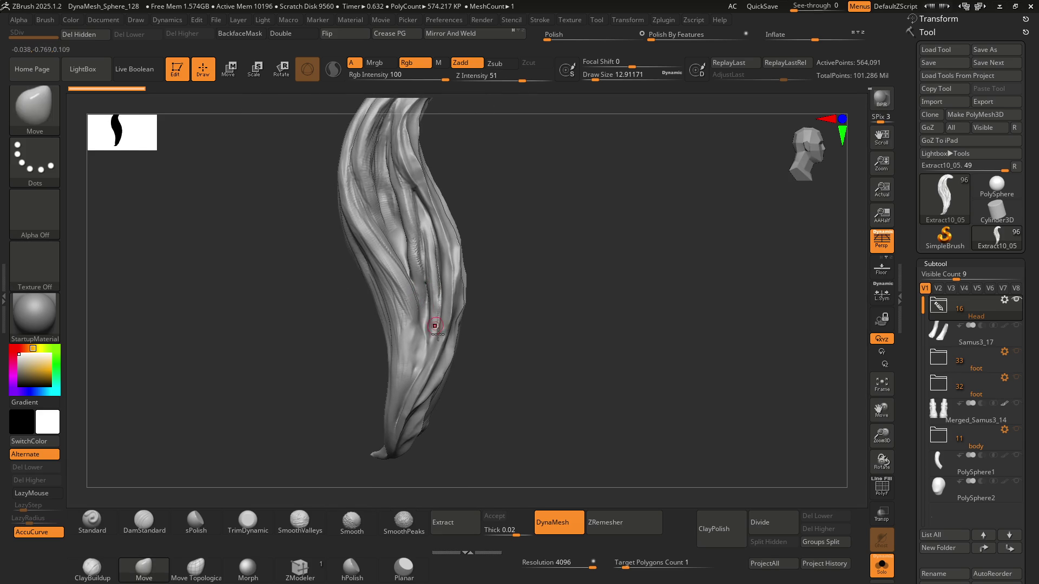
{"action": "left_click", "coordinate": [624, 521]}
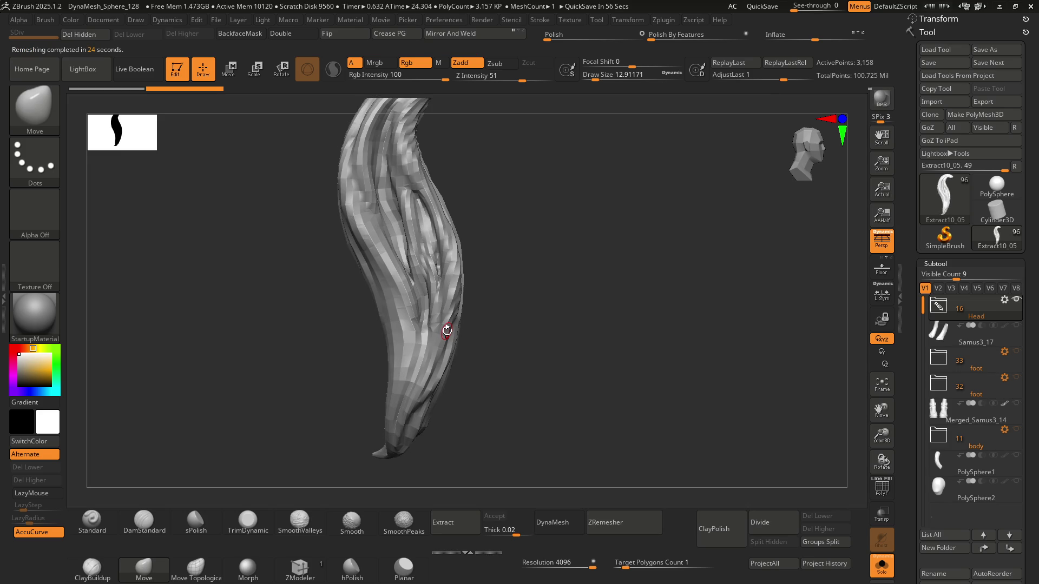
Step: Show the polygon wireframe and orbit to inspect the remeshed strand
{"action": "key", "text": "shift+f"}
{"action": "mouse_move", "coordinate": [447, 331]}
{"action": "left_mouse_down"}
{"action": "mouse_move", "coordinate": [409, 264]}
{"action": "mouse_move", "coordinate": [492, 259]}
{"action": "mouse_move", "coordinate": [457, 269]}
{"action": "mouse_move", "coordinate": [518, 222]}
{"action": "mouse_move", "coordinate": [472, 236]}
{"action": "mouse_move", "coordinate": [484, 255]}
{"action": "mouse_move", "coordinate": [478, 400]}
{"action": "mouse_move", "coordinate": [414, 276]}
{"action": "left_mouse_up"}
{"action": "key", "text": "shift"}
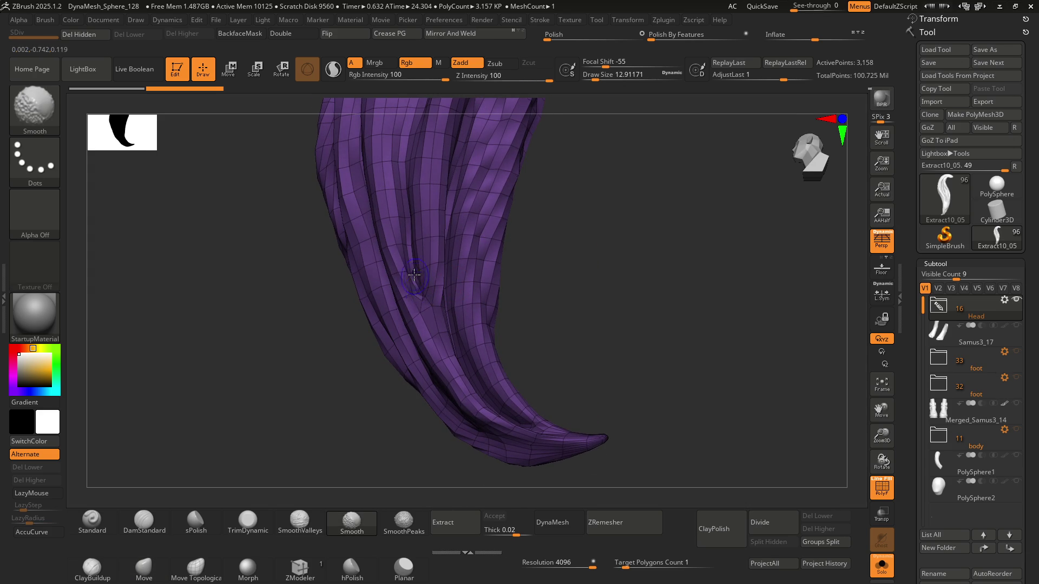
{"action": "mouse_move", "coordinate": [443, 314]}
{"action": "left_mouse_down"}
{"action": "mouse_move", "coordinate": [452, 283]}
{"action": "mouse_move", "coordinate": [478, 287]}
{"action": "mouse_move", "coordinate": [419, 304]}
{"action": "left_mouse_up"}
Step: Undo and re-run ZRemesher until the strand has cleaner polygon flow
{"action": "key", "text": "ctrl+z"}
{"action": "key", "text": "ctrl+z"}
{"action": "key", "text": "ctrl+z"}
{"action": "key", "text": "ctrl+z"}
{"action": "key", "text": "ctrl+z"}
{"action": "key", "text": "ctrl+z"}
{"action": "left_click", "coordinate": [617, 534]}
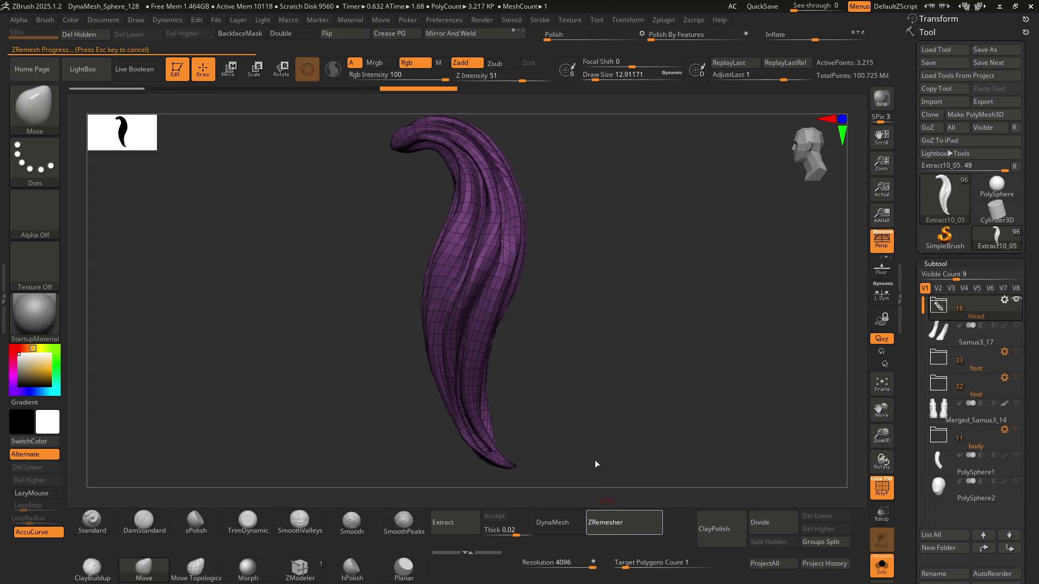
{"action": "mouse_move", "coordinate": [515, 299]}
{"action": "left_mouse_down"}
{"action": "mouse_move", "coordinate": [524, 262]}
{"action": "mouse_move", "coordinate": [541, 406]}
{"action": "mouse_move", "coordinate": [594, 485]}
{"action": "left_mouse_up"}
{"action": "left_click", "coordinate": [622, 524]}
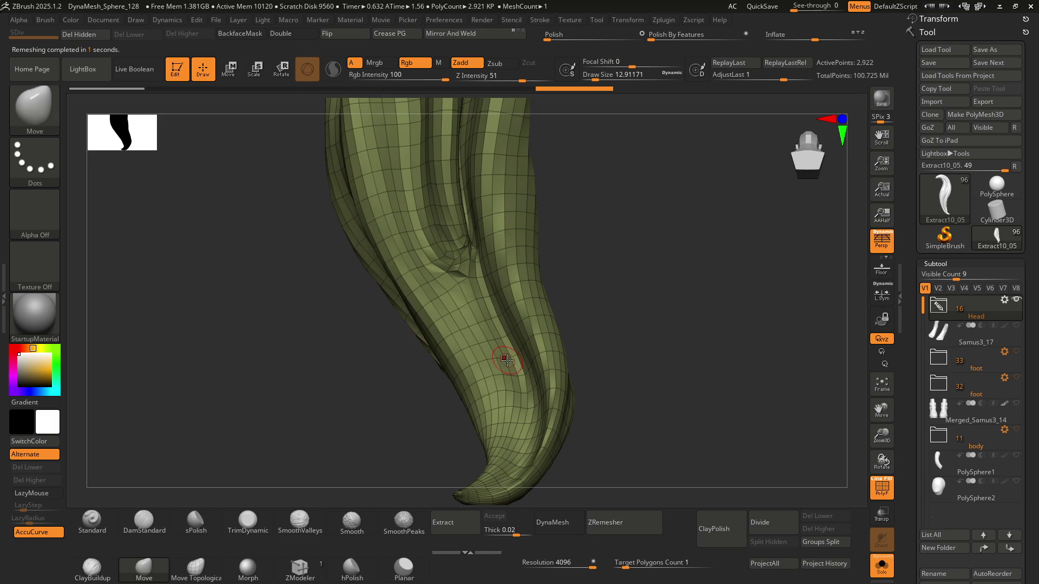
{"action": "mouse_move", "coordinate": [494, 361]}
{"action": "right_mouse_down"}
{"action": "mouse_move", "coordinate": [491, 297]}
{"action": "mouse_move", "coordinate": [448, 350]}
{"action": "mouse_move", "coordinate": [498, 305]}
{"action": "mouse_move", "coordinate": [534, 297]}
{"action": "mouse_move", "coordinate": [533, 246]}
{"action": "mouse_move", "coordinate": [519, 349]}
{"action": "mouse_move", "coordinate": [527, 395]}
{"action": "mouse_move", "coordinate": [541, 432]}
{"action": "mouse_move", "coordinate": [567, 416]}
{"action": "mouse_move", "coordinate": [502, 374]}
{"action": "right_mouse_up"}
Step: Smooth the tip crease with an enlarged Smooth brush, then orbit so the tip curls up-left
{"action": "key", "text": "shift"}
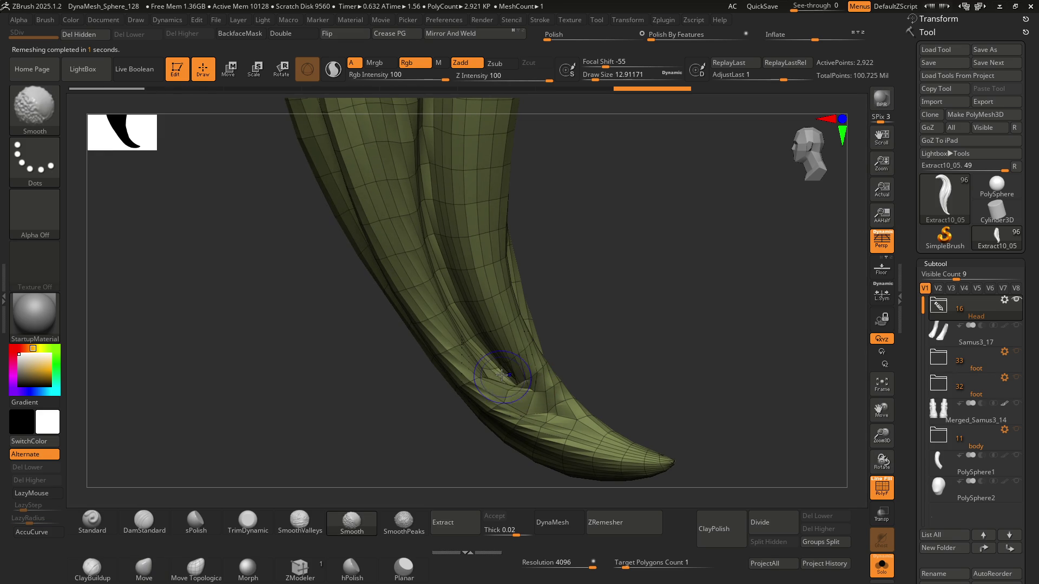
{"action": "key", "text": "bracketright"}
{"action": "key", "text": "shift"}
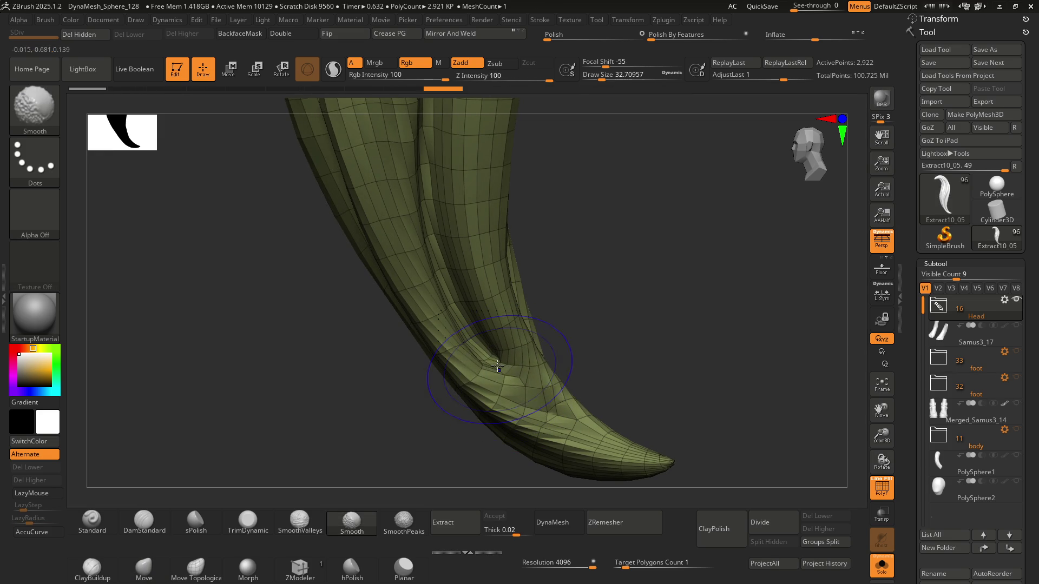
{"action": "key", "text": "b"}
{"action": "key", "text": "m"}
{"action": "key", "text": "v"}
{"action": "mouse_move", "coordinate": [497, 366]}
{"action": "right_mouse_down"}
{"action": "mouse_move", "coordinate": [502, 345]}
{"action": "mouse_move", "coordinate": [607, 327]}
{"action": "mouse_move", "coordinate": [538, 371]}
{"action": "mouse_move", "coordinate": [552, 335]}
{"action": "mouse_move", "coordinate": [530, 255]}
{"action": "mouse_move", "coordinate": [511, 244]}
{"action": "right_mouse_up"}
Step: Subdivide the strand to level 4 at 186,914 active points
{"action": "key", "text": "ctrl"}
{"action": "key", "text": "ctrl+d"}
{"action": "key", "text": "ctrl+d"}
{"action": "key", "text": "ctrl+d"}
{"action": "mouse_move", "coordinate": [498, 251]}
{"action": "right_mouse_down"}
{"action": "mouse_move", "coordinate": [522, 285]}
{"action": "mouse_move", "coordinate": [483, 303]}
{"action": "right_mouse_up"}
Step: Hide the wireframe and project the original strand grooves onto the subdivided lock with Project History
{"action": "key", "text": "shift+f"}
{"action": "right_click_drag", "start_coordinate": [500, 286], "coordinate": [494, 292]}
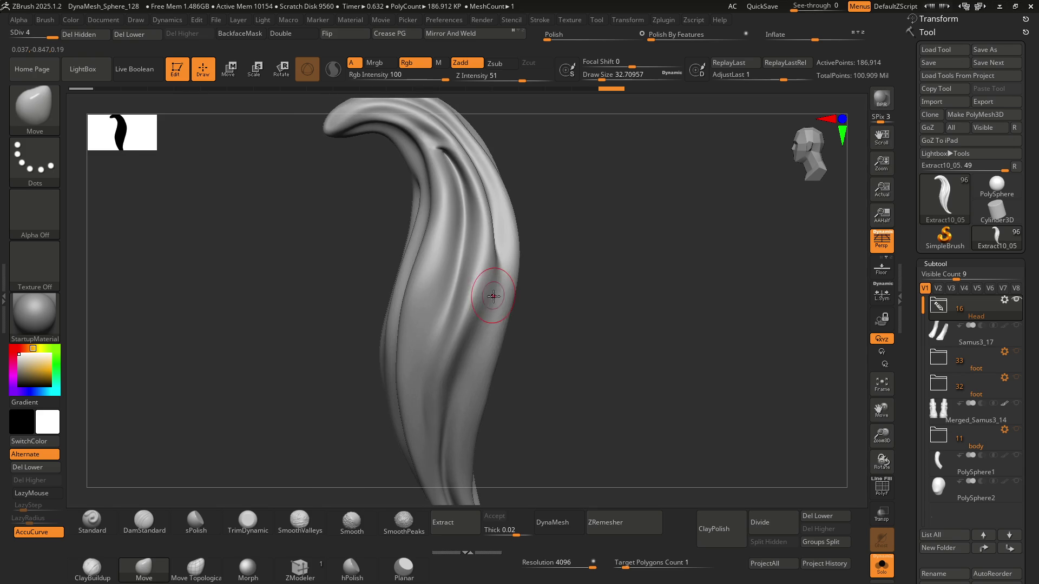
{"action": "right_click_drag", "start_coordinate": [515, 362], "coordinate": [500, 292]}
{"action": "left_click", "coordinate": [823, 565]}
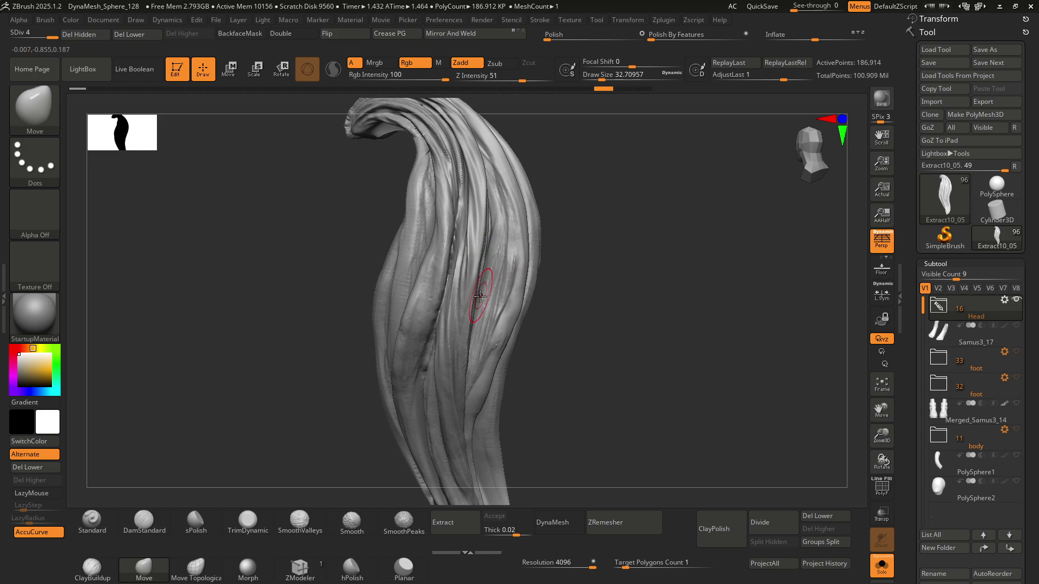
{"action": "key", "text": "ctrl"}
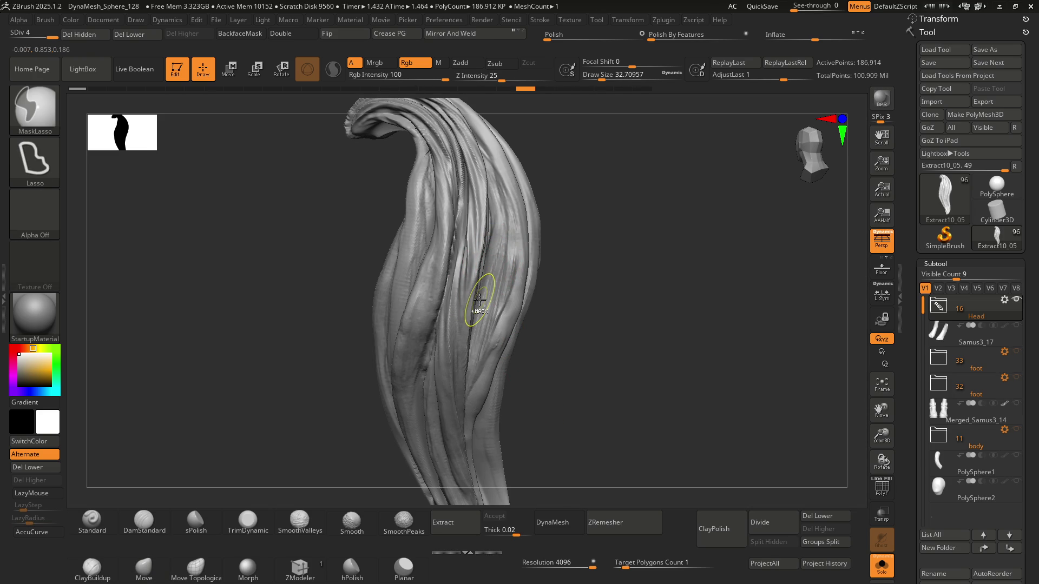
Step: Subdivide the strand to level 5 and frame the top curl
{"action": "key", "text": "shift+d"}
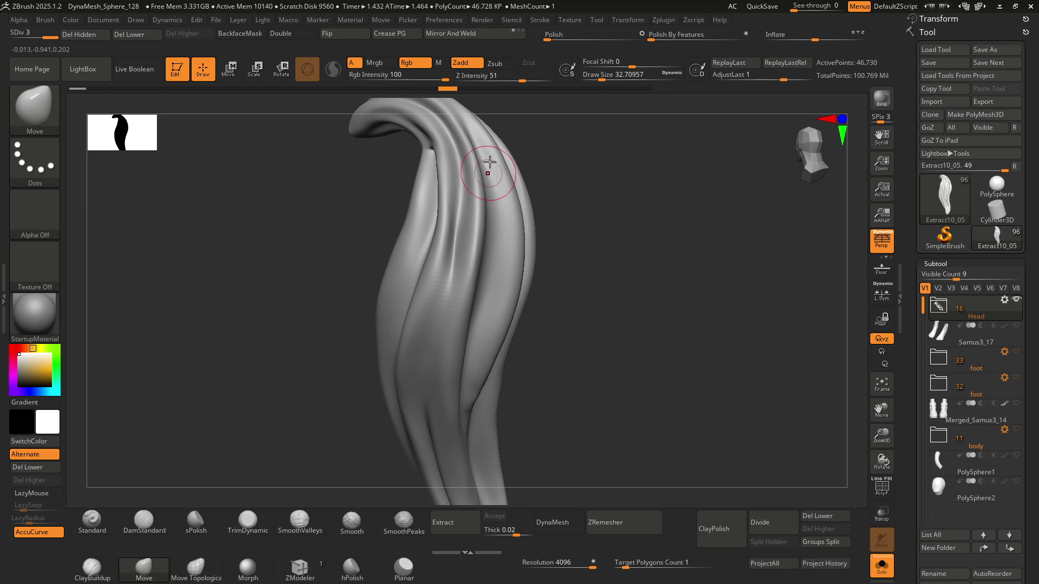
{"action": "key", "text": "d"}
{"action": "mouse_move", "coordinate": [480, 262]}
{"action": "right_mouse_down", "text": "ctrl"}
{"action": "mouse_move", "coordinate": [452, 220]}
{"action": "mouse_move", "coordinate": [486, 301]}
{"action": "right_mouse_up", "text": "ctrl"}
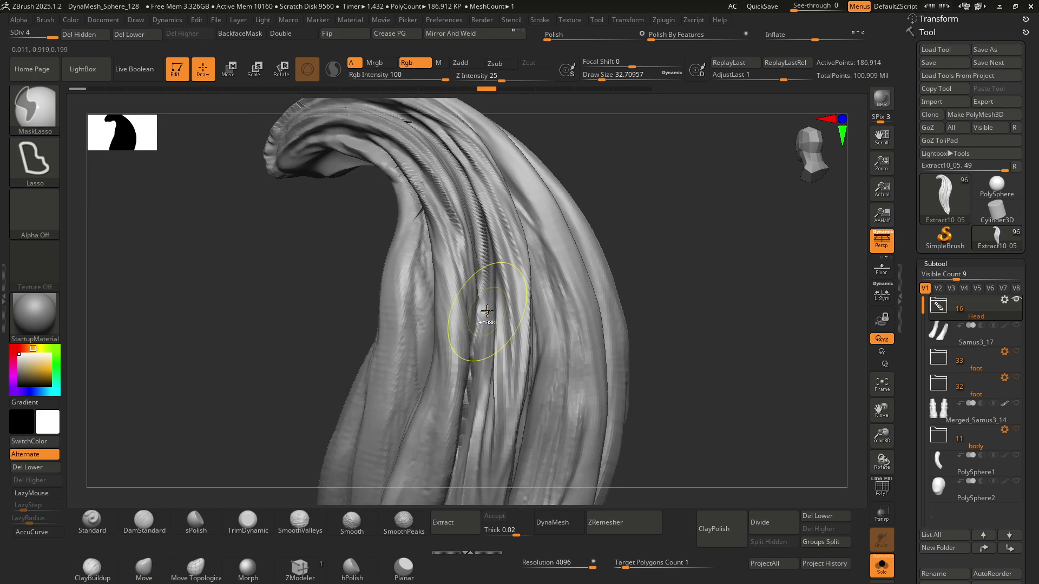
{"action": "key", "text": "d"}
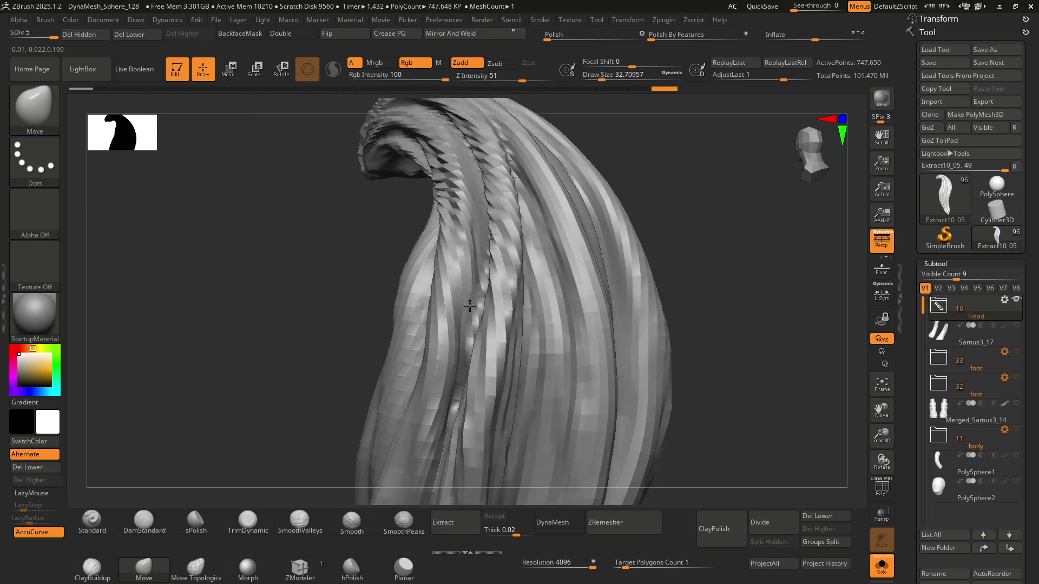
{"action": "mouse_move", "coordinate": [487, 290]}
{"action": "right_mouse_down"}
{"action": "mouse_move", "coordinate": [492, 302]}
{"action": "mouse_move", "coordinate": [414, 278]}
{"action": "right_mouse_up"}
Step: Build up volume along the central fold with ClayBuildup at size about 21.6
{"action": "key", "text": "b"}
{"action": "key", "text": "c"}
{"action": "key", "text": "b"}
{"action": "key", "text": "s"}
{"action": "left_click", "coordinate": [414, 279]}
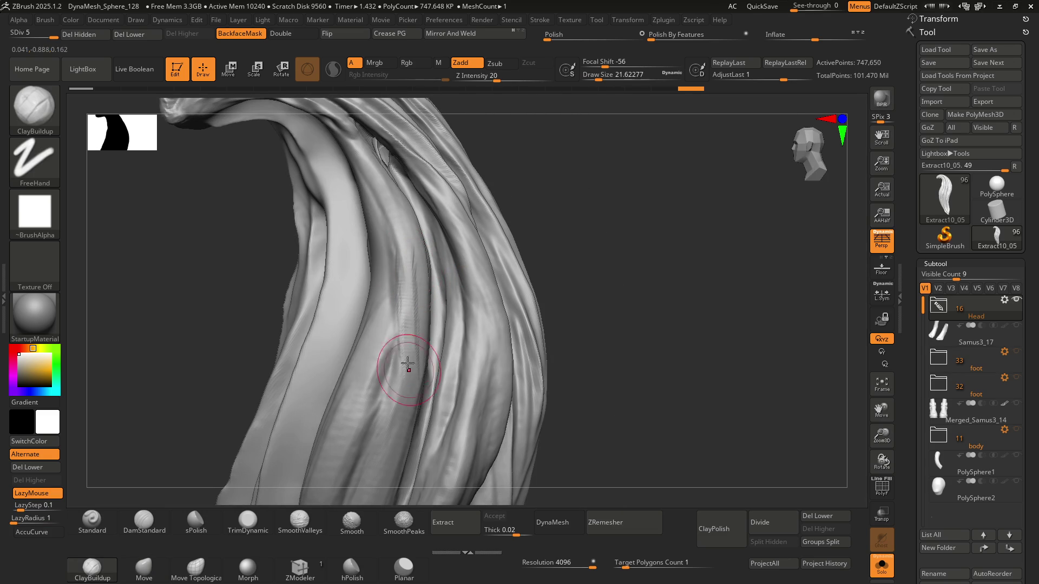
{"action": "right_click_drag", "start_coordinate": [408, 364], "coordinate": [445, 259]}
{"action": "right_click_drag", "start_coordinate": [410, 291], "coordinate": [394, 292]}
{"action": "left_click_drag", "start_coordinate": [402, 169], "coordinate": [403, 262]}
{"action": "left_click_drag", "start_coordinate": [403, 190], "coordinate": [401, 294]}
{"action": "right_click_drag", "start_coordinate": [401, 294], "coordinate": [451, 274]}
Step: Switch to DamStandard and undo and redo the recent strokes to compare results
{"action": "key", "text": "b"}
{"action": "key", "text": "d"}
{"action": "key", "text": "s"}
{"action": "key", "text": "ctrl+z"}
{"action": "key", "text": "ctrl+z"}
{"action": "key", "text": "ctrl+z"}
{"action": "key", "text": "ctrl+shift+z"}
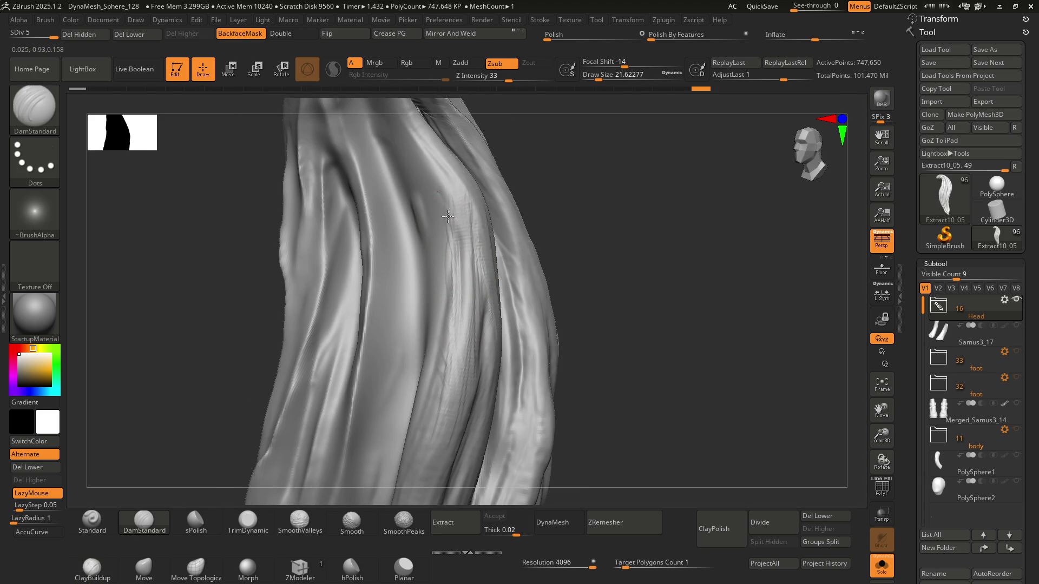
{"action": "key", "text": "ctrl+shift+z"}
{"action": "key", "text": "ctrl+shift+z"}
{"action": "key", "text": "ctrl+shift+z"}
{"action": "mouse_move", "coordinate": [448, 274]}
{"action": "right_mouse_down"}
{"action": "mouse_move", "coordinate": [408, 264]}
{"action": "mouse_move", "coordinate": [444, 258]}
{"action": "right_mouse_up"}
{"action": "key", "text": "ctrl+shift+z"}
{"action": "key", "text": "ctrl+shift+z"}
{"action": "key", "text": "ctrl+shift+z"}
{"action": "key", "text": "ctrl+z"}
{"action": "key", "text": "ctrl+z"}
{"action": "key", "text": "ctrl+z"}
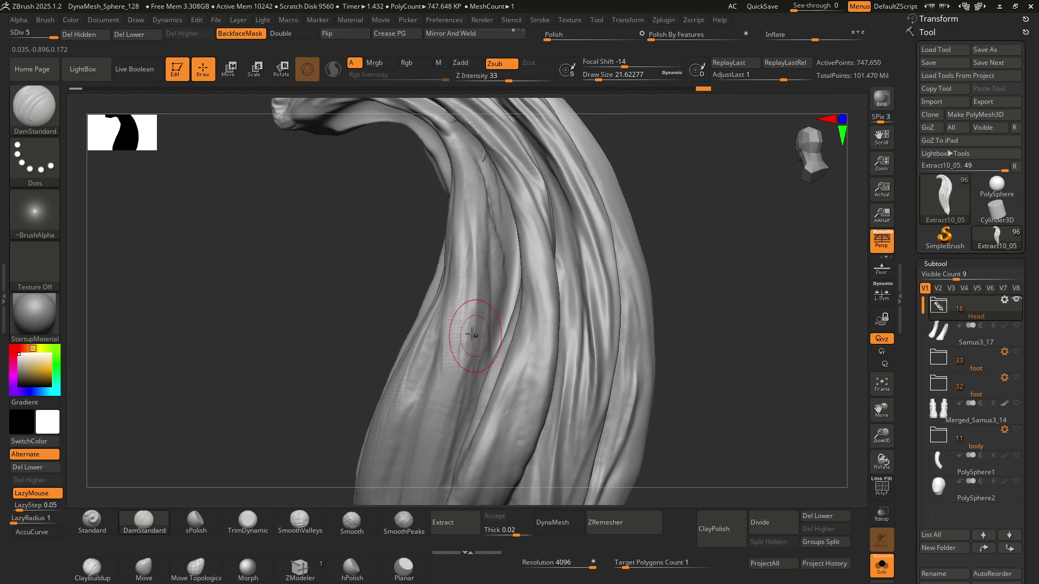
{"action": "key", "text": "ctrl+shift+z"}
{"action": "key", "text": "ctrl+shift+z"}
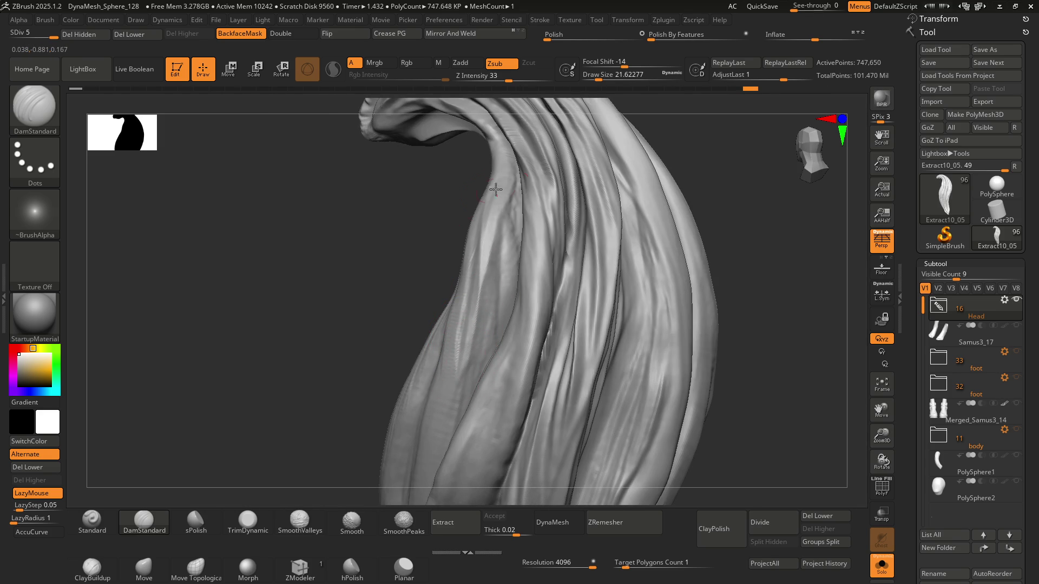
{"action": "key", "text": "ctrl+shift+z"}
{"action": "key", "text": "ctrl+shift+z"}
{"action": "key", "text": "ctrl+shift+z"}
{"action": "key", "text": "ctrl+shift+z"}
{"action": "key", "text": "ctrl+shift+z"}
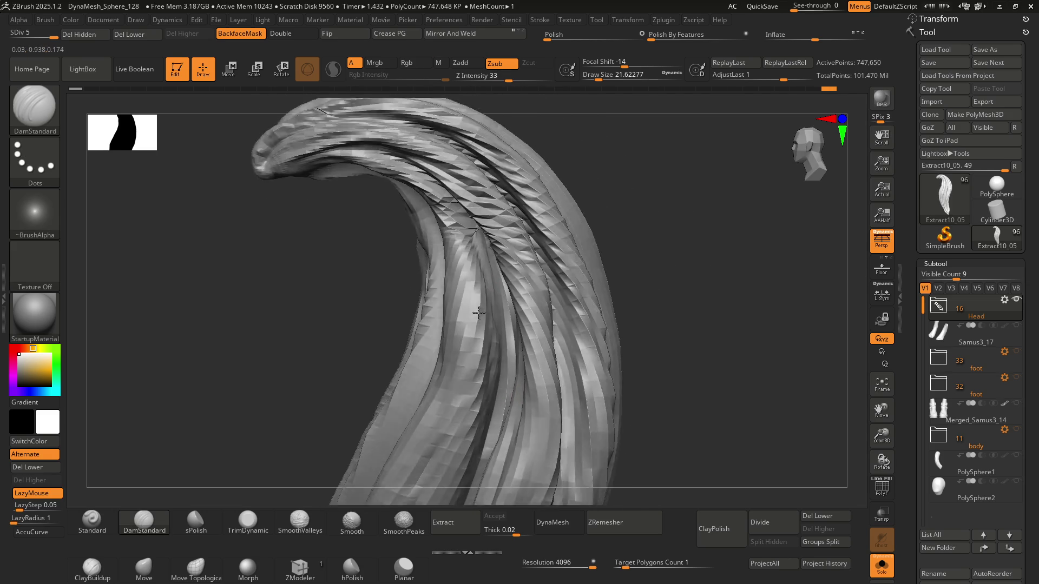
Step: Step forward through the sculpt history to restore the later strokes
{"action": "left_click_drag", "start_coordinate": [454, 232], "coordinate": [431, 243]}
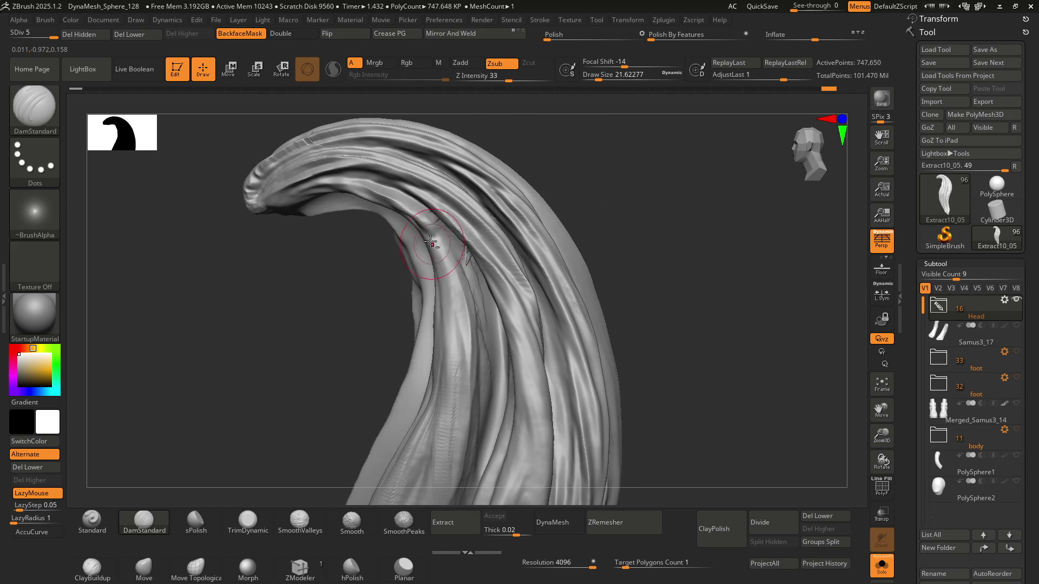
{"action": "key", "text": "ctrl+z"}
{"action": "key", "text": "ctrl+z"}
{"action": "key", "text": "ctrl+z"}
{"action": "key", "text": "ctrl+shift+z"}
{"action": "key", "text": "ctrl+shift+z"}
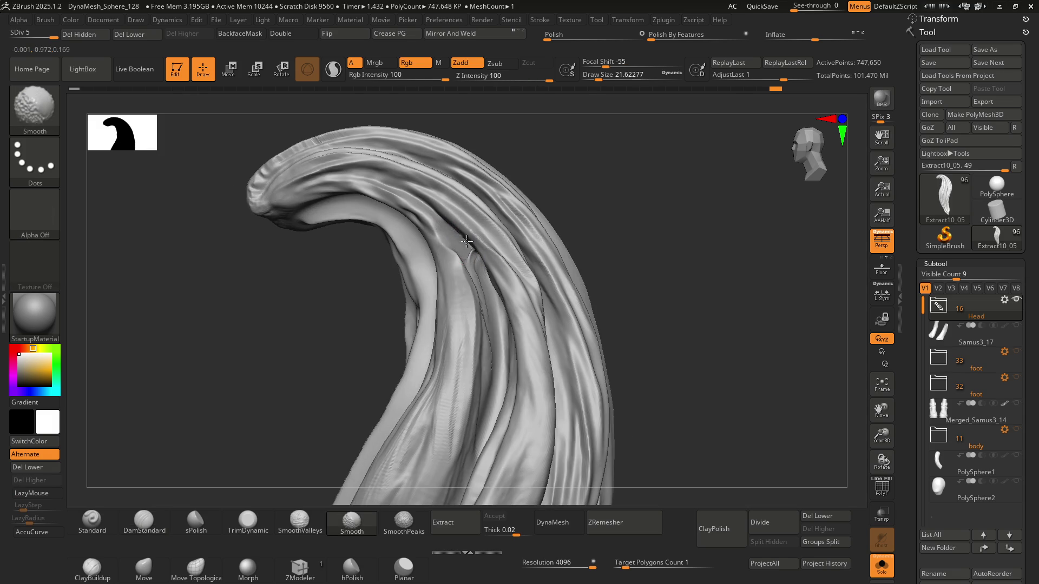
{"action": "key", "text": "ctrl+shift+z"}
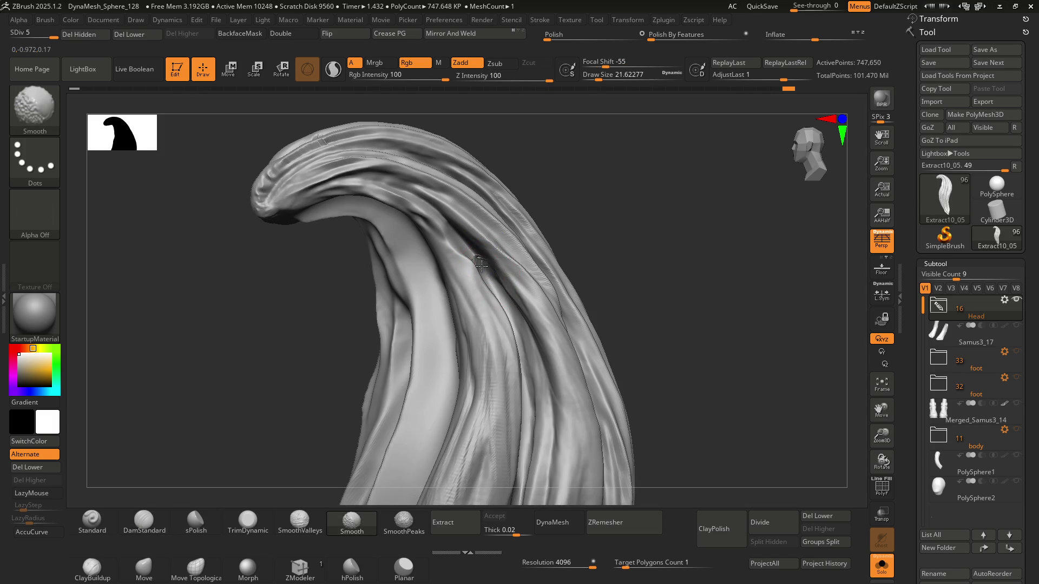
{"action": "key", "text": "ctrl+shift+z"}
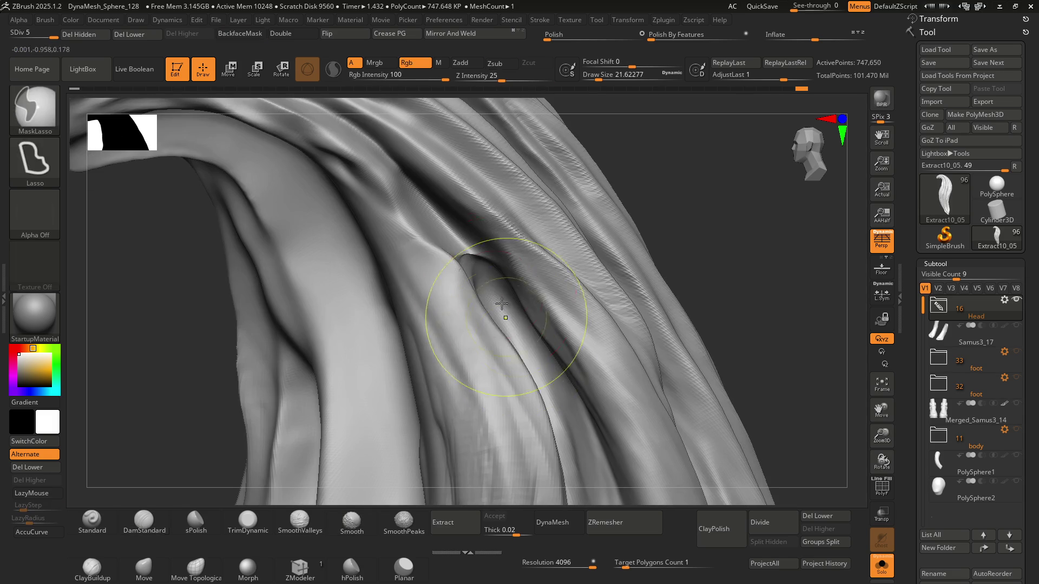
{"action": "key", "text": "ctrl+shift+z"}
{"action": "key", "text": "ctrl+shift+z"}
{"action": "key", "text": "ctrl+shift+z"}
{"action": "key", "text": "ctrl+shift+z"}
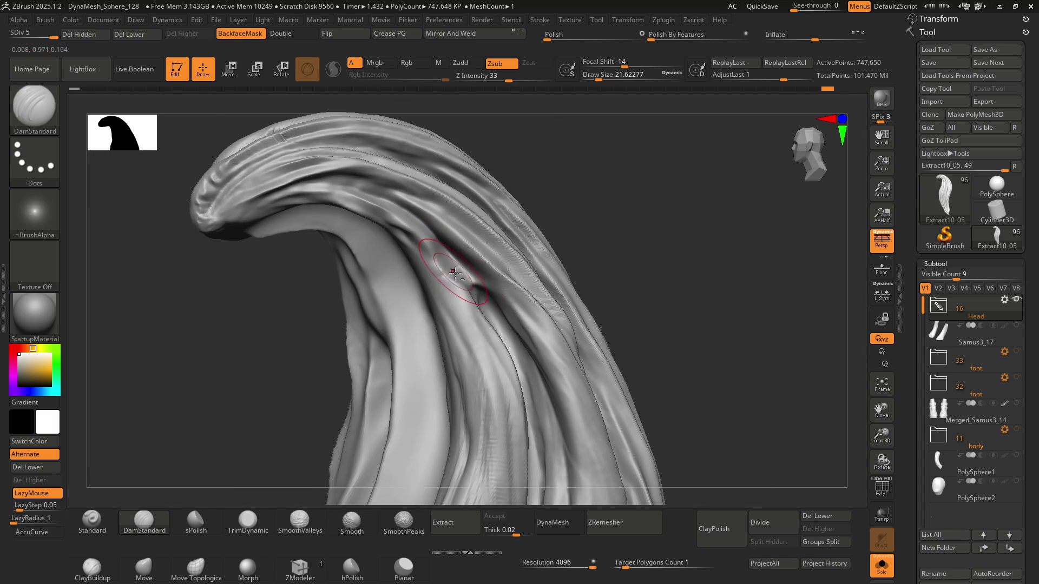
{"action": "key", "text": "ctrl+shift+z"}
{"action": "key", "text": "ctrl+shift+z"}
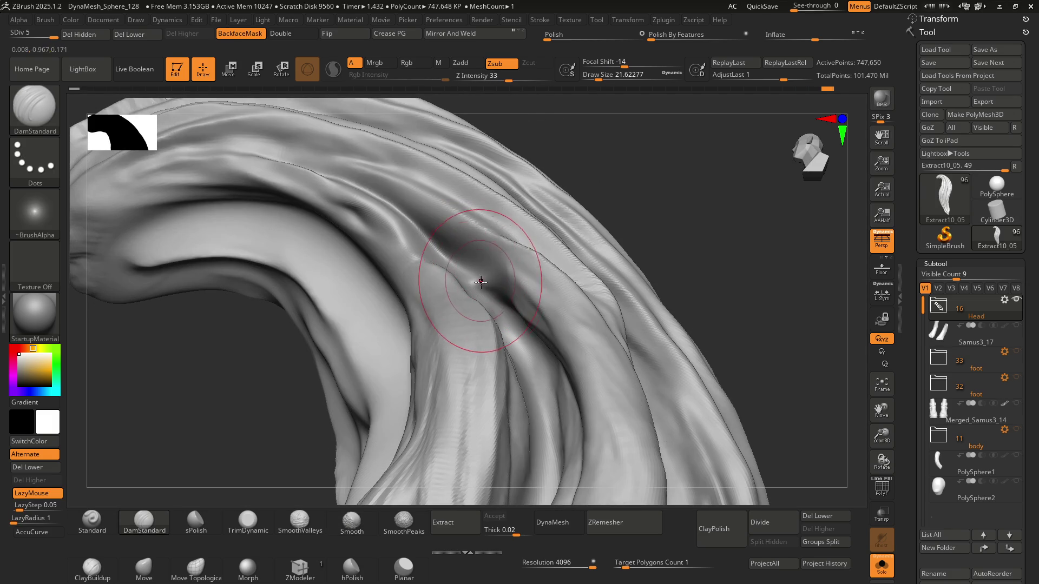
Step: Return to ClayBuildup at size about 7.47 and smooth the strand surface
{"action": "key", "text": "b"}
{"action": "key", "text": "c"}
{"action": "key", "text": "b"}
{"action": "key", "text": "s"}
{"action": "left_click_drag", "start_coordinate": [463, 274], "coordinate": [476, 274]}
{"action": "mouse_move", "coordinate": [476, 274]}
{"action": "right_mouse_down"}
{"action": "mouse_move", "coordinate": [479, 297]}
{"action": "mouse_move", "coordinate": [480, 281]}
{"action": "right_mouse_up"}
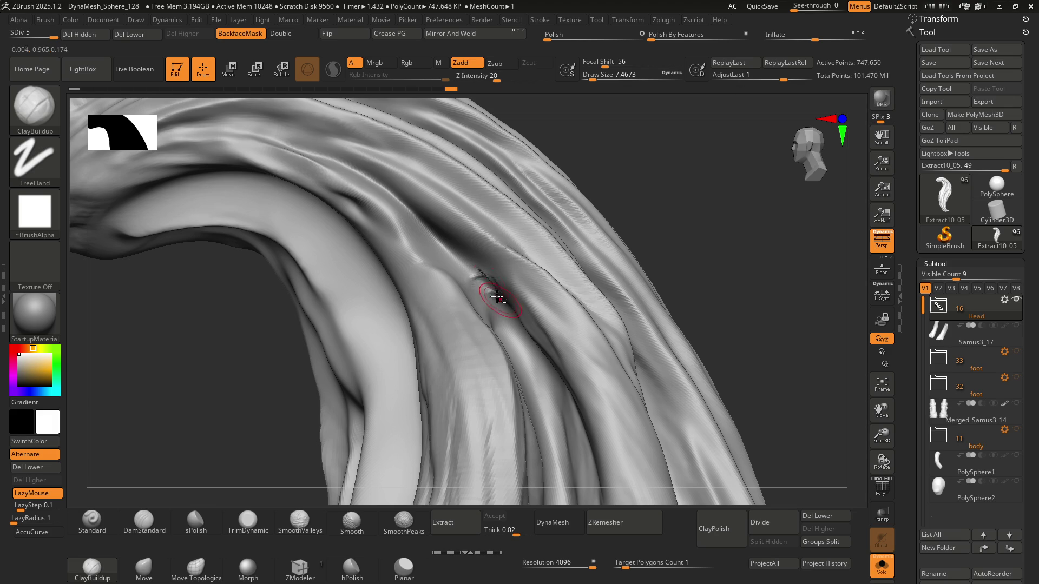
{"action": "right_click_drag", "start_coordinate": [494, 285], "coordinate": [476, 270]}
{"action": "key", "text": "shift"}
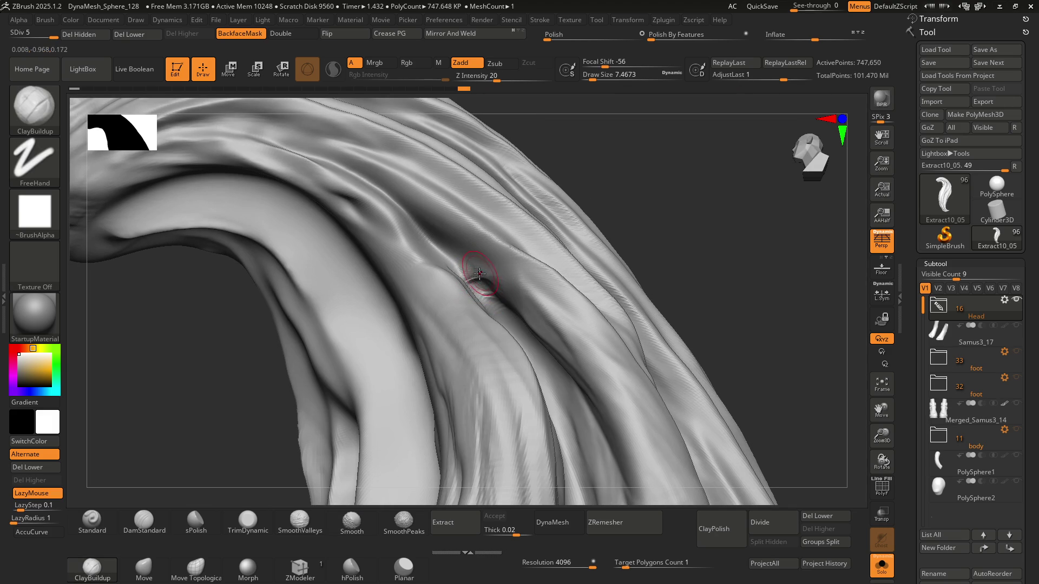
{"action": "key", "text": "shift"}
Step: Smooth the strand further from several angles
{"action": "mouse_move", "coordinate": [491, 299]}
{"action": "right_mouse_down"}
{"action": "mouse_move", "coordinate": [477, 253]}
{"action": "mouse_move", "coordinate": [480, 295]}
{"action": "mouse_move", "coordinate": [472, 275]}
{"action": "right_mouse_up"}
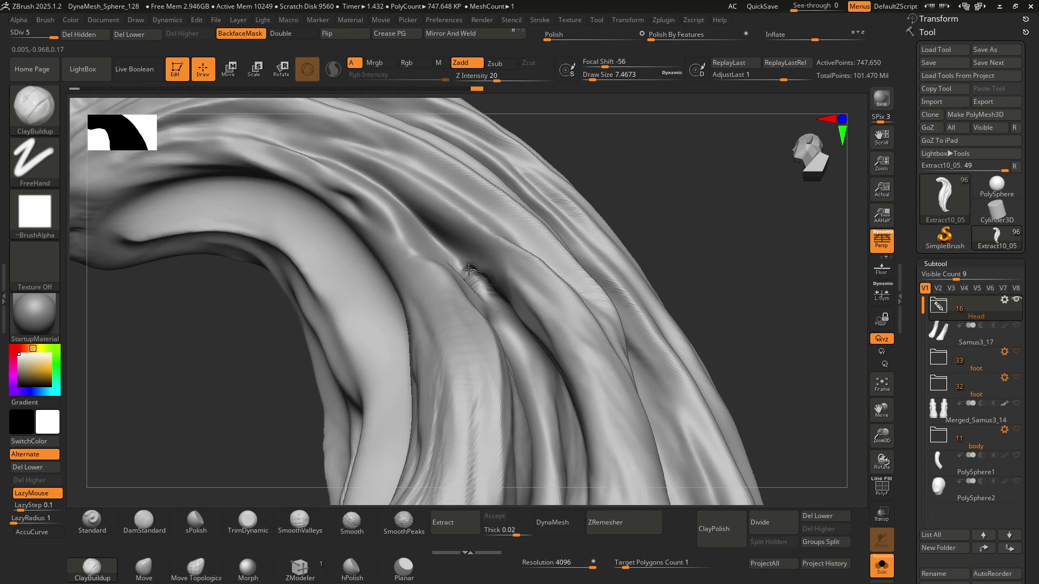
{"action": "mouse_move", "coordinate": [473, 275]}
{"action": "right_mouse_down"}
{"action": "mouse_move", "coordinate": [481, 314]}
{"action": "mouse_move", "coordinate": [470, 286]}
{"action": "mouse_move", "coordinate": [499, 294]}
{"action": "right_mouse_up"}
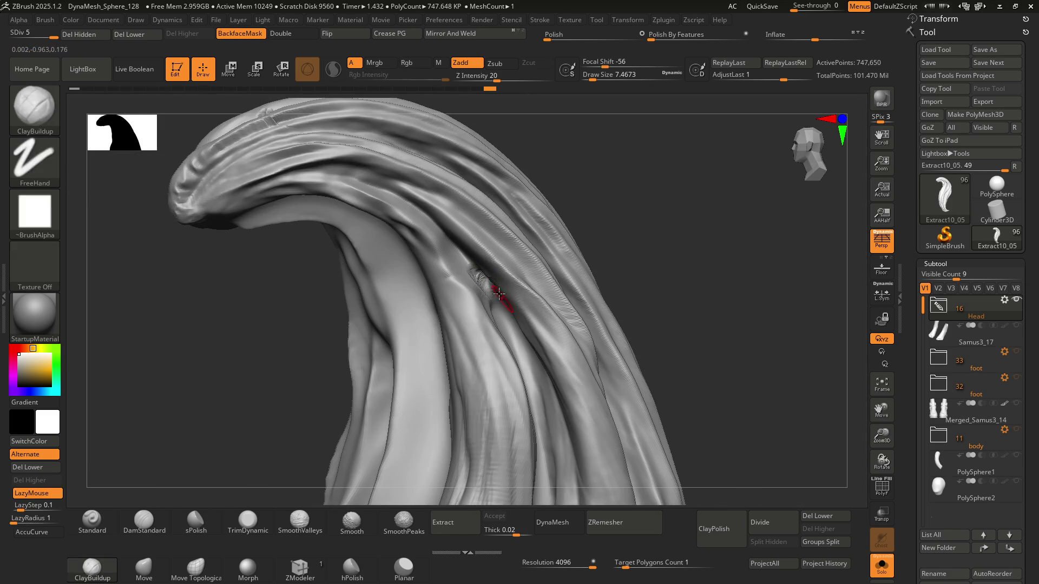
{"action": "scroll", "coordinate": [496, 290], "scroll_direction": "up", "scroll_amount": 5}
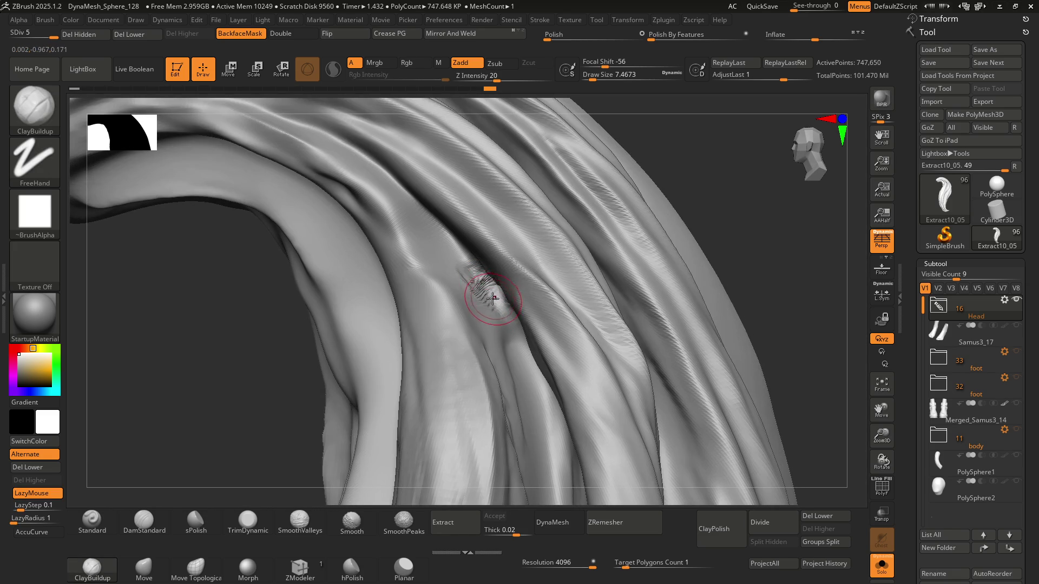
{"action": "right_click_drag", "start_coordinate": [495, 306], "coordinate": [479, 280]}
{"action": "key", "text": "shift"}
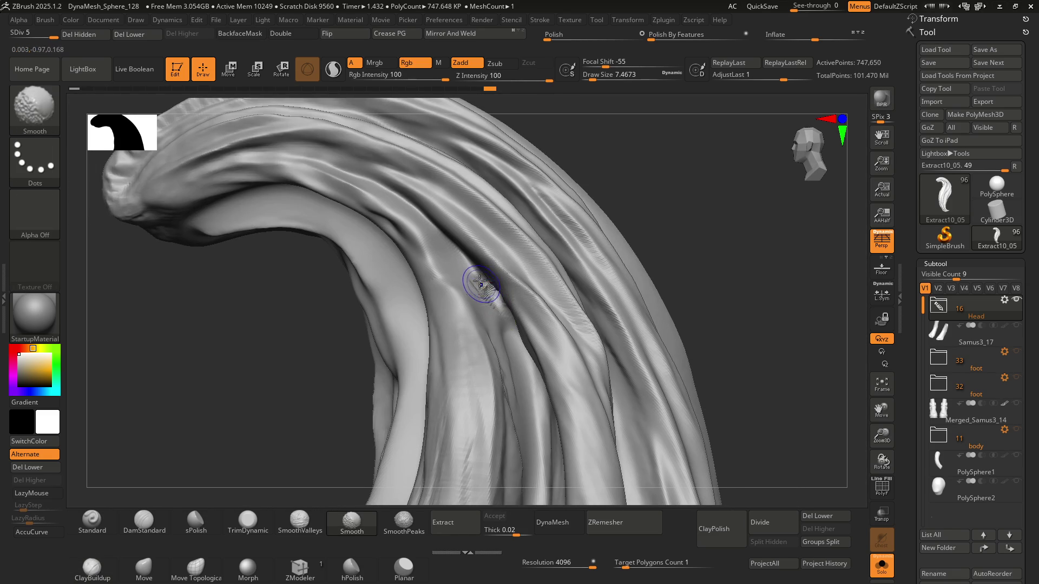
{"action": "right_click_drag", "start_coordinate": [496, 299], "coordinate": [498, 300]}
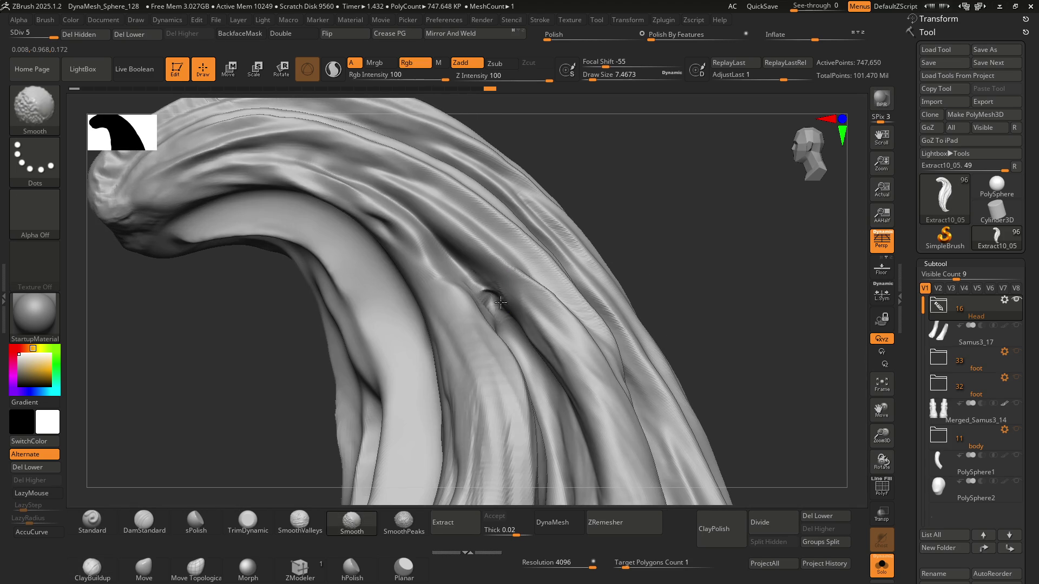
{"action": "right_click_drag", "start_coordinate": [494, 301], "coordinate": [515, 303]}
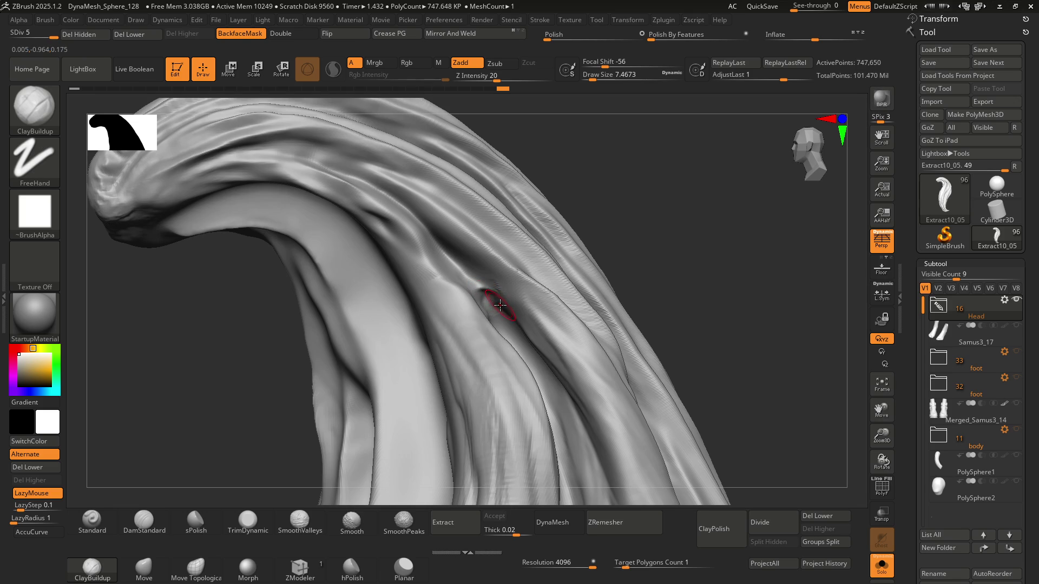
Step: Cut the groove at the strand crease with DamStandard, checking it under the wireframe
{"action": "key", "text": "shift+f"}
{"action": "right_click_drag", "start_coordinate": [500, 304], "coordinate": [469, 280], "text": "ctrl"}
{"action": "key", "text": "b"}
{"action": "key", "text": "d"}
{"action": "key", "text": "s"}
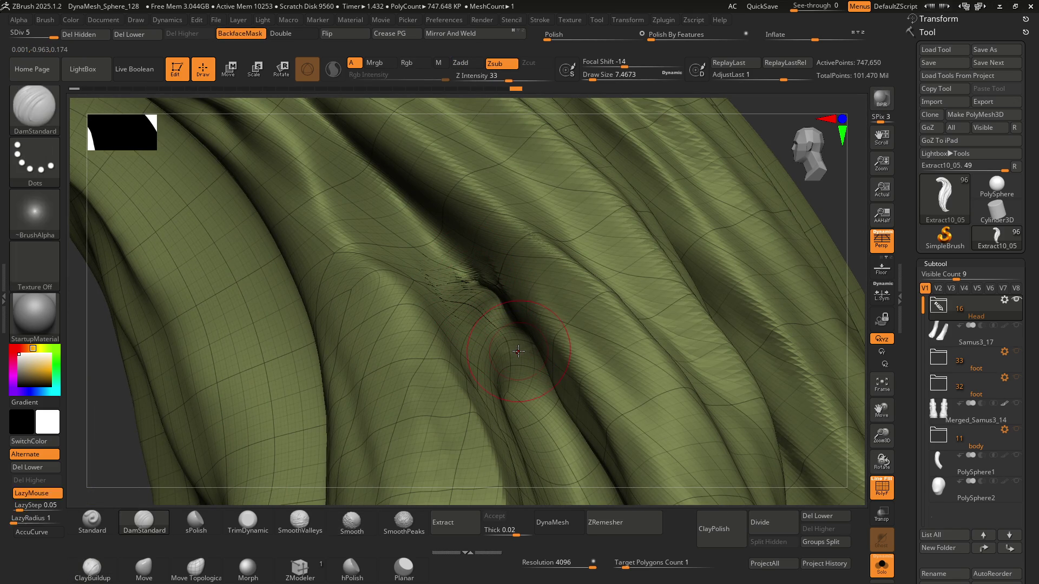
{"action": "key", "text": "shift+f"}
{"action": "mouse_move", "coordinate": [499, 336]}
{"action": "right_mouse_down"}
{"action": "mouse_move", "coordinate": [501, 284]}
{"action": "mouse_move", "coordinate": [504, 304]}
{"action": "mouse_move", "coordinate": [481, 302]}
{"action": "mouse_move", "coordinate": [494, 313]}
{"action": "mouse_move", "coordinate": [476, 243]}
{"action": "mouse_move", "coordinate": [446, 257]}
{"action": "mouse_move", "coordinate": [444, 277]}
{"action": "mouse_move", "coordinate": [436, 244]}
{"action": "right_mouse_up"}
Step: Switch back to ClayBuildup and inspect the strands of the whole hair lock
{"action": "key", "text": "b"}
{"action": "key", "text": "c"}
{"action": "key", "text": "b"}
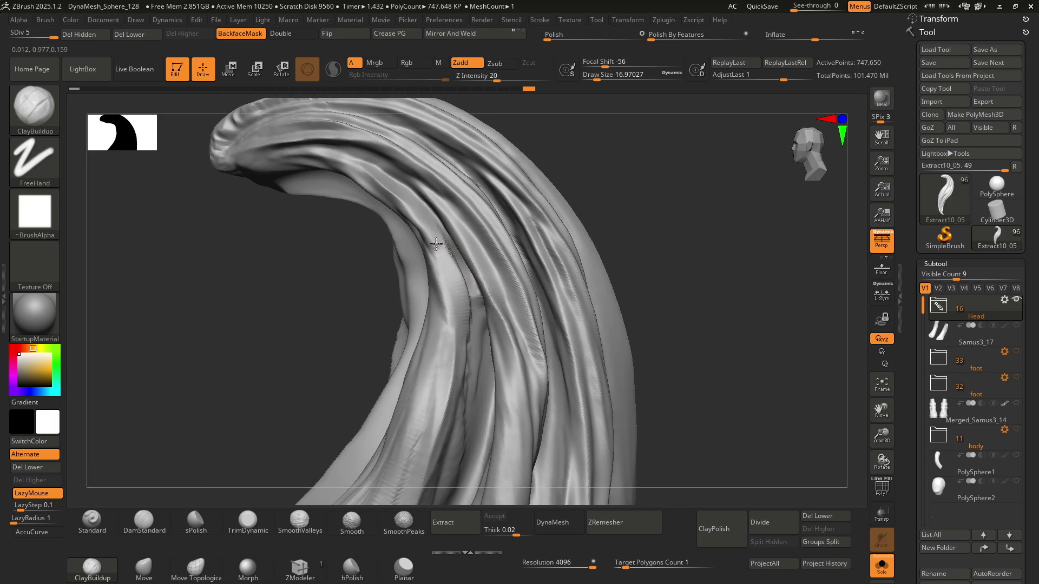
{"action": "mouse_move", "coordinate": [457, 303]}
{"action": "right_mouse_down"}
{"action": "mouse_move", "coordinate": [466, 252]}
{"action": "mouse_move", "coordinate": [428, 298]}
{"action": "mouse_move", "coordinate": [420, 327]}
{"action": "mouse_move", "coordinate": [413, 256]}
{"action": "right_mouse_up"}
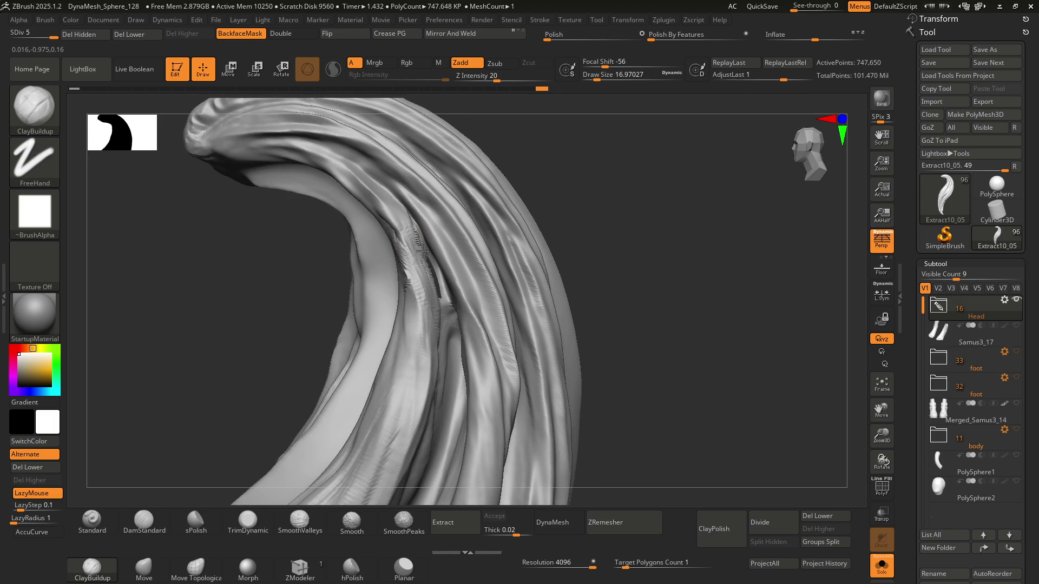
{"action": "right_click_drag", "start_coordinate": [408, 258], "coordinate": [398, 249]}
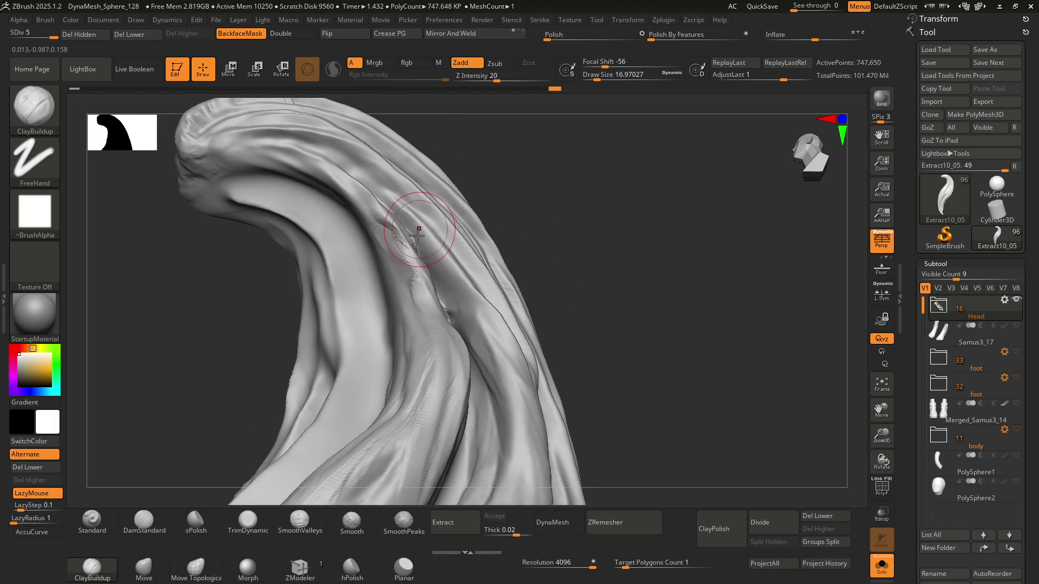
{"action": "right_click_drag", "start_coordinate": [424, 283], "coordinate": [435, 306]}
{"action": "mouse_move", "coordinate": [474, 338]}
{"action": "right_mouse_down"}
{"action": "mouse_move", "coordinate": [474, 322]}
{"action": "mouse_move", "coordinate": [474, 358]}
{"action": "mouse_move", "coordinate": [449, 301]}
{"action": "mouse_move", "coordinate": [469, 299]}
{"action": "right_mouse_up"}
{"action": "mouse_move", "coordinate": [464, 338]}
{"action": "right_mouse_down"}
{"action": "mouse_move", "coordinate": [455, 308]}
{"action": "mouse_move", "coordinate": [467, 241]}
{"action": "mouse_move", "coordinate": [422, 274]}
{"action": "right_mouse_up"}
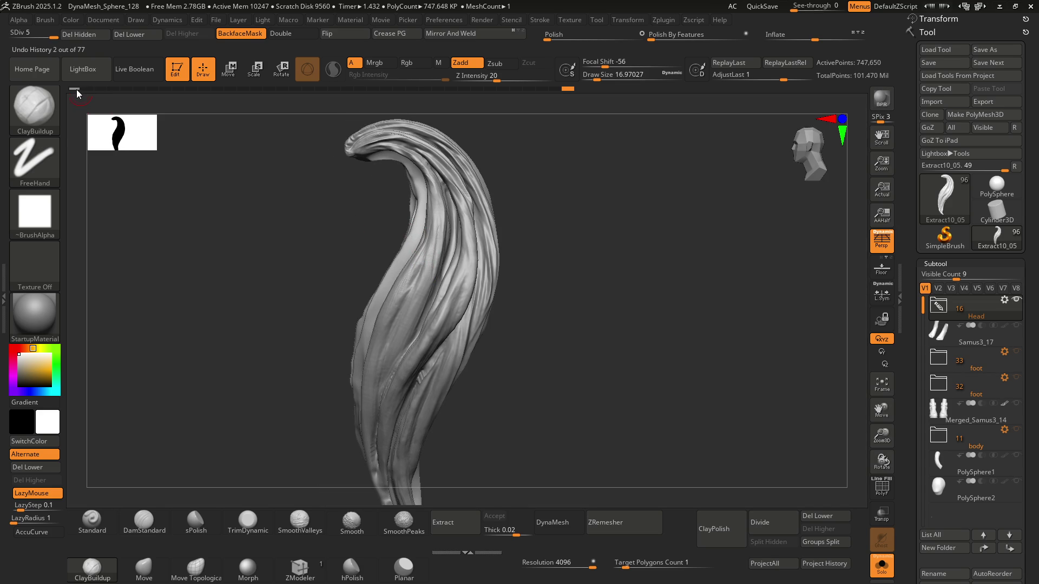
Step: Zoom in on the hair lock and show the polygroup wireframe
{"action": "mouse_move", "coordinate": [79, 93]}
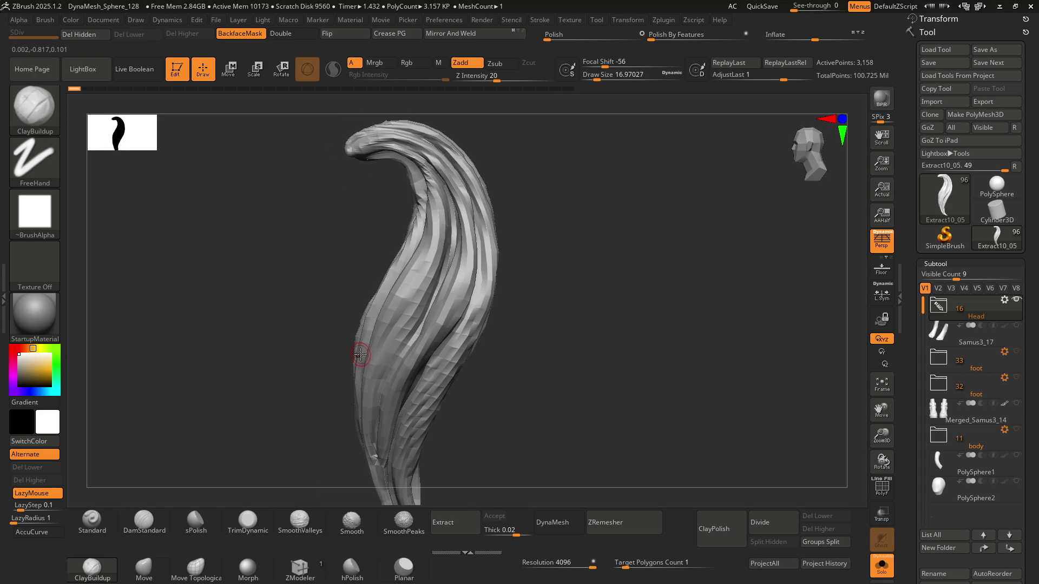
{"action": "mouse_move", "coordinate": [448, 290]}
{"action": "right_mouse_down"}
{"action": "mouse_move", "coordinate": [439, 245]}
{"action": "mouse_move", "coordinate": [444, 253]}
{"action": "right_mouse_up"}
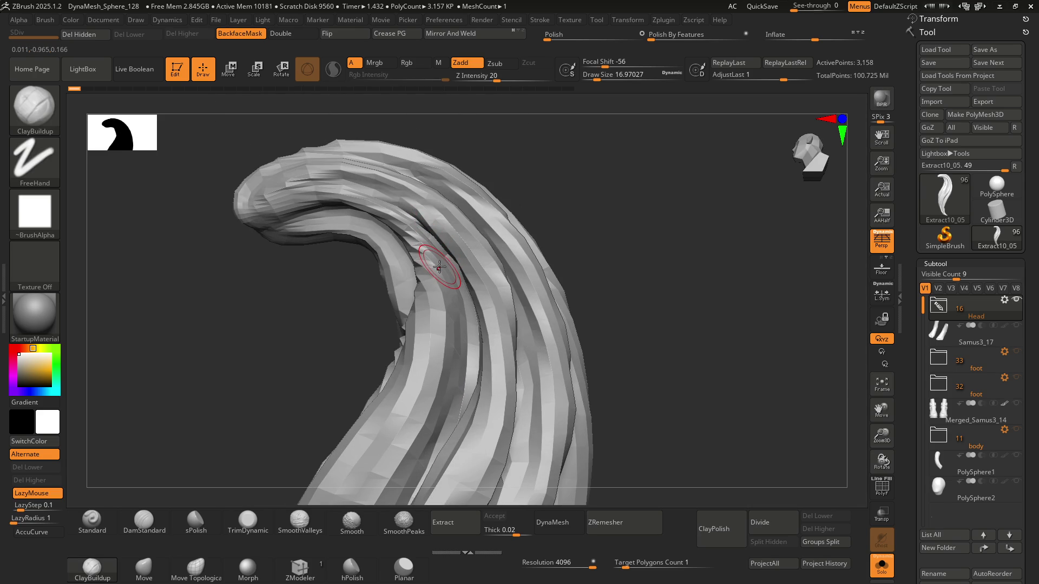
{"action": "right_click_drag", "start_coordinate": [430, 267], "coordinate": [457, 313]}
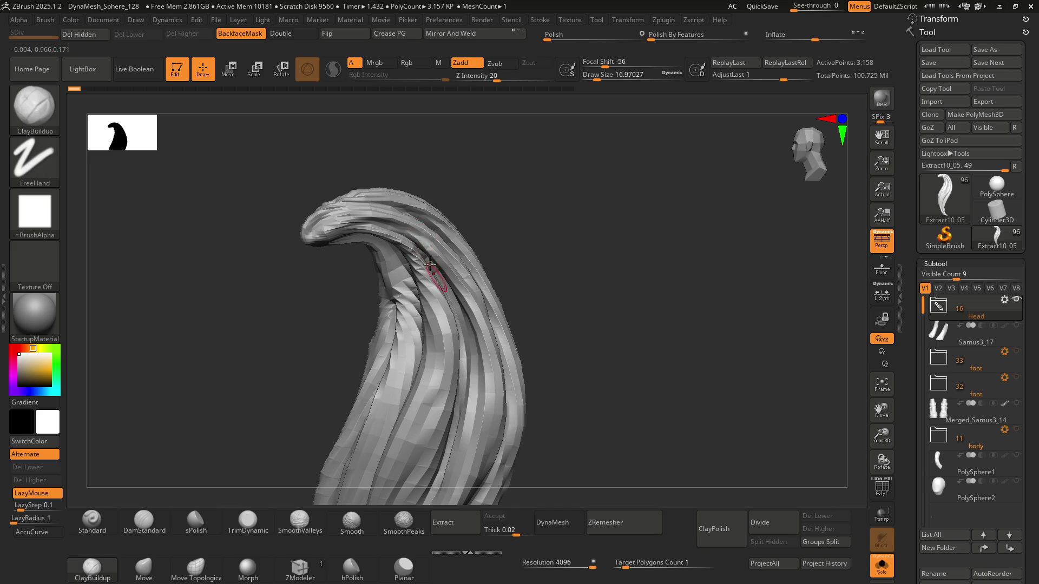
{"action": "scroll", "coordinate": [433, 254], "scroll_direction": "up", "scroll_amount": 5}
{"action": "scroll", "coordinate": [476, 314], "scroll_direction": "down", "scroll_amount": 3}
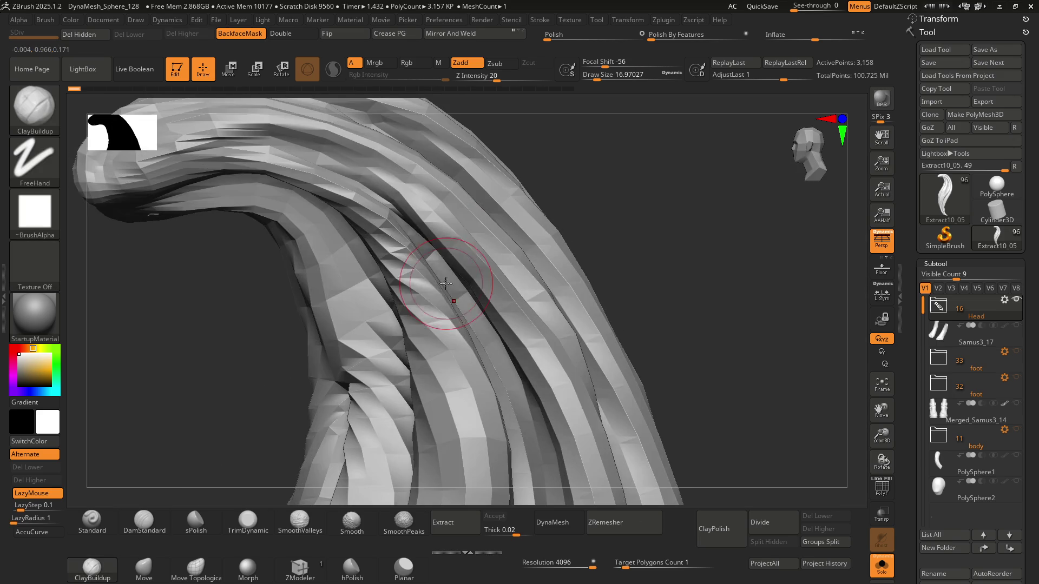
{"action": "scroll", "coordinate": [465, 308], "scroll_direction": "down", "scroll_amount": 3}
{"action": "key", "text": "shift+f"}
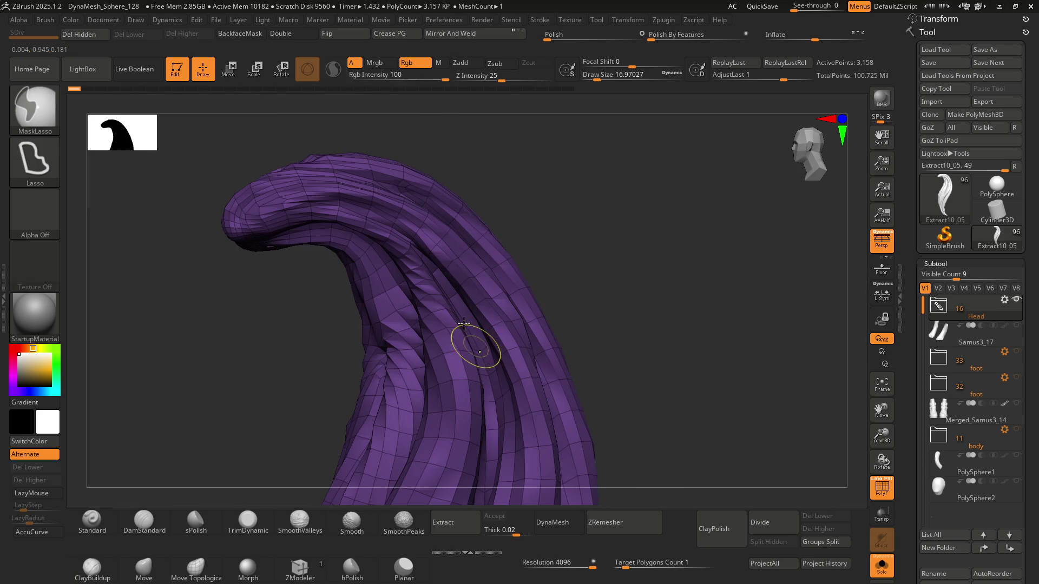
{"action": "scroll", "coordinate": [475, 343], "scroll_direction": "down", "scroll_amount": 2}
{"action": "scroll", "coordinate": [447, 201], "scroll_direction": "up", "scroll_amount": 5}
{"action": "scroll", "coordinate": [438, 227], "scroll_direction": "up", "scroll_amount": 3}
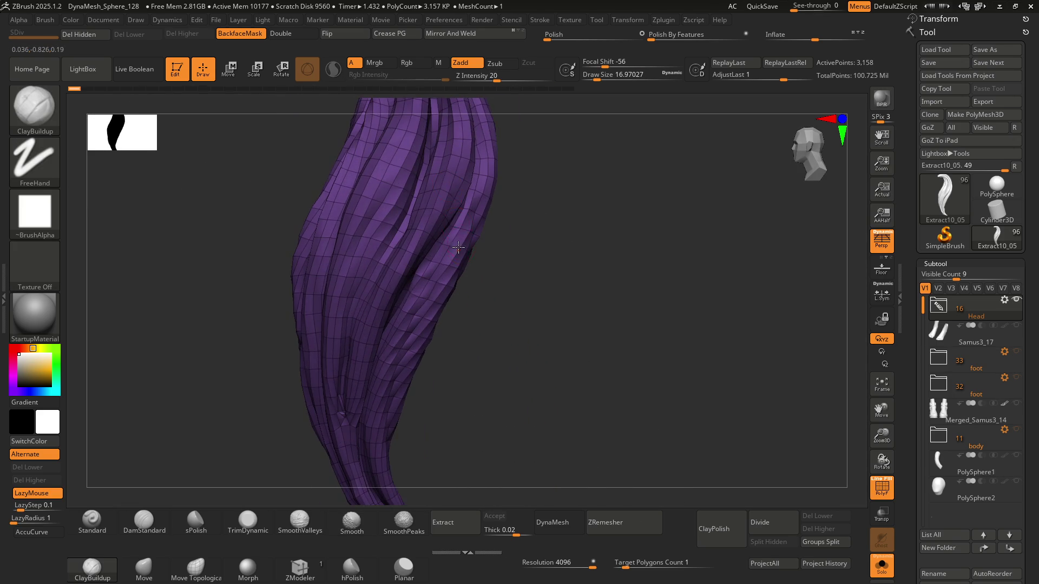
Step: Scrub the Undo History back to the 2,922-point low-poly state, entry 14 of 77
{"action": "left_click", "coordinate": [115, 89]}
{"action": "left_click", "coordinate": [125, 91]}
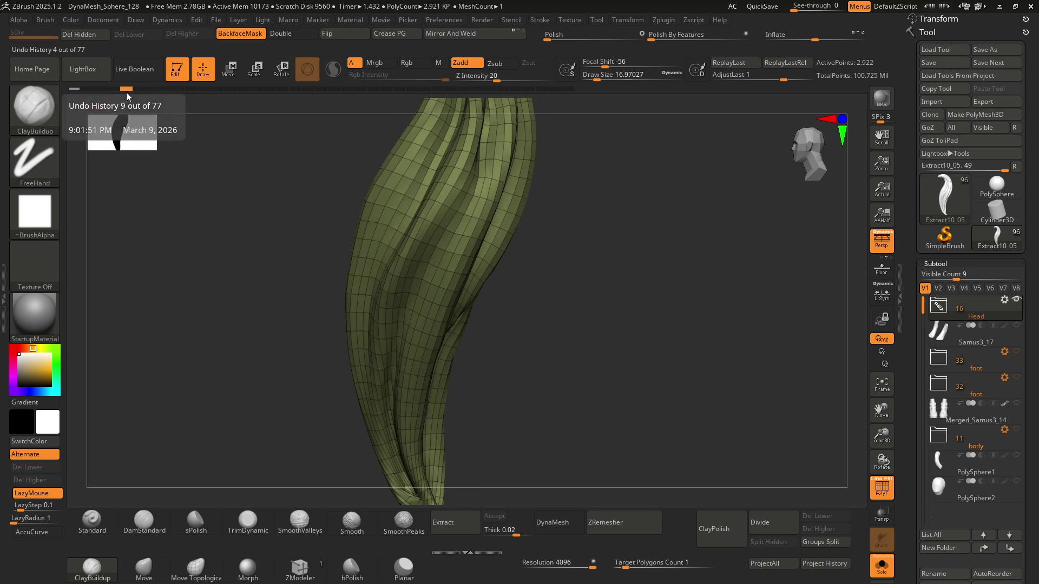
{"action": "left_click", "coordinate": [153, 88]}
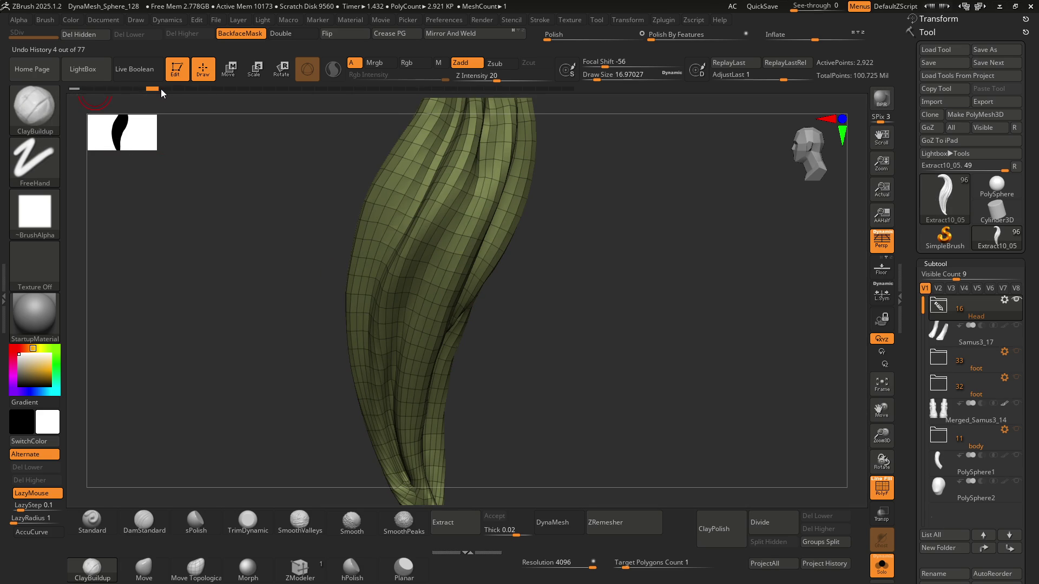
{"action": "left_click", "coordinate": [192, 89]}
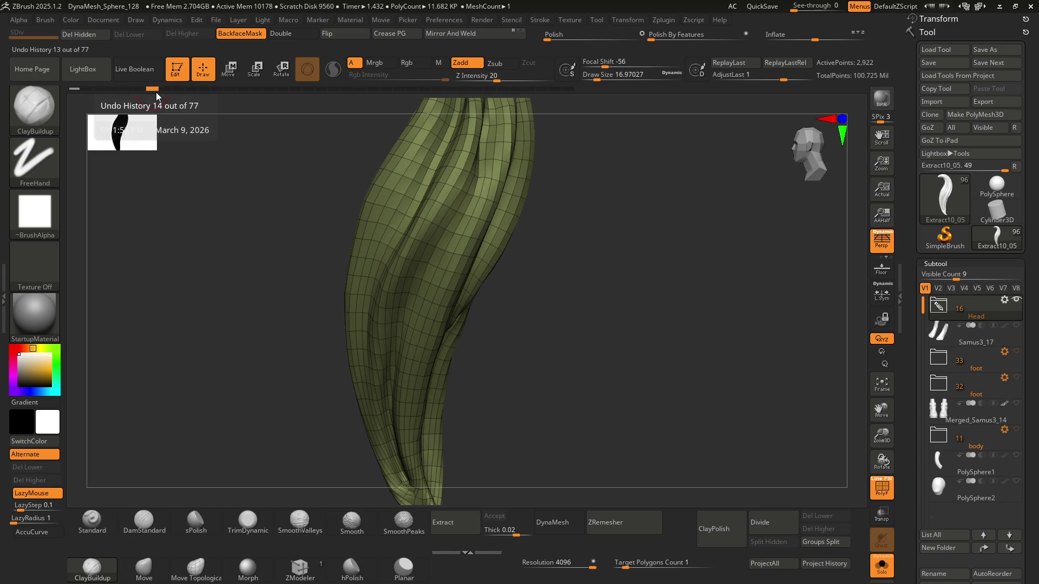
{"action": "left_click", "coordinate": [152, 90]}
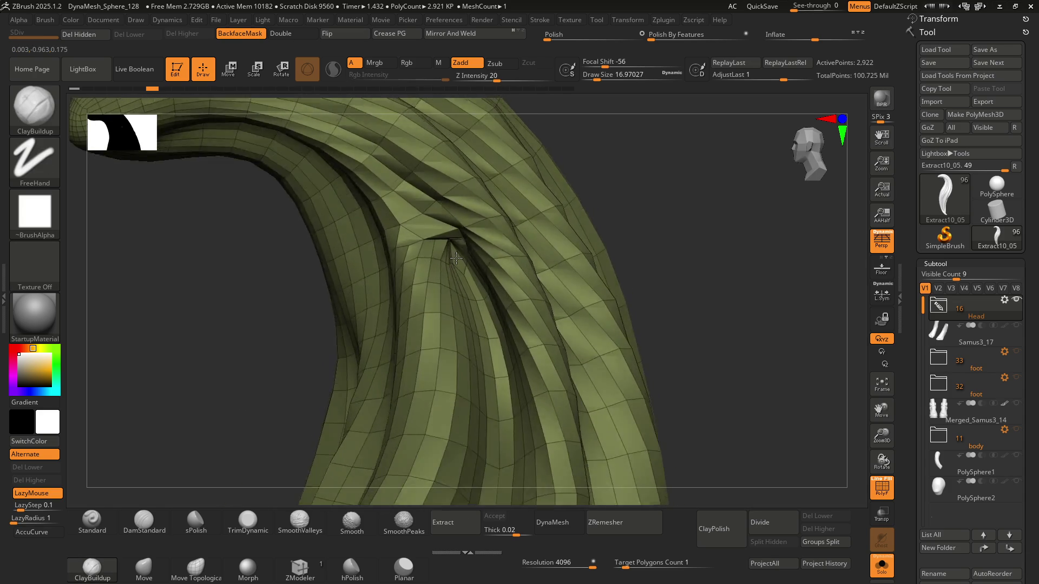
Step: Run ZRemesher several times, smoothing the pinched crease between runs
{"action": "left_click", "coordinate": [628, 517]}
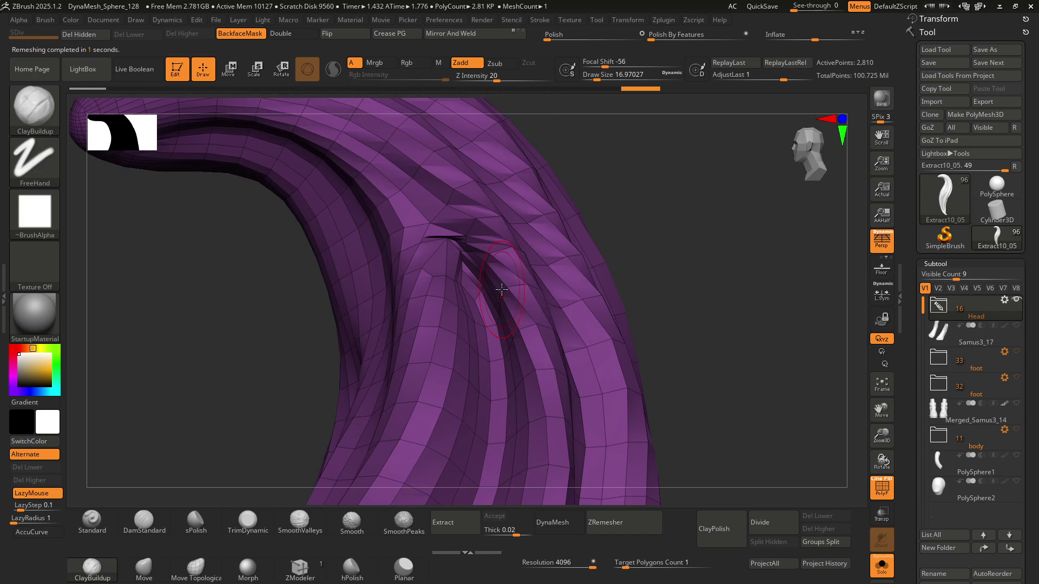
{"action": "left_click", "coordinate": [598, 522]}
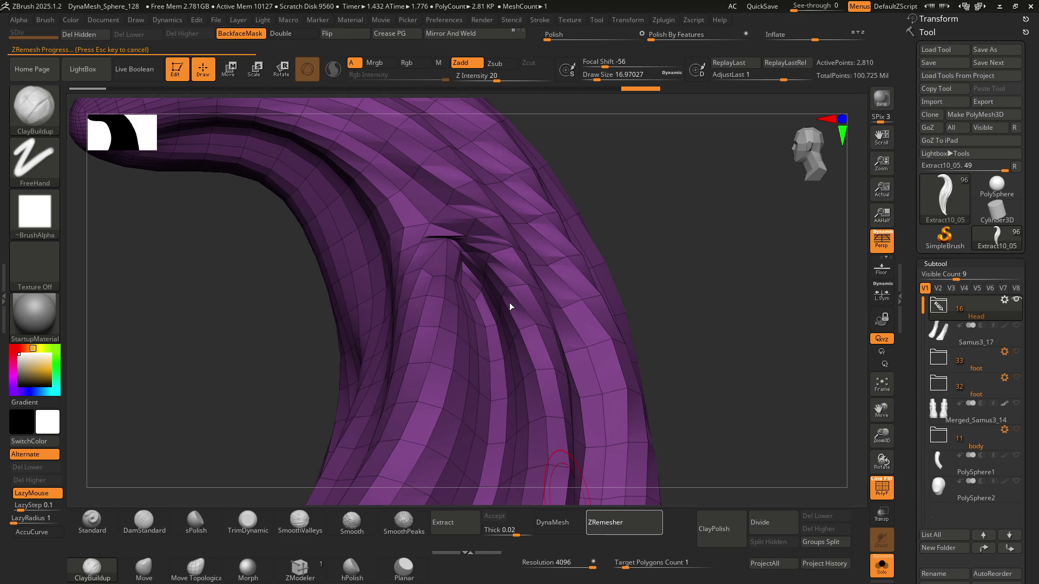
{"action": "mouse_move", "coordinate": [457, 249]}
{"action": "left_mouse_down", "text": "shift"}
{"action": "mouse_move", "coordinate": [474, 281]}
{"action": "mouse_move", "coordinate": [492, 258]}
{"action": "mouse_move", "coordinate": [463, 251]}
{"action": "left_mouse_up", "text": "shift"}
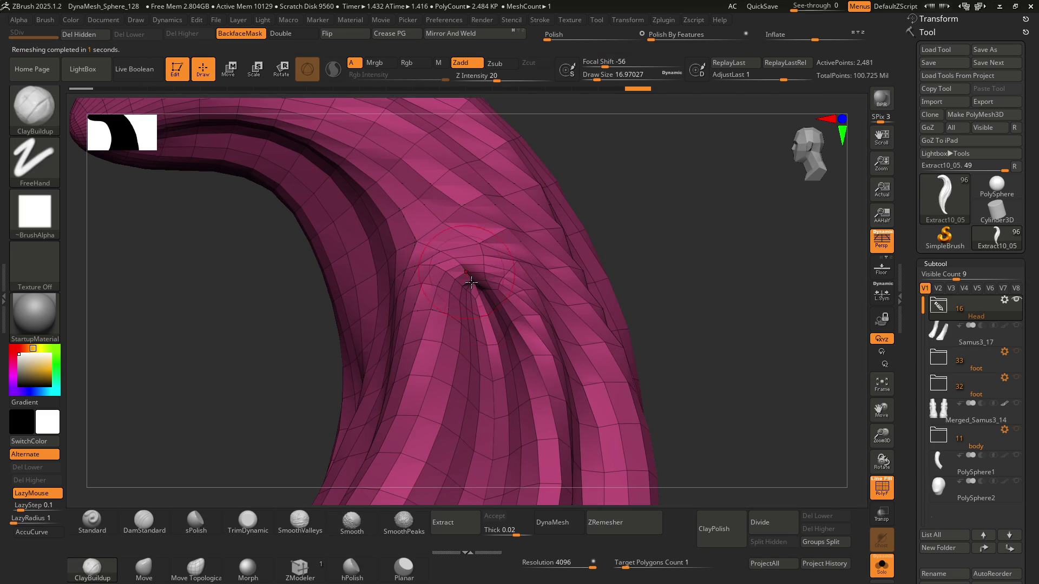
{"action": "left_click", "coordinate": [615, 522]}
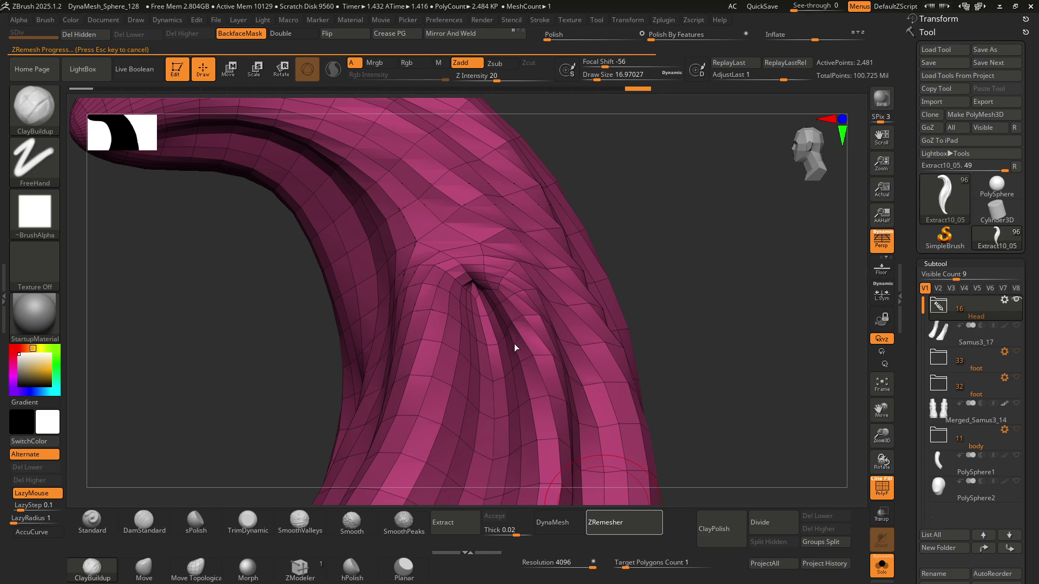
Step: Smooth the crease around the dimple and pick the Move brush
{"action": "mouse_move", "coordinate": [503, 304]}
{"action": "right_mouse_down"}
{"action": "mouse_move", "coordinate": [477, 295]}
{"action": "mouse_move", "coordinate": [476, 227]}
{"action": "right_mouse_up"}
{"action": "key", "text": "shift"}
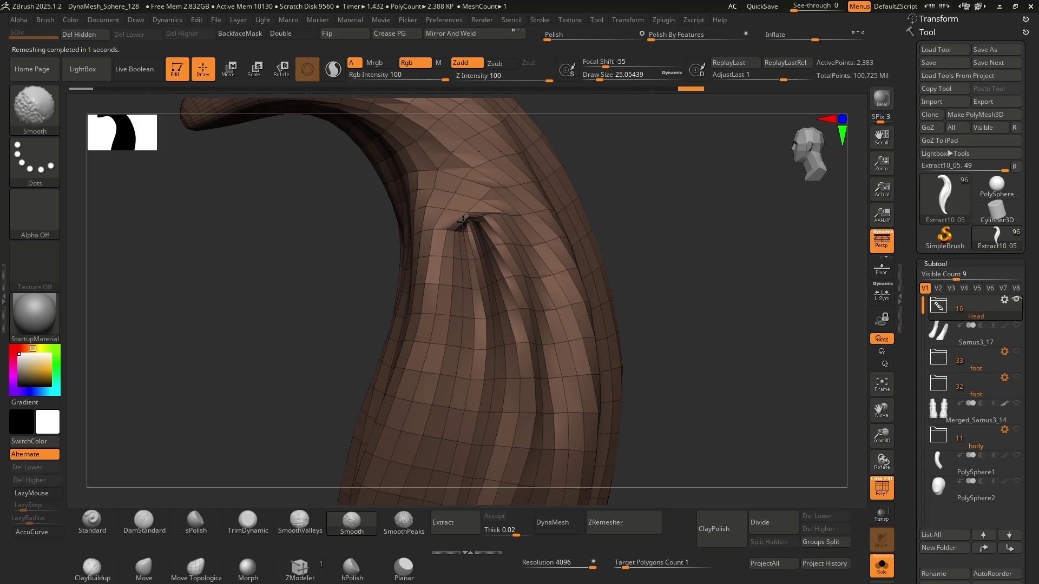
{"action": "left_click_drag", "start_coordinate": [474, 247], "coordinate": [485, 220], "text": "shift"}
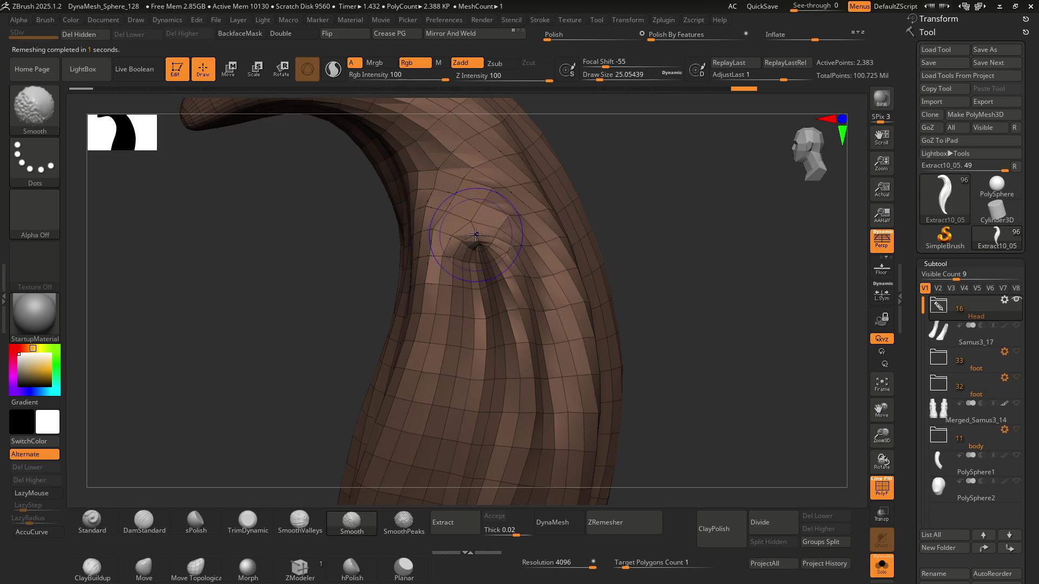
{"action": "key", "text": "b"}
{"action": "key", "text": "m"}
{"action": "key", "text": "v"}
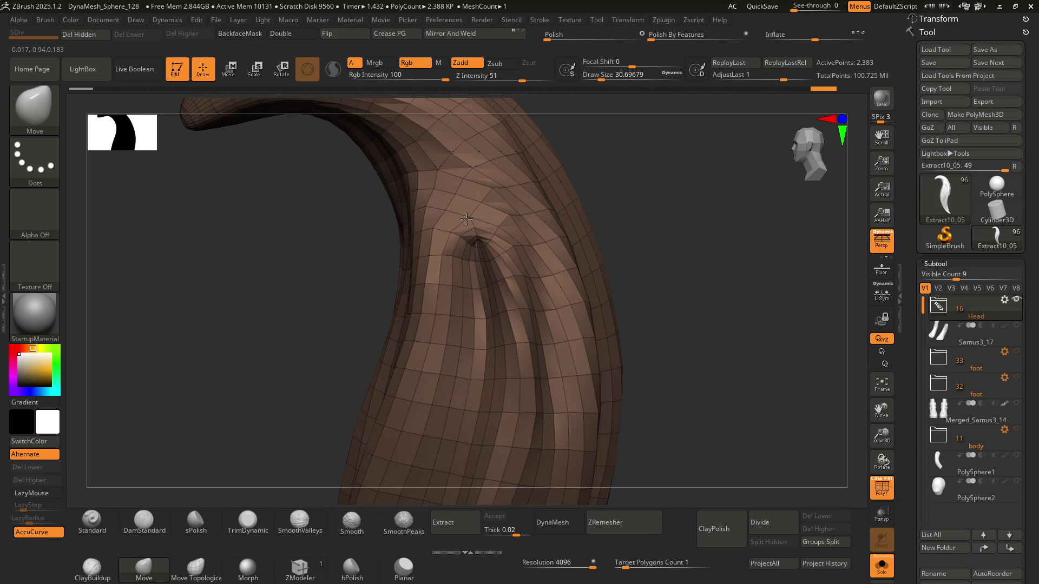
Step: Reshape and lightly smooth the fold around the crease
{"action": "mouse_move", "coordinate": [458, 198]}
{"action": "right_mouse_down"}
{"action": "mouse_move", "coordinate": [448, 185]}
{"action": "mouse_move", "coordinate": [457, 200]}
{"action": "right_mouse_up"}
{"action": "left_click_drag", "start_coordinate": [454, 201], "coordinate": [462, 200], "text": "shift"}
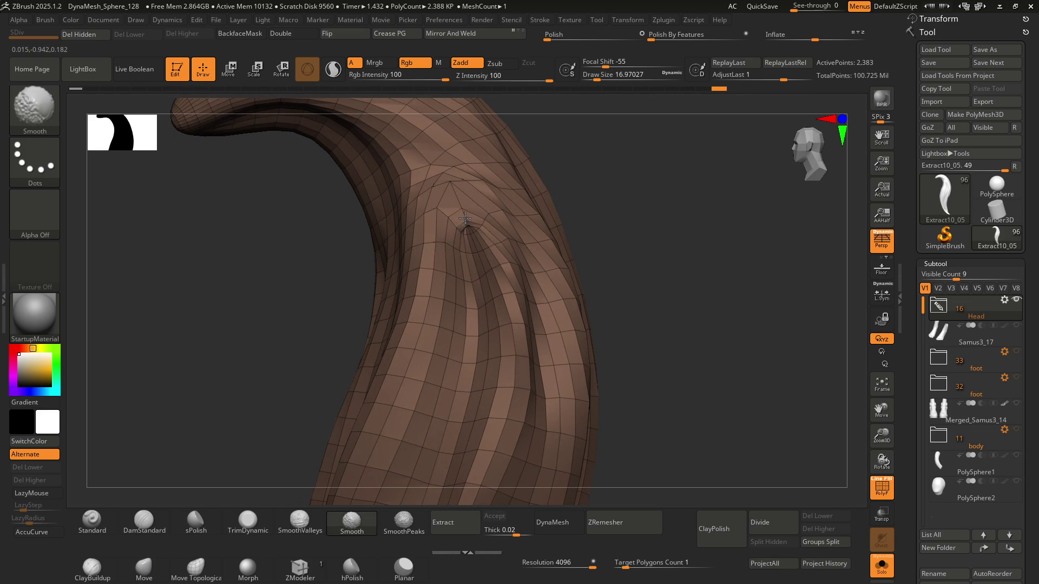
{"action": "mouse_move", "coordinate": [470, 216]}
{"action": "right_mouse_down", "text": "ctrl"}
{"action": "mouse_move", "coordinate": [487, 247]}
{"action": "mouse_move", "coordinate": [471, 222]}
{"action": "right_mouse_up", "text": "ctrl"}
{"action": "left_click_drag", "start_coordinate": [470, 221], "coordinate": [478, 233], "text": "shift"}
{"action": "mouse_move", "coordinate": [478, 233]}
{"action": "right_mouse_down"}
{"action": "mouse_move", "coordinate": [472, 207]}
{"action": "mouse_move", "coordinate": [516, 164]}
{"action": "right_mouse_up"}
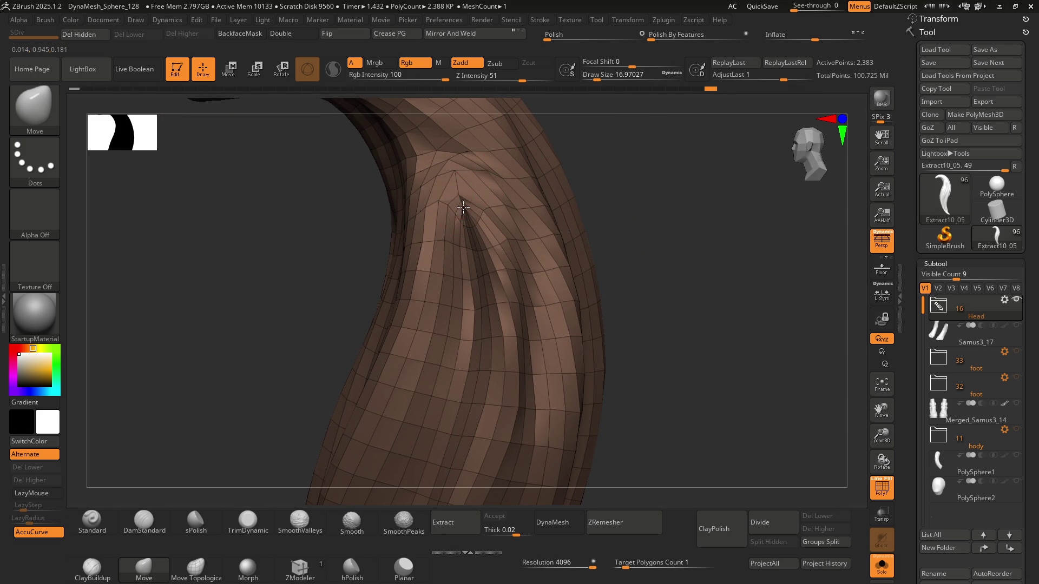
{"action": "key", "text": "shift"}
{"action": "right_click_drag", "start_coordinate": [466, 204], "coordinate": [470, 216]}
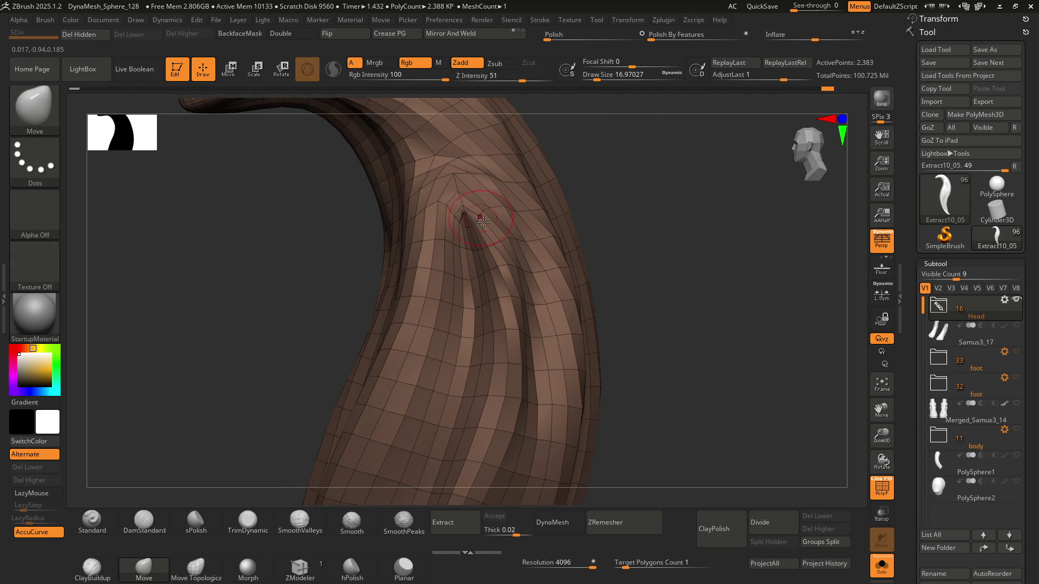
Step: Switch back to ClayBuildup and remesh once more to about 2,186 points
{"action": "key", "text": "b"}
{"action": "key", "text": "c"}
{"action": "key", "text": "b"}
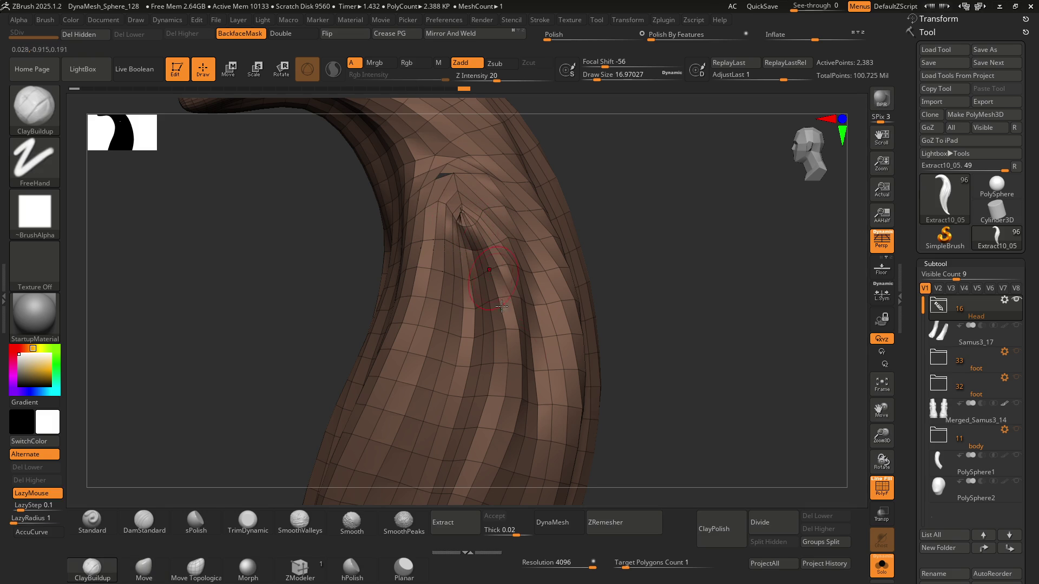
{"action": "left_click", "coordinate": [595, 517]}
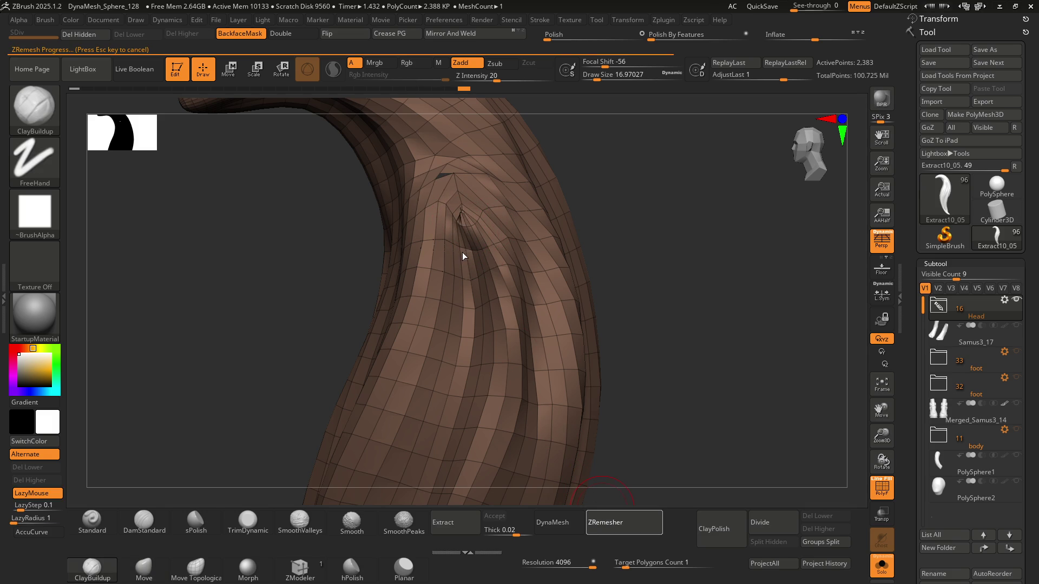
{"action": "mouse_move", "coordinate": [470, 228]}
{"action": "right_mouse_down"}
{"action": "mouse_move", "coordinate": [489, 233]}
{"action": "mouse_move", "coordinate": [511, 336]}
{"action": "right_mouse_up"}
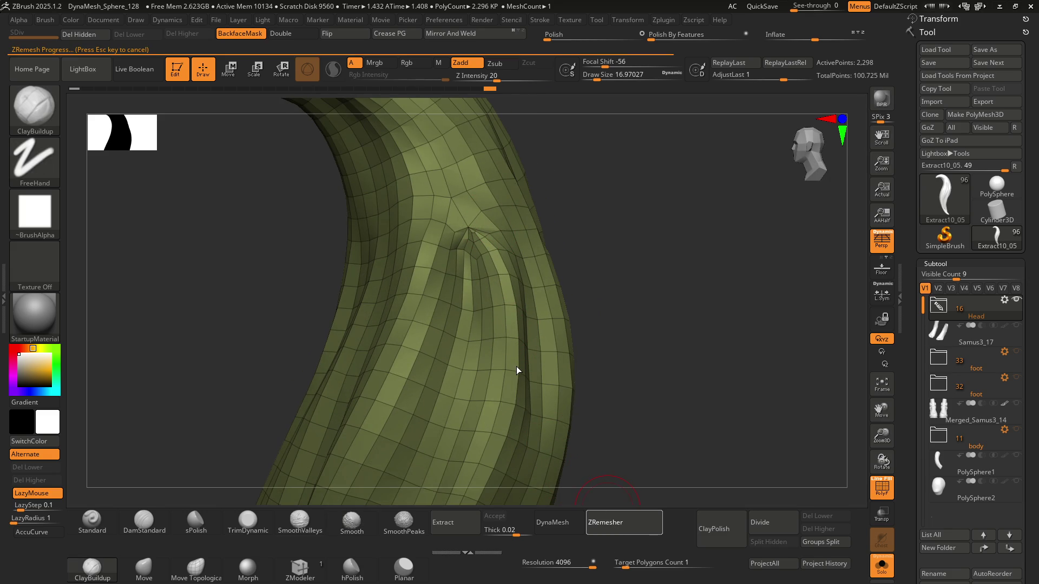
{"action": "mouse_move", "coordinate": [519, 282]}
{"action": "right_mouse_down"}
{"action": "mouse_move", "coordinate": [481, 275]}
{"action": "mouse_move", "coordinate": [522, 272]}
{"action": "mouse_move", "coordinate": [505, 220]}
{"action": "mouse_move", "coordinate": [469, 285]}
{"action": "mouse_move", "coordinate": [499, 325]}
{"action": "mouse_move", "coordinate": [490, 303]}
{"action": "mouse_move", "coordinate": [513, 323]}
{"action": "mouse_move", "coordinate": [495, 289]}
{"action": "mouse_move", "coordinate": [520, 279]}
{"action": "mouse_move", "coordinate": [466, 278]}
{"action": "mouse_move", "coordinate": [487, 292]}
{"action": "mouse_move", "coordinate": [561, 419]}
{"action": "right_mouse_up"}
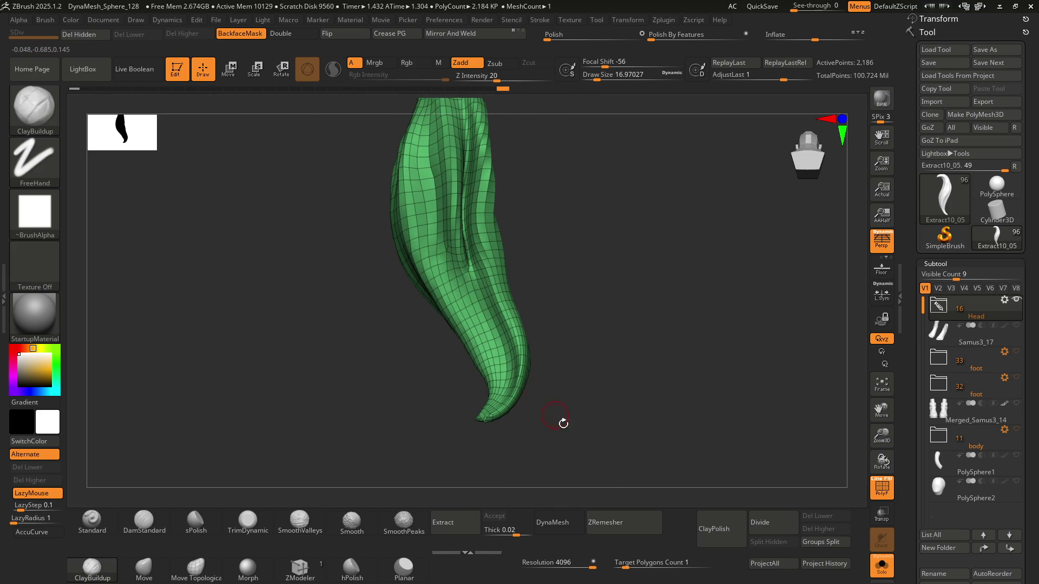
Step: Project the earlier sculpted detail onto the remeshed lock and subdivide once
{"action": "left_click", "coordinate": [819, 567]}
{"action": "mouse_move", "coordinate": [481, 275]}
{"action": "right_mouse_down"}
{"action": "mouse_move", "coordinate": [439, 294]}
{"action": "mouse_move", "coordinate": [456, 373]}
{"action": "mouse_move", "coordinate": [492, 271]}
{"action": "right_mouse_up"}
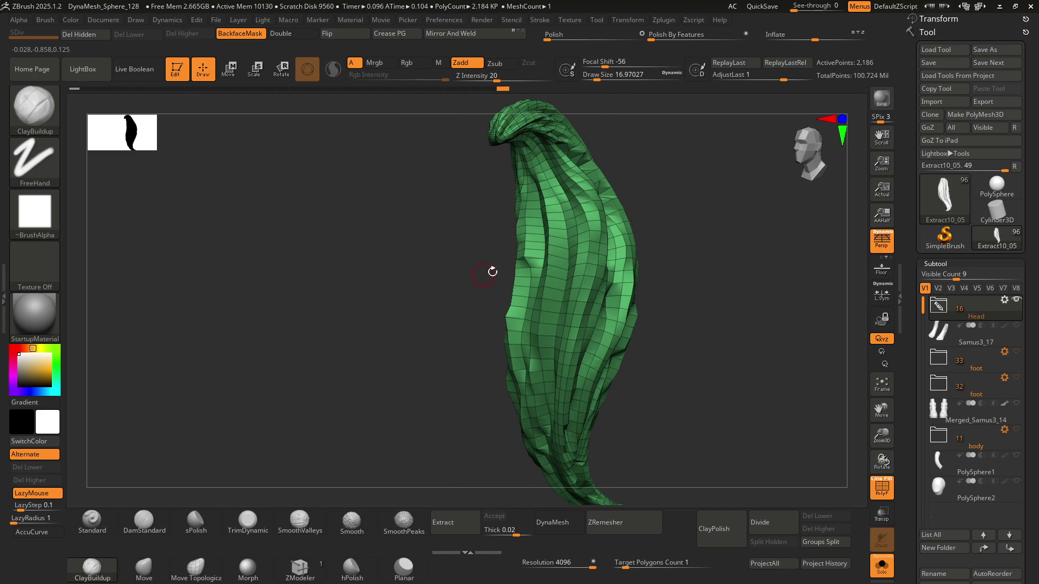
{"action": "mouse_move", "coordinate": [563, 202]}
{"action": "right_mouse_down"}
{"action": "mouse_move", "coordinate": [534, 197]}
{"action": "mouse_move", "coordinate": [494, 244]}
{"action": "mouse_move", "coordinate": [540, 233]}
{"action": "mouse_move", "coordinate": [539, 274]}
{"action": "right_mouse_up"}
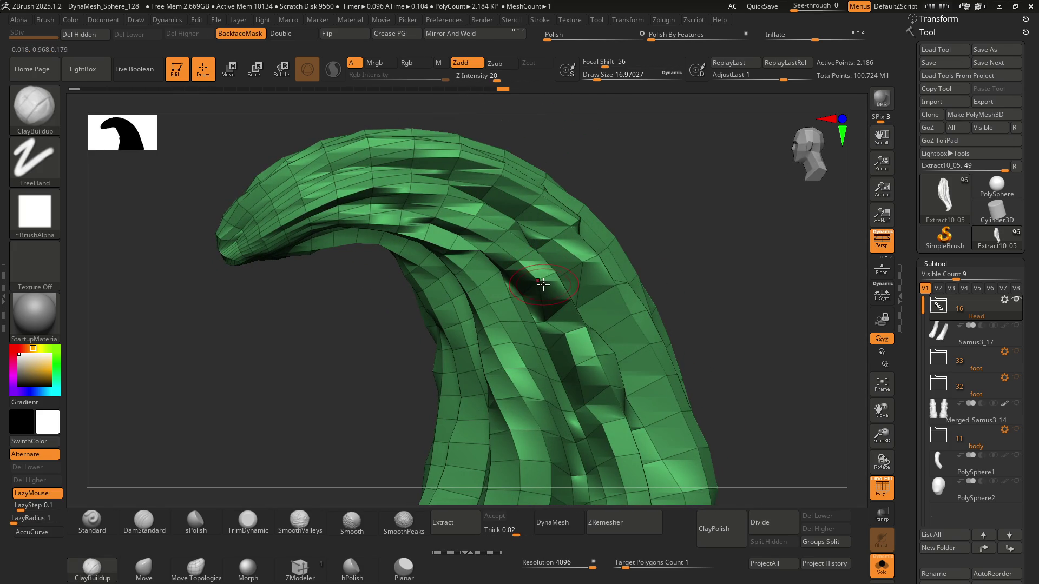
{"action": "key", "text": "ctrl+d"}
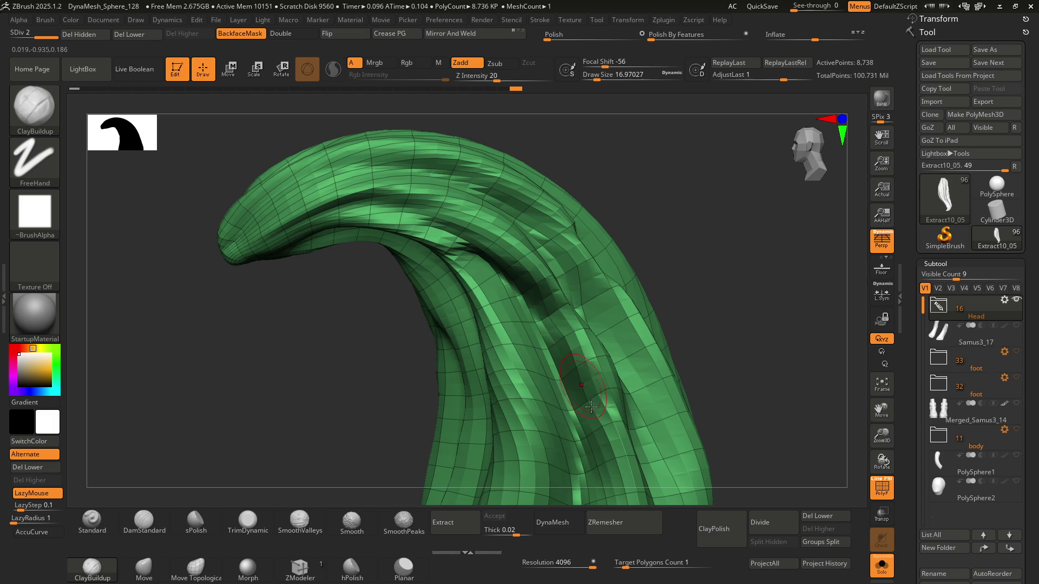
{"action": "left_click", "coordinate": [828, 568]}
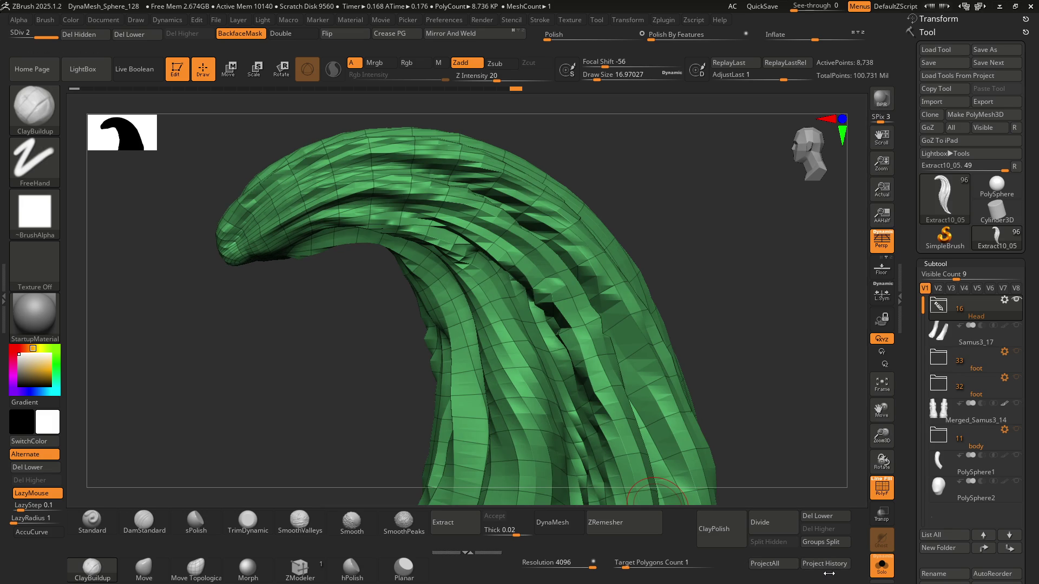
Step: Subdivide up to level 5 and hide the wireframe
{"action": "key", "text": "ctrl+d"}
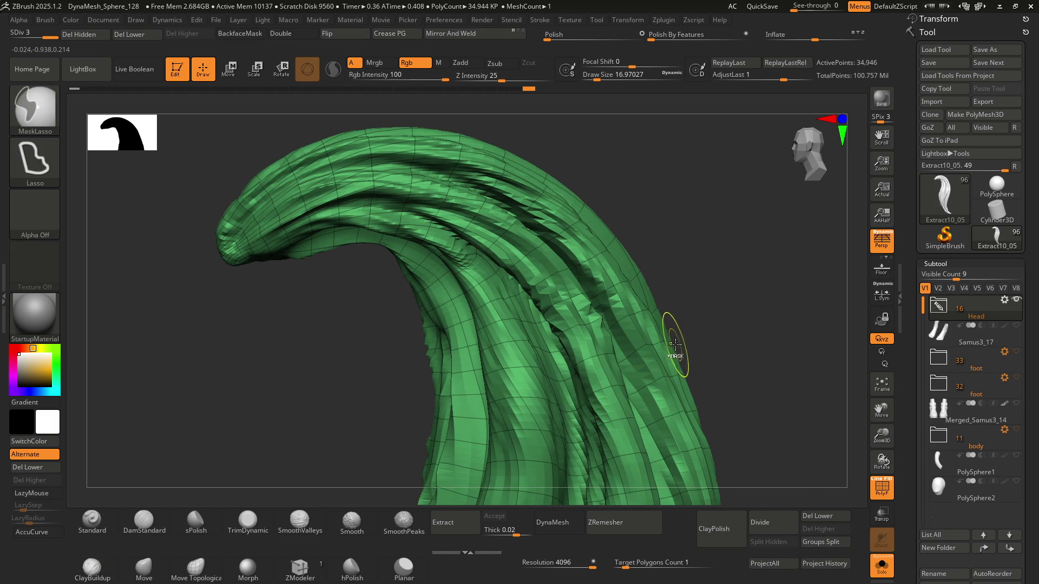
{"action": "key", "text": "ctrl+d"}
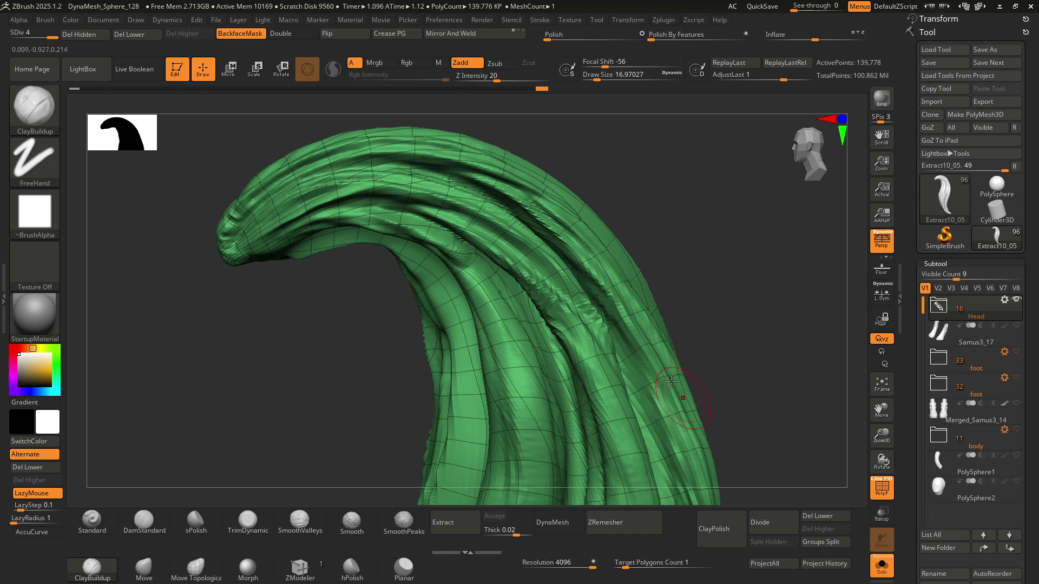
{"action": "mouse_move", "coordinate": [592, 343]}
{"action": "right_mouse_down", "text": "ctrl"}
{"action": "mouse_move", "coordinate": [490, 223]}
{"action": "mouse_move", "coordinate": [530, 282]}
{"action": "right_mouse_up", "text": "ctrl"}
{"action": "key", "text": "shift+f"}
{"action": "scroll", "coordinate": [484, 229], "scroll_direction": "up", "scroll_amount": 3}
{"action": "scroll", "coordinate": [539, 292], "scroll_direction": "up", "scroll_amount": 3}
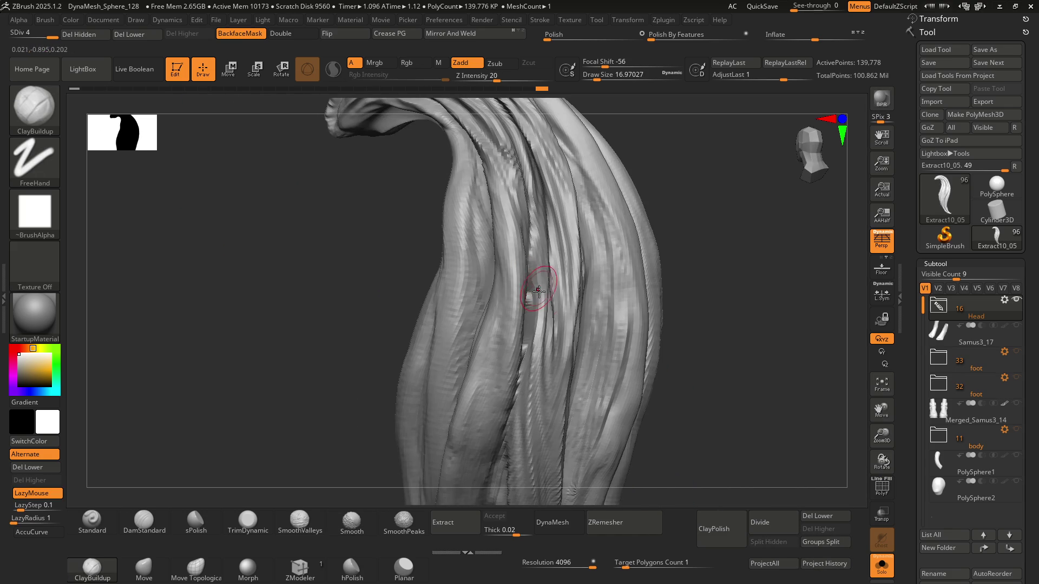
{"action": "mouse_move", "coordinate": [551, 360]}
{"action": "right_mouse_down", "text": "ctrl"}
{"action": "mouse_move", "coordinate": [515, 288]}
{"action": "mouse_move", "coordinate": [543, 225]}
{"action": "mouse_move", "coordinate": [552, 239]}
{"action": "mouse_move", "coordinate": [522, 238]}
{"action": "mouse_move", "coordinate": [538, 297]}
{"action": "right_mouse_up", "text": "ctrl"}
{"action": "key", "text": "d"}
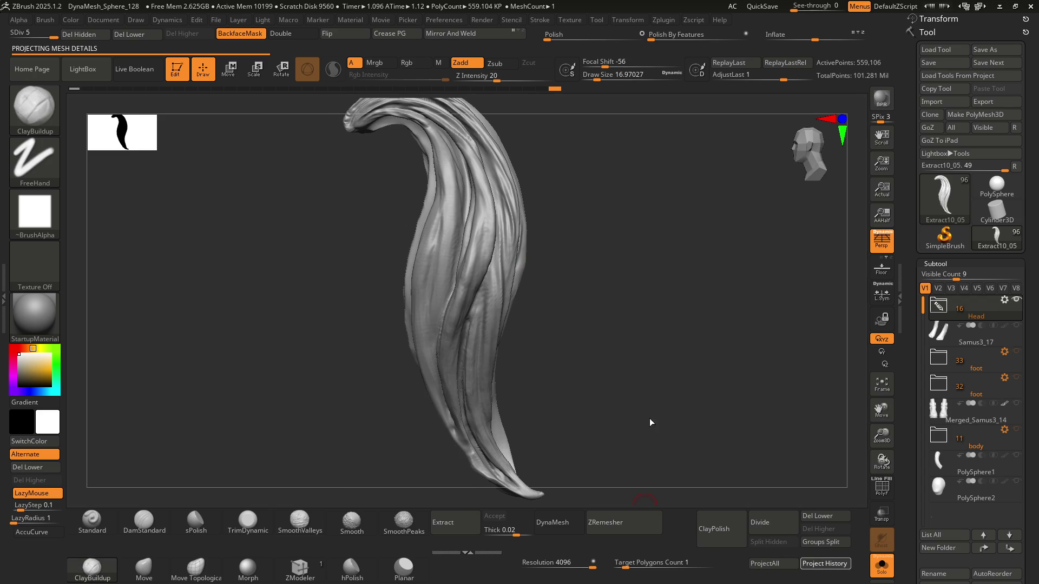
Step: Zoom in on the strands and subdivide to level 6
{"action": "mouse_move", "coordinate": [485, 213]}
{"action": "right_mouse_down", "text": "ctrl"}
{"action": "mouse_move", "coordinate": [483, 292]}
{"action": "mouse_move", "coordinate": [447, 436]}
{"action": "mouse_move", "coordinate": [445, 294]}
{"action": "mouse_move", "coordinate": [392, 291]}
{"action": "right_mouse_up", "text": "ctrl"}
{"action": "right_click_drag", "start_coordinate": [479, 288], "coordinate": [465, 282]}
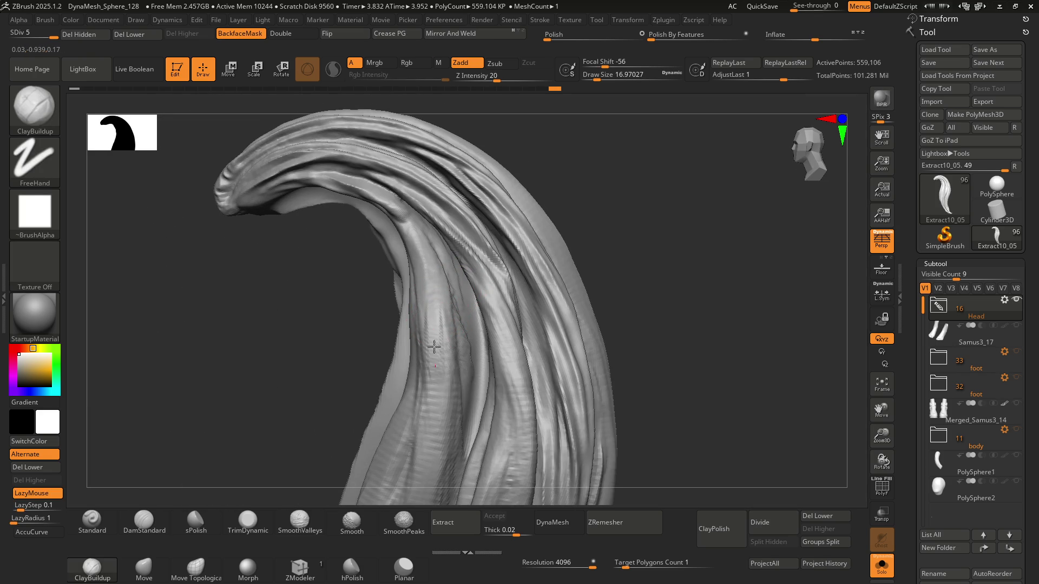
{"action": "mouse_move", "coordinate": [439, 331]}
{"action": "right_mouse_down"}
{"action": "mouse_move", "coordinate": [432, 297]}
{"action": "mouse_move", "coordinate": [461, 405]}
{"action": "mouse_move", "coordinate": [492, 204]}
{"action": "mouse_move", "coordinate": [496, 309]}
{"action": "mouse_move", "coordinate": [468, 294]}
{"action": "mouse_move", "coordinate": [515, 297]}
{"action": "mouse_move", "coordinate": [414, 209]}
{"action": "right_mouse_up"}
{"action": "key", "text": "ctrl+d"}
Step: Carve grooves between strands with DamStandard and soften their edges
{"action": "key", "text": "b"}
{"action": "key", "text": "d"}
{"action": "key", "text": "s"}
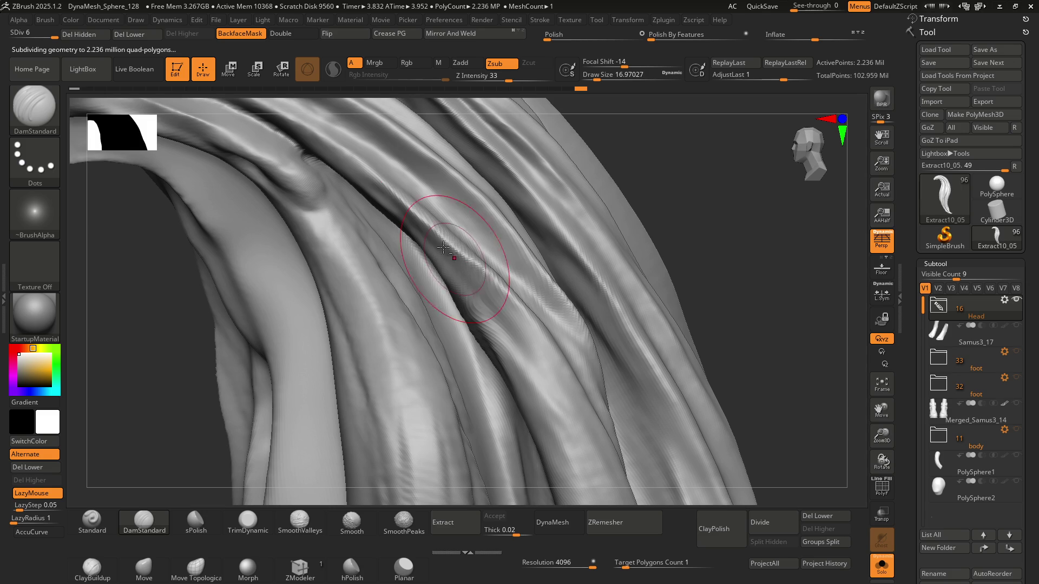
{"action": "right_click_drag", "start_coordinate": [506, 312], "coordinate": [395, 233]}
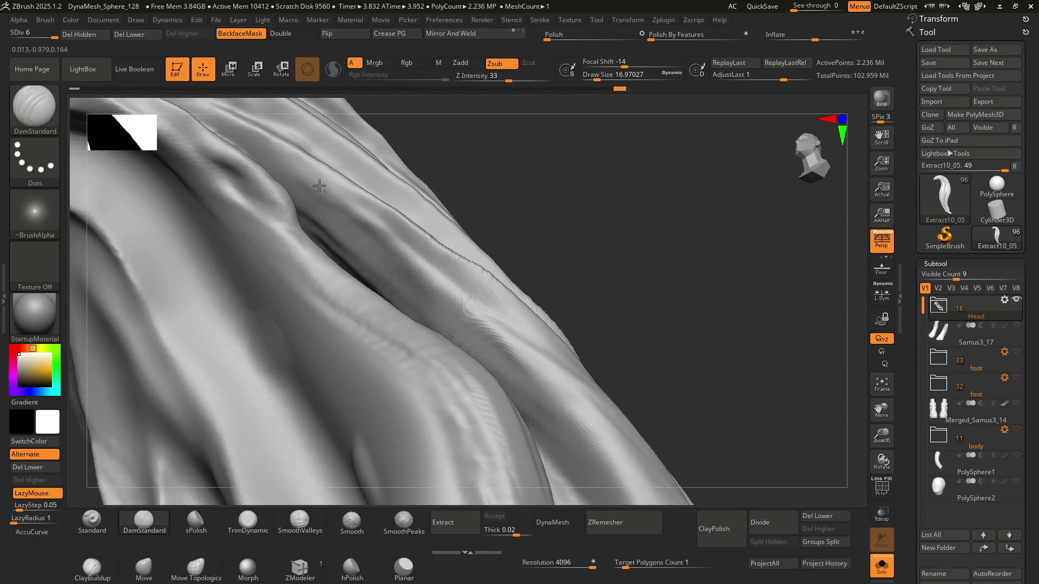
{"action": "right_click_drag", "start_coordinate": [582, 421], "coordinate": [457, 325]}
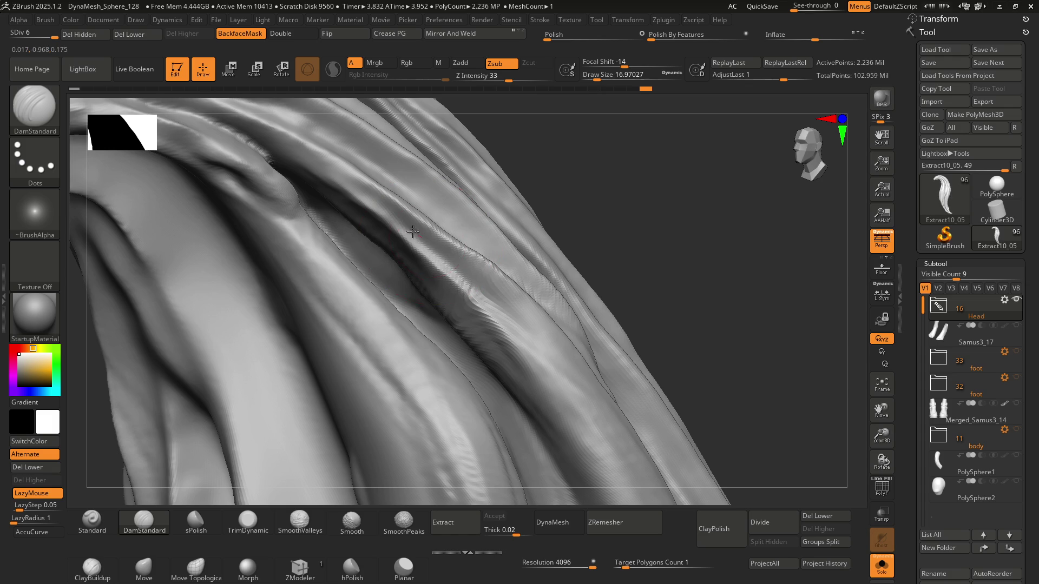
{"action": "mouse_move", "coordinate": [570, 398]}
{"action": "right_mouse_down"}
{"action": "mouse_move", "coordinate": [505, 234]}
{"action": "mouse_move", "coordinate": [506, 300]}
{"action": "mouse_move", "coordinate": [472, 255]}
{"action": "right_mouse_up"}
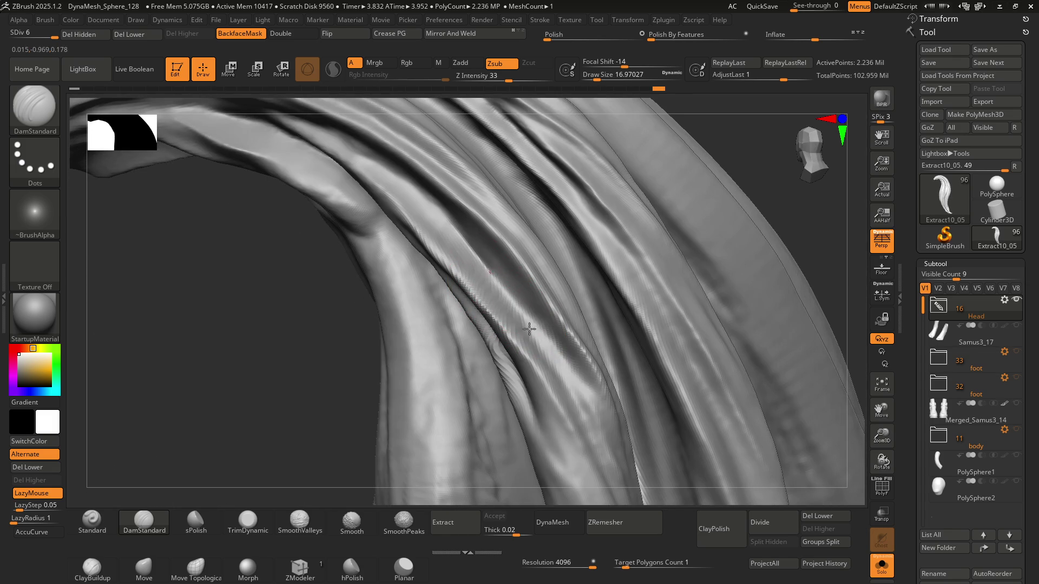
{"action": "mouse_move", "coordinate": [518, 352]}
{"action": "right_mouse_down"}
{"action": "mouse_move", "coordinate": [471, 336]}
{"action": "mouse_move", "coordinate": [489, 301]}
{"action": "right_mouse_up"}
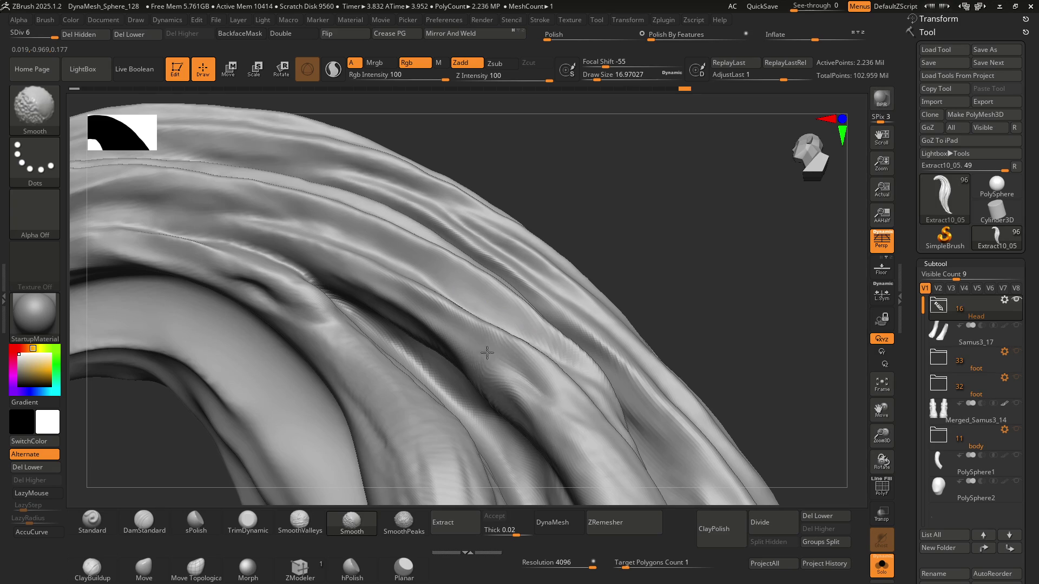
{"action": "mouse_move", "coordinate": [557, 382]}
{"action": "right_mouse_down"}
{"action": "mouse_move", "coordinate": [495, 349]}
{"action": "mouse_move", "coordinate": [536, 356]}
{"action": "mouse_move", "coordinate": [545, 371]}
{"action": "mouse_move", "coordinate": [447, 302]}
{"action": "mouse_move", "coordinate": [505, 225]}
{"action": "mouse_move", "coordinate": [535, 259]}
{"action": "mouse_move", "coordinate": [515, 308]}
{"action": "mouse_move", "coordinate": [543, 233]}
{"action": "mouse_move", "coordinate": [500, 243]}
{"action": "mouse_move", "coordinate": [531, 218]}
{"action": "right_mouse_up"}
Step: Switch back to ClayBuildup (B, C) and orbit the lock to view its curled top
{"action": "key", "text": "b"}
{"action": "key", "text": "c"}
{"action": "key", "text": "b"}
{"action": "mouse_move", "coordinate": [466, 188]}
{"action": "right_mouse_down"}
{"action": "mouse_move", "coordinate": [470, 213]}
{"action": "mouse_move", "coordinate": [429, 239]}
{"action": "mouse_move", "coordinate": [407, 208]}
{"action": "mouse_move", "coordinate": [434, 237]}
{"action": "mouse_move", "coordinate": [441, 221]}
{"action": "mouse_move", "coordinate": [456, 274]}
{"action": "mouse_move", "coordinate": [441, 274]}
{"action": "right_mouse_up"}
{"action": "key", "text": "ctrl"}
{"action": "mouse_move", "coordinate": [484, 325]}
{"action": "right_mouse_down"}
{"action": "mouse_move", "coordinate": [464, 297]}
{"action": "mouse_move", "coordinate": [510, 294]}
{"action": "mouse_move", "coordinate": [461, 289]}
{"action": "mouse_move", "coordinate": [464, 359]}
{"action": "mouse_move", "coordinate": [468, 283]}
{"action": "right_mouse_up"}
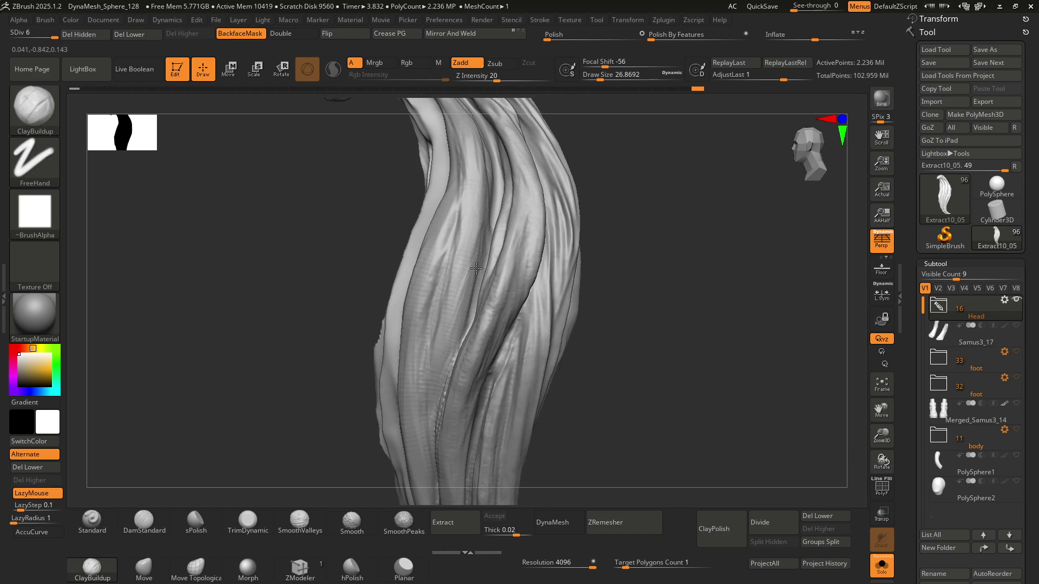
{"action": "right_click_drag", "start_coordinate": [475, 212], "coordinate": [464, 231]}
{"action": "mouse_move", "coordinate": [444, 193]}
{"action": "right_mouse_down"}
{"action": "mouse_move", "coordinate": [425, 235]}
{"action": "mouse_move", "coordinate": [503, 242]}
{"action": "right_mouse_up"}
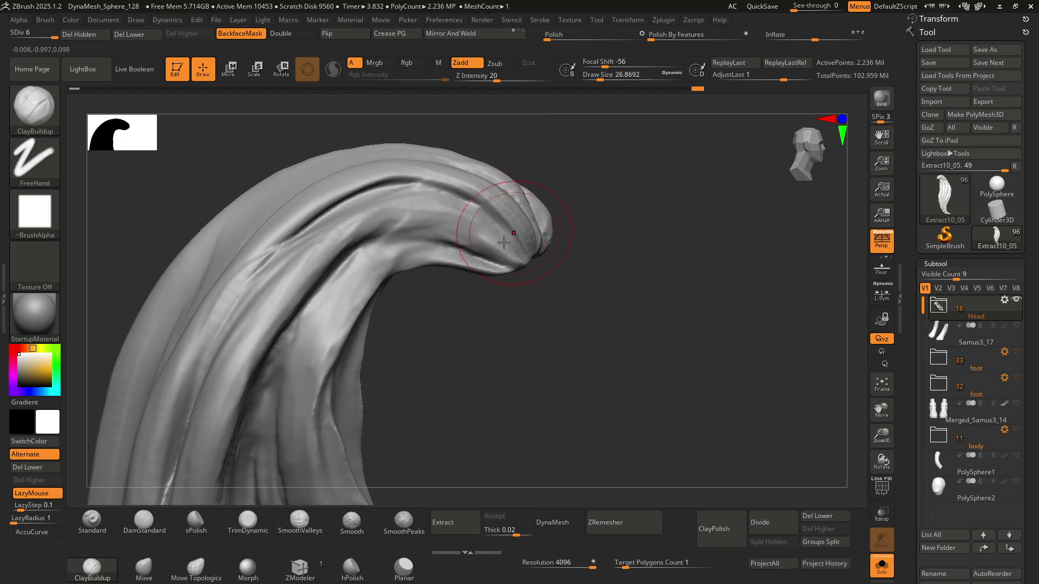
{"action": "mouse_move", "coordinate": [378, 320]}
{"action": "right_mouse_down"}
{"action": "mouse_move", "coordinate": [441, 173]}
{"action": "mouse_move", "coordinate": [353, 228]}
{"action": "mouse_move", "coordinate": [410, 255]}
{"action": "mouse_move", "coordinate": [498, 204]}
{"action": "mouse_move", "coordinate": [461, 234]}
{"action": "right_mouse_up"}
{"action": "right_click_drag", "start_coordinate": [396, 257], "coordinate": [438, 240]}
{"action": "mouse_move", "coordinate": [441, 282]}
{"action": "right_mouse_down"}
{"action": "mouse_move", "coordinate": [449, 249]}
{"action": "mouse_move", "coordinate": [424, 225]}
{"action": "mouse_move", "coordinate": [439, 273]}
{"action": "mouse_move", "coordinate": [450, 245]}
{"action": "right_mouse_up"}
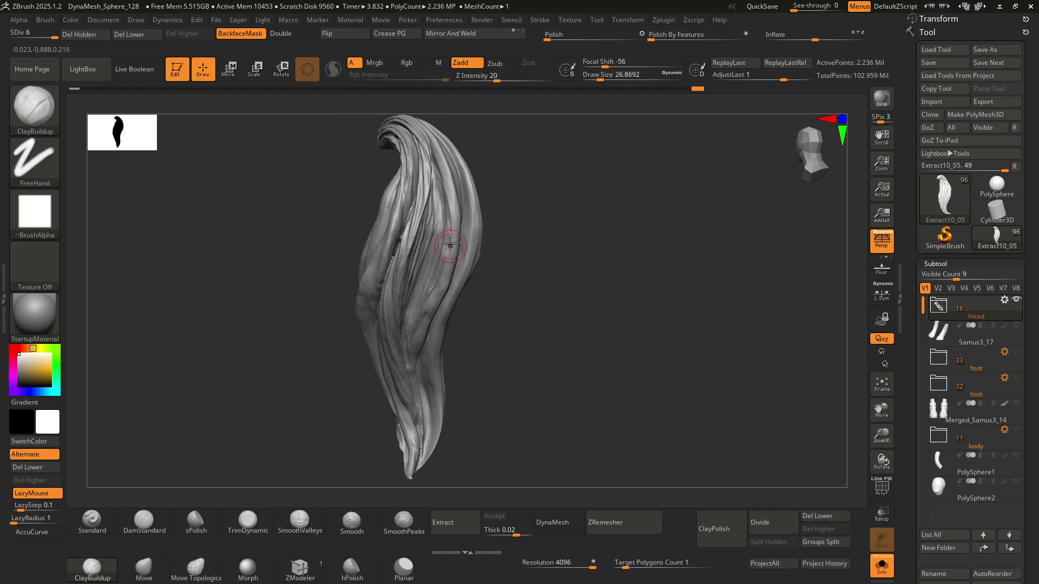
{"action": "mouse_move", "coordinate": [457, 198]}
{"action": "right_mouse_down"}
{"action": "mouse_move", "coordinate": [430, 211]}
{"action": "mouse_move", "coordinate": [495, 203]}
{"action": "mouse_move", "coordinate": [439, 284]}
{"action": "mouse_move", "coordinate": [425, 232]}
{"action": "mouse_move", "coordinate": [448, 232]}
{"action": "mouse_move", "coordinate": [419, 197]}
{"action": "right_mouse_up"}
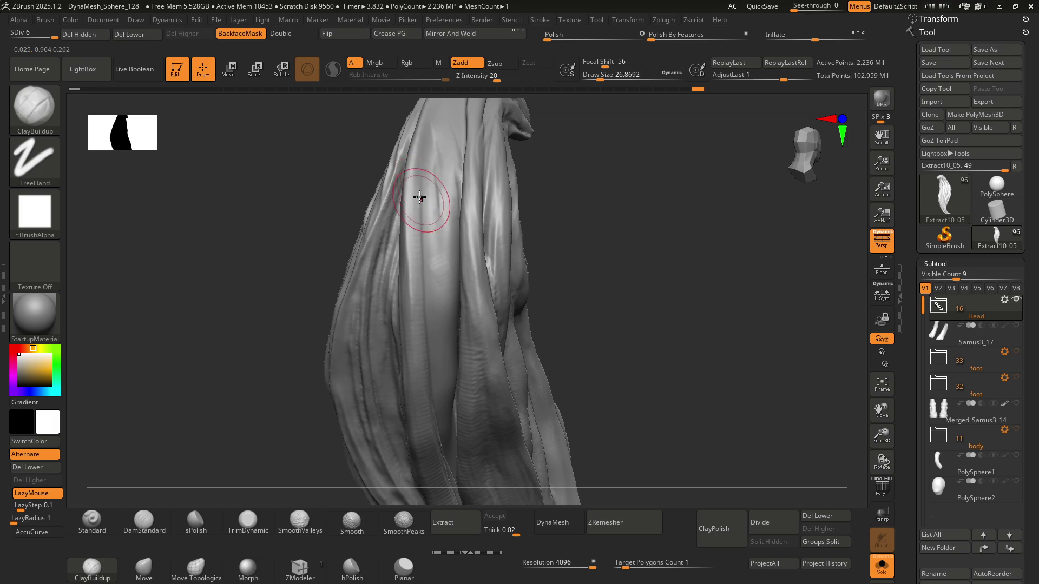
{"action": "mouse_move", "coordinate": [438, 397]}
{"action": "right_mouse_down"}
{"action": "mouse_move", "coordinate": [420, 295]}
{"action": "mouse_move", "coordinate": [431, 303]}
{"action": "mouse_move", "coordinate": [454, 278]}
{"action": "mouse_move", "coordinate": [457, 239]}
{"action": "mouse_move", "coordinate": [471, 241]}
{"action": "mouse_move", "coordinate": [439, 234]}
{"action": "right_mouse_up"}
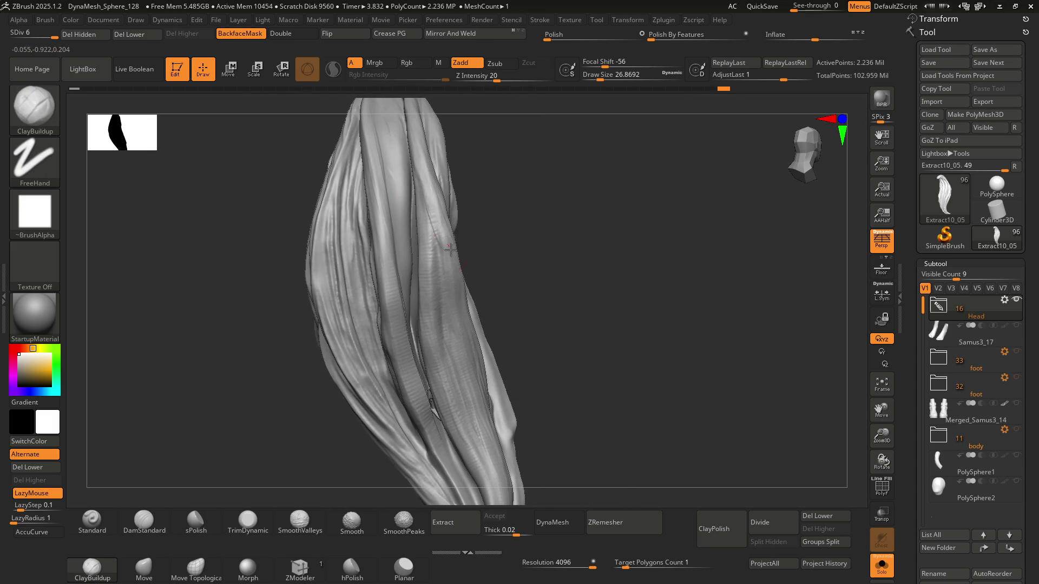
{"action": "mouse_move", "coordinate": [450, 272]}
{"action": "right_mouse_down"}
{"action": "mouse_move", "coordinate": [415, 237]}
{"action": "mouse_move", "coordinate": [466, 250]}
{"action": "mouse_move", "coordinate": [437, 277]}
{"action": "mouse_move", "coordinate": [405, 178]}
{"action": "right_mouse_up"}
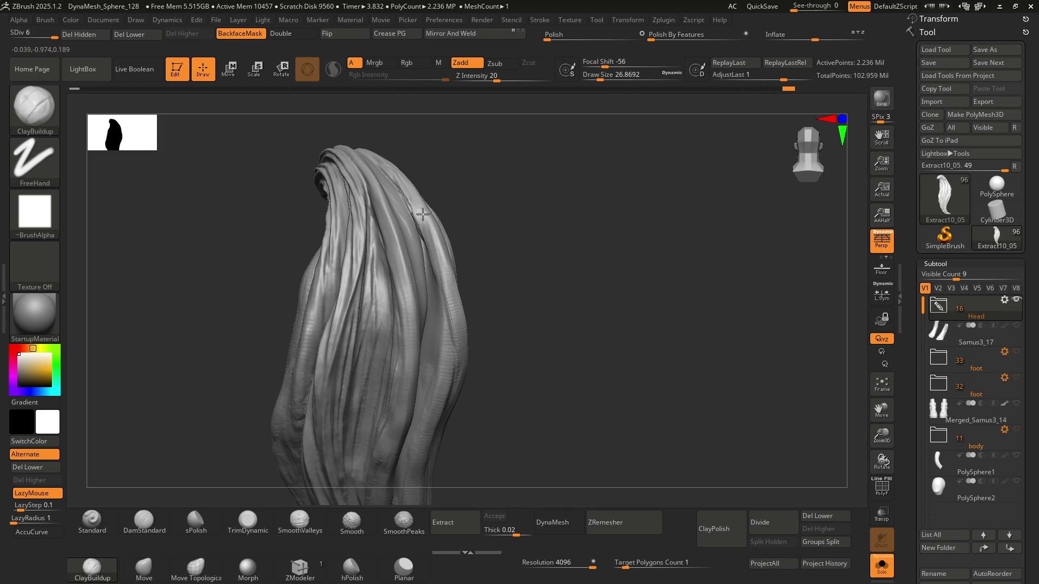
{"action": "mouse_move", "coordinate": [447, 285]}
{"action": "right_mouse_down"}
{"action": "mouse_move", "coordinate": [448, 239]}
{"action": "mouse_move", "coordinate": [442, 304]}
{"action": "right_mouse_up"}
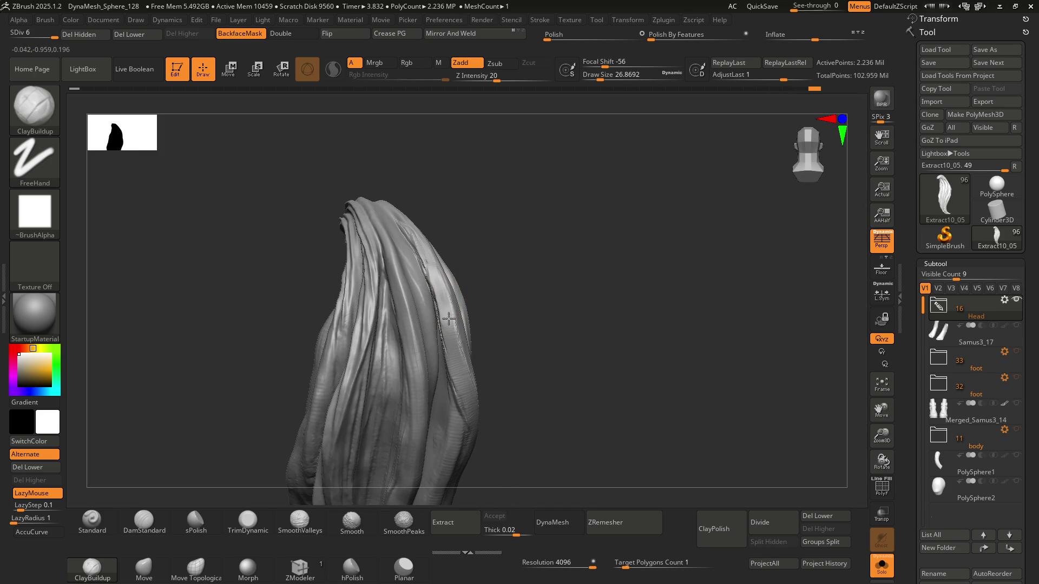
Step: Build up clay along the strands near the top, then switch to Shift-smoothing
{"action": "left_click_drag", "start_coordinate": [452, 328], "coordinate": [451, 322]}
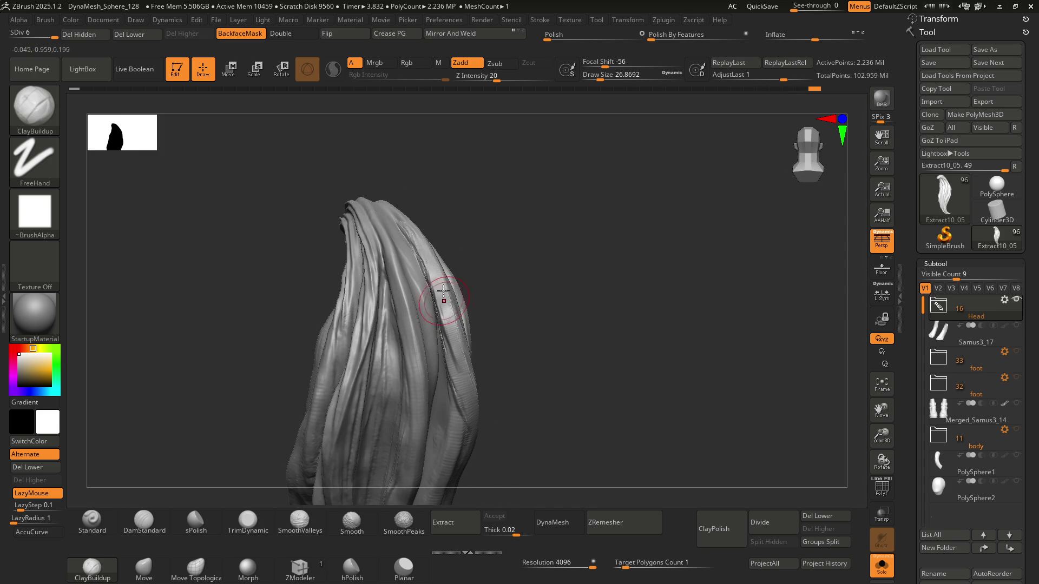
{"action": "right_click_drag", "start_coordinate": [444, 291], "coordinate": [437, 282]}
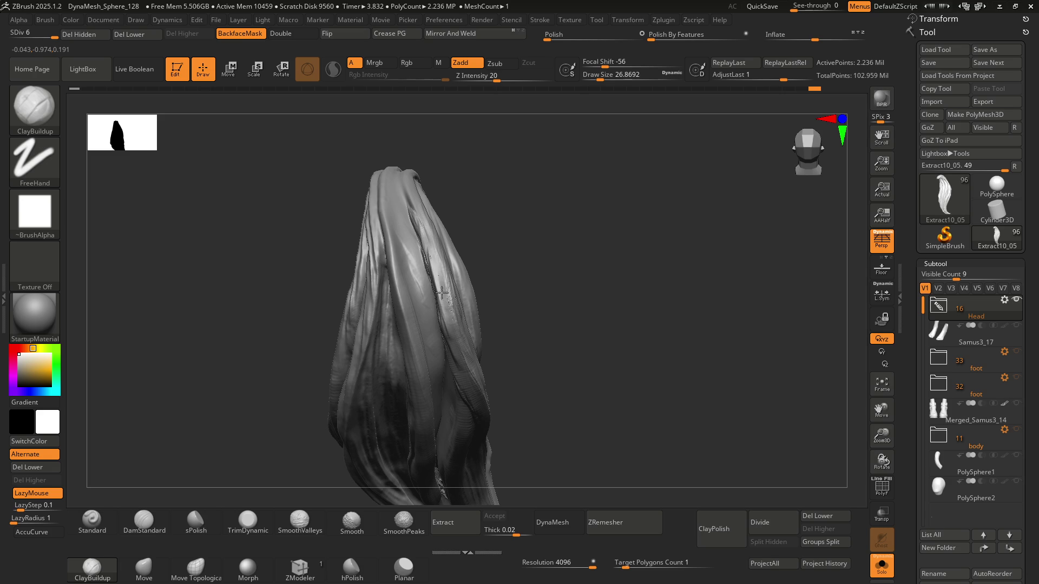
{"action": "left_click_drag", "start_coordinate": [410, 185], "coordinate": [427, 249]}
{"action": "mouse_move", "coordinate": [427, 249]}
{"action": "right_mouse_down"}
{"action": "mouse_move", "coordinate": [425, 270]}
{"action": "mouse_move", "coordinate": [433, 244]}
{"action": "right_mouse_up"}
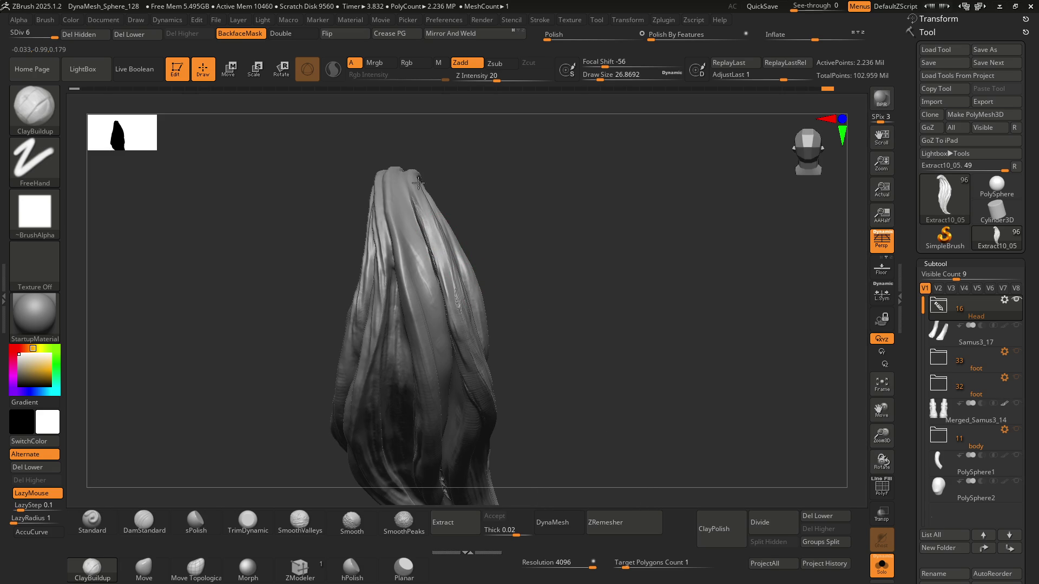
{"action": "key", "text": "shift"}
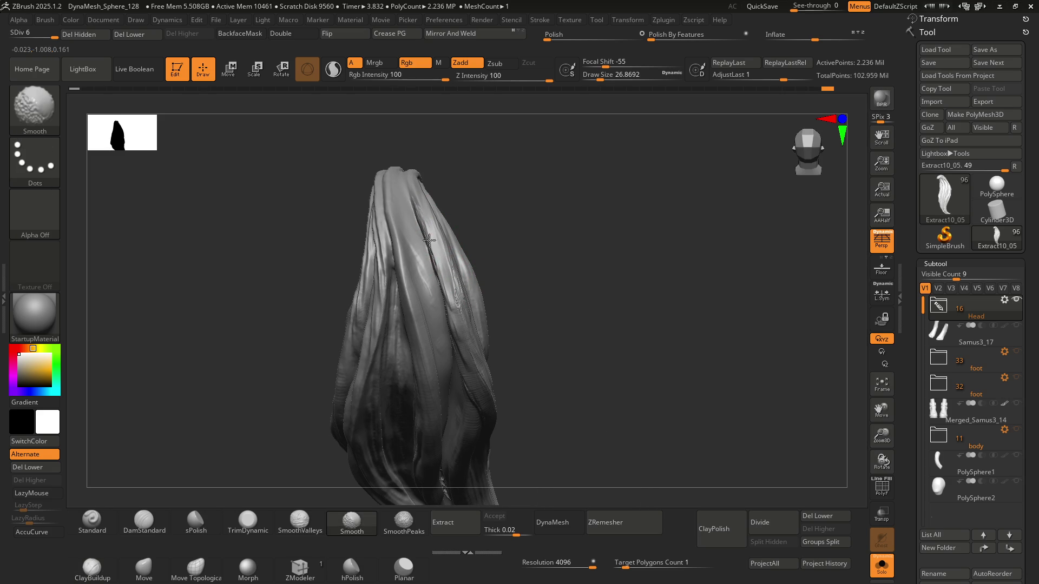
{"action": "right_click_drag", "start_coordinate": [489, 431], "coordinate": [431, 276]}
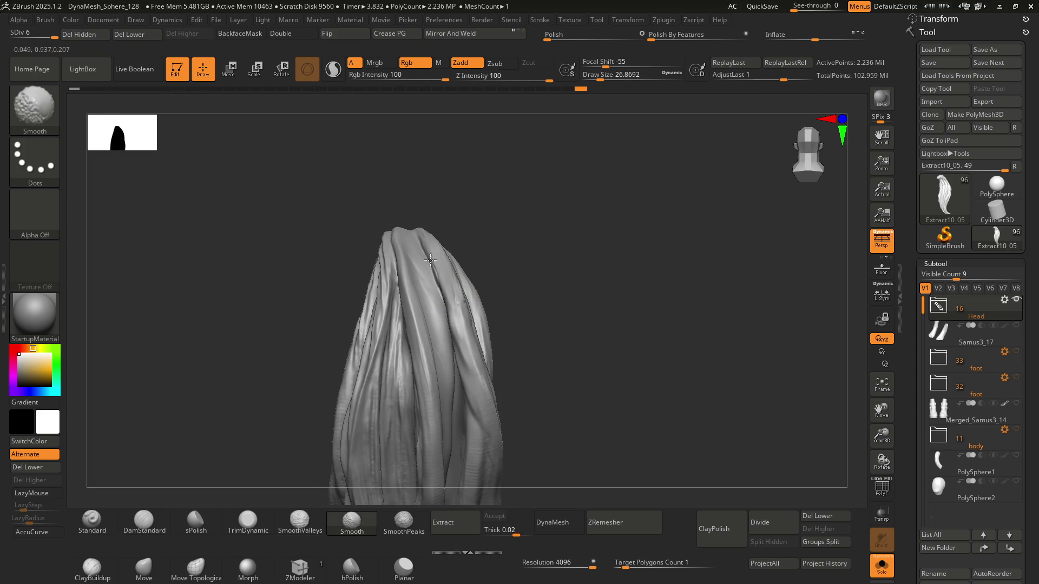
{"action": "mouse_move", "coordinate": [496, 447]}
{"action": "right_mouse_down"}
{"action": "mouse_move", "coordinate": [471, 314]}
{"action": "mouse_move", "coordinate": [457, 335]}
{"action": "right_mouse_up"}
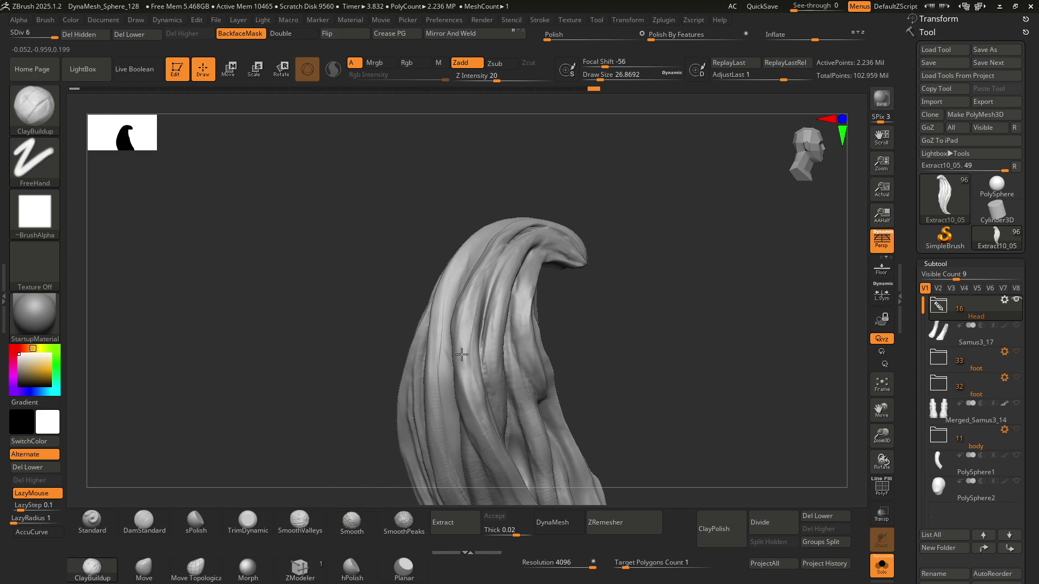
Step: Build a ridge along one strand and strengthen the striations on its left edge
{"action": "right_click_drag", "start_coordinate": [475, 363], "coordinate": [444, 324]}
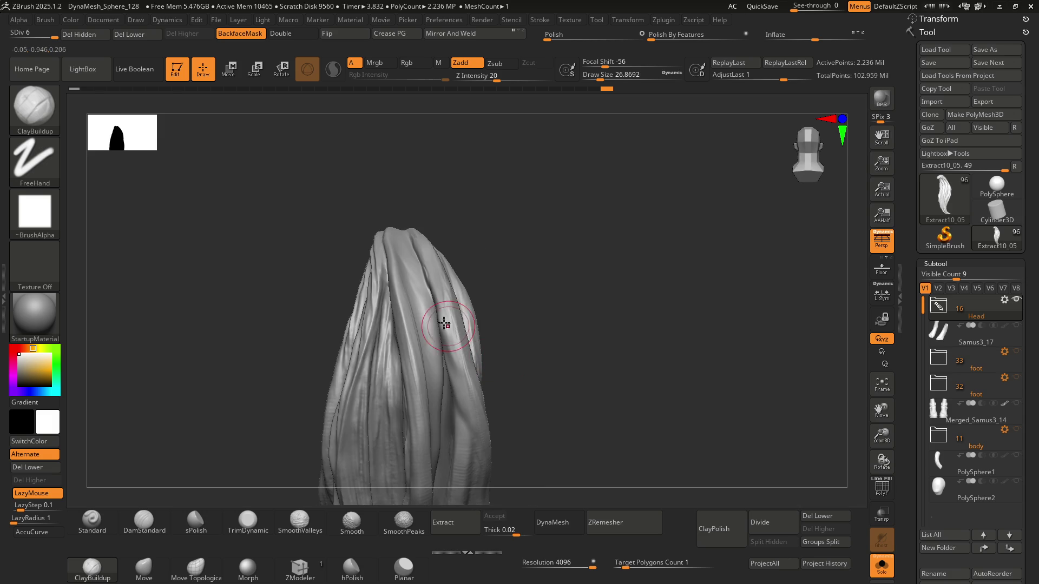
{"action": "left_click_drag", "start_coordinate": [464, 381], "coordinate": [451, 328]}
{"action": "mouse_move", "coordinate": [478, 404]}
{"action": "right_mouse_down"}
{"action": "mouse_move", "coordinate": [464, 325]}
{"action": "mouse_move", "coordinate": [471, 352]}
{"action": "mouse_move", "coordinate": [457, 360]}
{"action": "right_mouse_up"}
{"action": "mouse_move", "coordinate": [480, 397]}
{"action": "right_mouse_down"}
{"action": "mouse_move", "coordinate": [447, 295]}
{"action": "mouse_move", "coordinate": [462, 346]}
{"action": "mouse_move", "coordinate": [454, 282]}
{"action": "mouse_move", "coordinate": [412, 239]}
{"action": "right_mouse_up"}
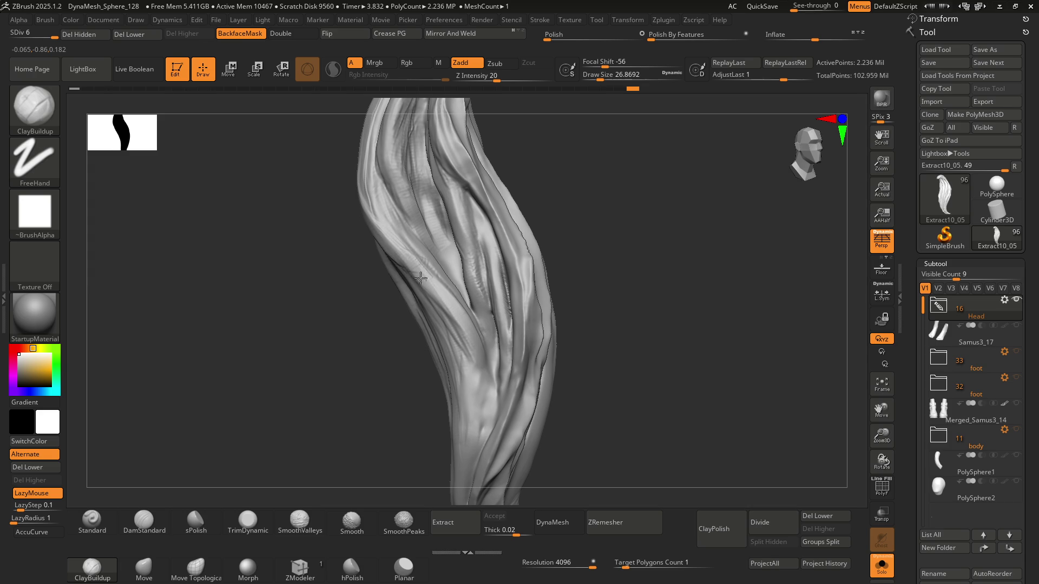
{"action": "mouse_move", "coordinate": [476, 364]}
{"action": "right_mouse_down", "text": "alt"}
{"action": "mouse_move", "coordinate": [461, 256]}
{"action": "mouse_move", "coordinate": [476, 270]}
{"action": "right_mouse_up", "text": "alt"}
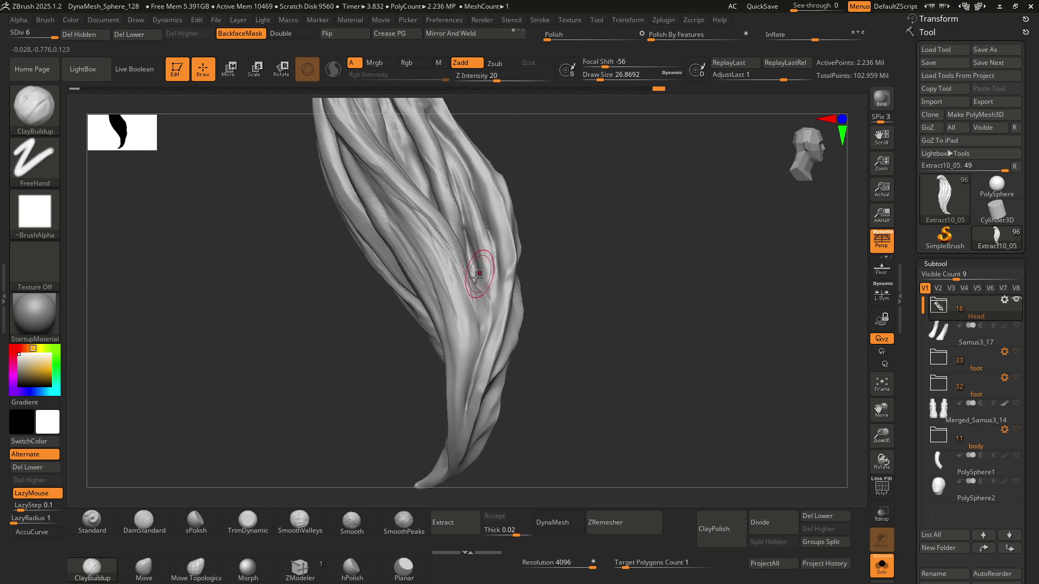
{"action": "mouse_move", "coordinate": [466, 321]}
{"action": "right_mouse_down"}
{"action": "mouse_move", "coordinate": [449, 306]}
{"action": "mouse_move", "coordinate": [468, 282]}
{"action": "right_mouse_up"}
{"action": "left_click_drag", "start_coordinate": [468, 275], "coordinate": [467, 304]}
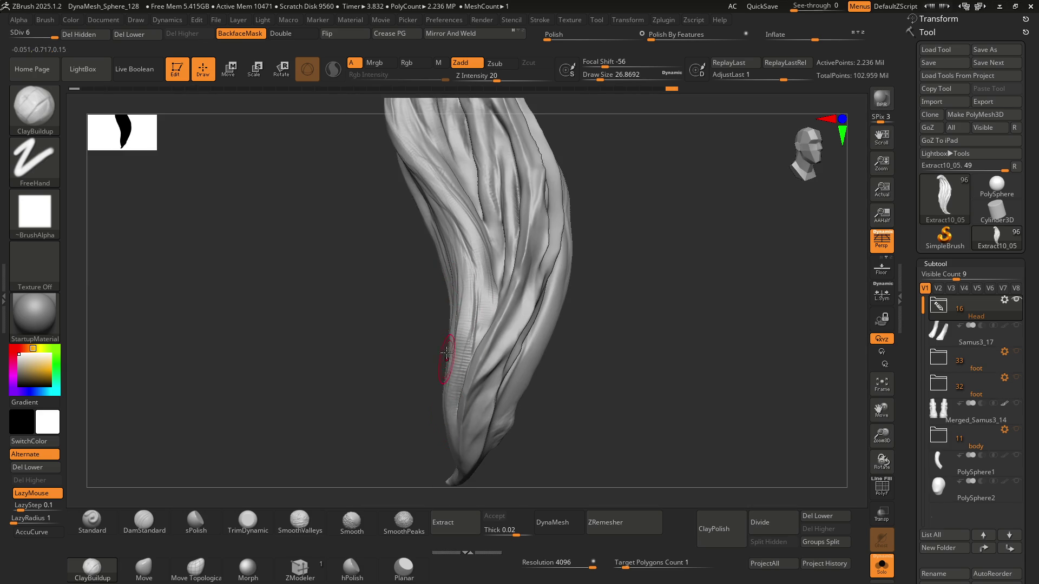
{"action": "right_click_drag", "start_coordinate": [446, 352], "coordinate": [471, 324]}
{"action": "mouse_move", "coordinate": [382, 227]}
{"action": "right_mouse_down"}
{"action": "mouse_move", "coordinate": [395, 262]}
{"action": "mouse_move", "coordinate": [427, 271]}
{"action": "mouse_move", "coordinate": [407, 235]}
{"action": "right_mouse_up"}
Step: Add clay strokes down the central and upper strands to build up their volume
{"action": "mouse_move", "coordinate": [406, 236]}
{"action": "left_mouse_down"}
{"action": "mouse_move", "coordinate": [371, 180]}
{"action": "mouse_move", "coordinate": [373, 270]}
{"action": "mouse_move", "coordinate": [367, 146]}
{"action": "mouse_move", "coordinate": [371, 271]}
{"action": "mouse_move", "coordinate": [391, 329]}
{"action": "left_mouse_up"}
{"action": "right_click_drag", "start_coordinate": [392, 329], "coordinate": [373, 399]}
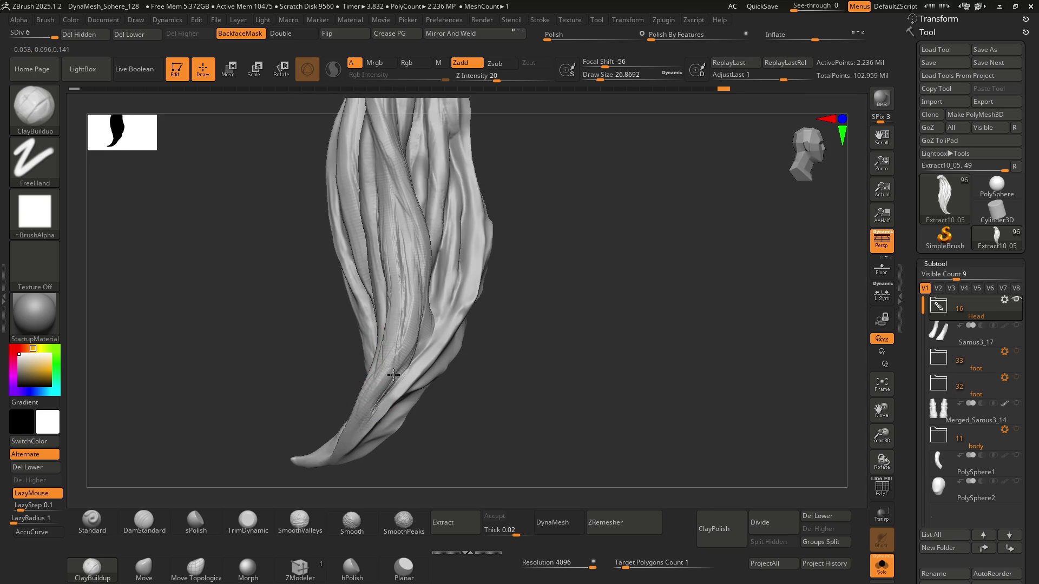
{"action": "mouse_move", "coordinate": [383, 185]}
{"action": "left_mouse_down"}
{"action": "mouse_move", "coordinate": [406, 299]}
{"action": "mouse_move", "coordinate": [382, 359]}
{"action": "mouse_move", "coordinate": [395, 324]}
{"action": "mouse_move", "coordinate": [394, 353]}
{"action": "left_mouse_up"}
{"action": "right_click_drag", "start_coordinate": [393, 352], "coordinate": [401, 290]}
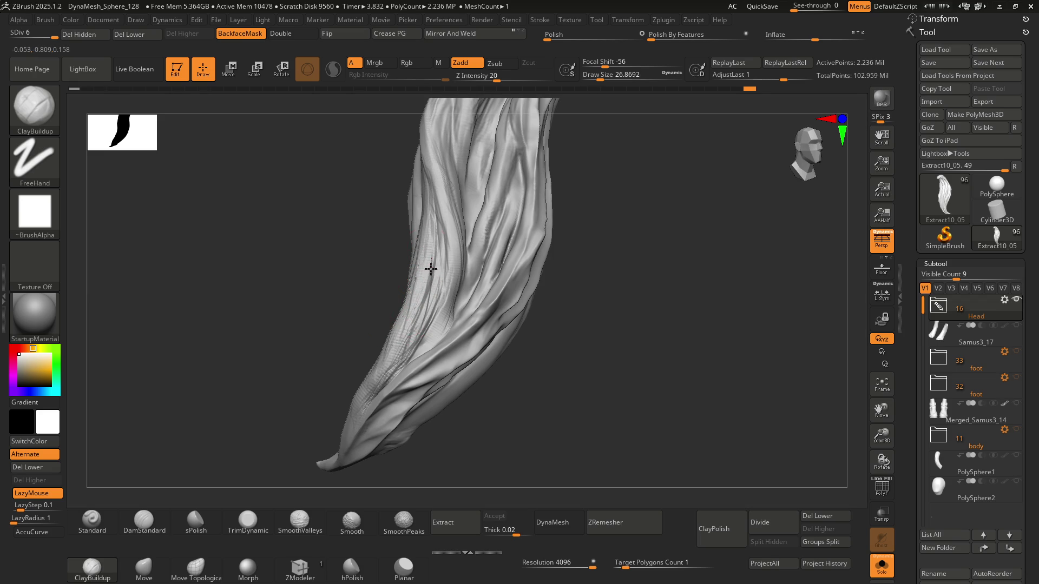
{"action": "left_click_drag", "start_coordinate": [433, 258], "coordinate": [452, 293]}
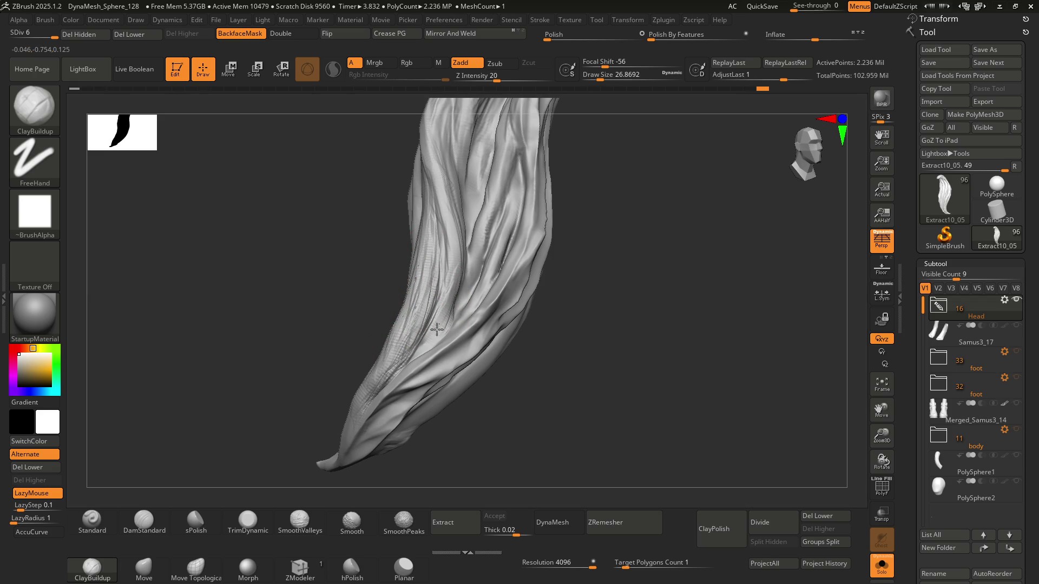
{"action": "right_click_drag", "start_coordinate": [457, 255], "coordinate": [465, 243]}
{"action": "mouse_move", "coordinate": [439, 318]}
{"action": "left_mouse_down"}
{"action": "mouse_move", "coordinate": [464, 267]}
{"action": "mouse_move", "coordinate": [482, 151]}
{"action": "left_mouse_up"}
{"action": "mouse_move", "coordinate": [459, 303]}
{"action": "left_mouse_down"}
{"action": "mouse_move", "coordinate": [471, 190]}
{"action": "mouse_move", "coordinate": [461, 218]}
{"action": "left_mouse_up"}
{"action": "mouse_move", "coordinate": [476, 171]}
{"action": "left_mouse_down"}
{"action": "mouse_move", "coordinate": [480, 151]}
{"action": "mouse_move", "coordinate": [472, 199]}
{"action": "mouse_move", "coordinate": [471, 190]}
{"action": "left_mouse_up"}
{"action": "mouse_move", "coordinate": [464, 232]}
{"action": "right_mouse_down"}
{"action": "mouse_move", "coordinate": [470, 225]}
{"action": "mouse_move", "coordinate": [451, 215]}
{"action": "mouse_move", "coordinate": [446, 240]}
{"action": "mouse_move", "coordinate": [423, 252]}
{"action": "right_mouse_up"}
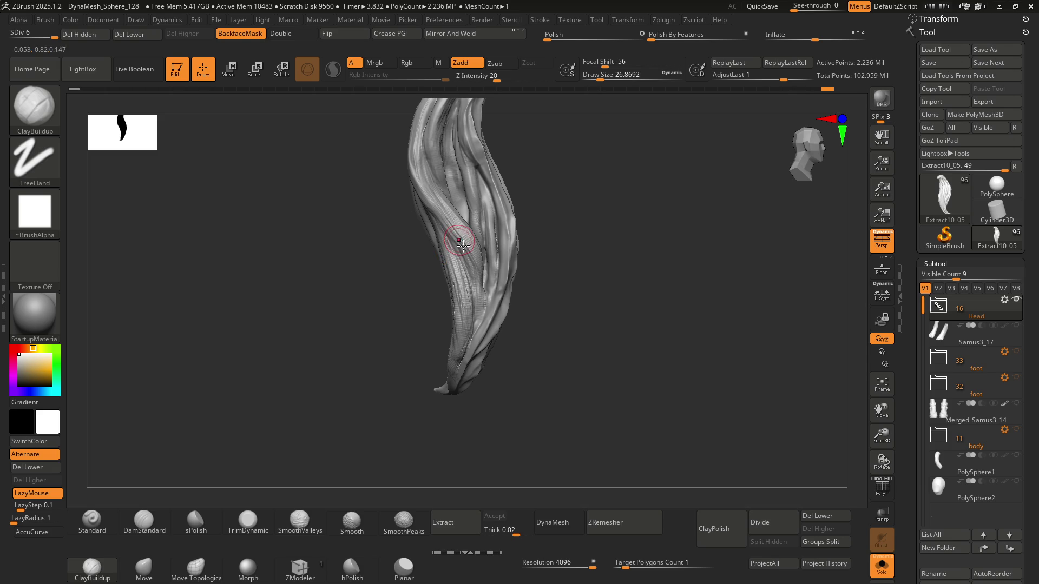
Step: Carve and deepen a crease between strands down the middle of the lock
{"action": "mouse_move", "coordinate": [458, 208]}
{"action": "right_mouse_down"}
{"action": "mouse_move", "coordinate": [448, 233]}
{"action": "mouse_move", "coordinate": [455, 272]}
{"action": "mouse_move", "coordinate": [428, 243]}
{"action": "right_mouse_up"}
{"action": "left_click_drag", "start_coordinate": [425, 162], "coordinate": [427, 238]}
{"action": "left_click_drag", "start_coordinate": [425, 184], "coordinate": [434, 290]}
{"action": "right_click_drag", "start_coordinate": [453, 302], "coordinate": [424, 255]}
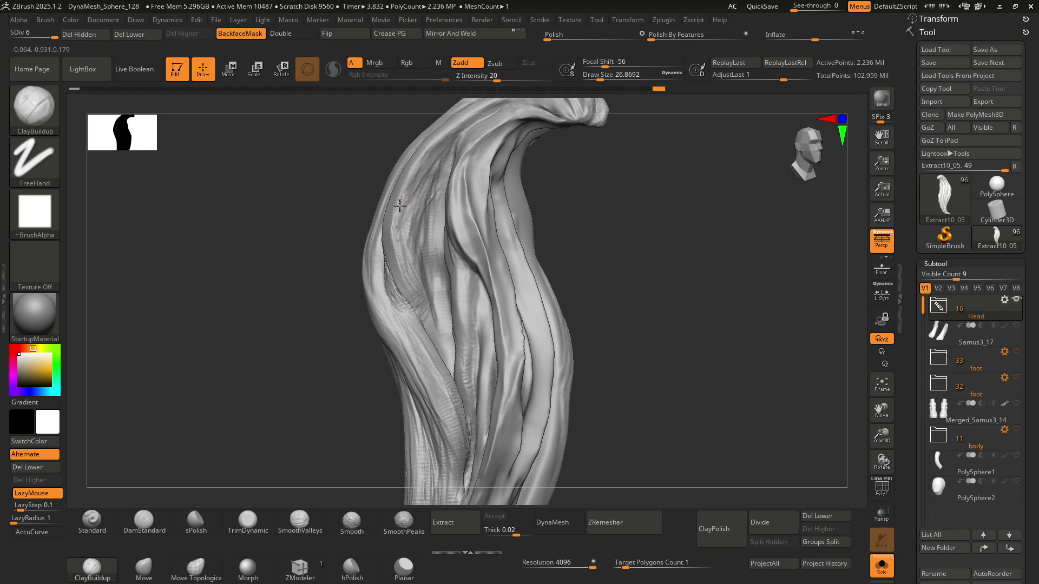
{"action": "mouse_move", "coordinate": [417, 302]}
{"action": "right_mouse_down", "text": "ctrl"}
{"action": "mouse_move", "coordinate": [470, 221]}
{"action": "mouse_move", "coordinate": [464, 204]}
{"action": "mouse_move", "coordinate": [470, 232]}
{"action": "mouse_move", "coordinate": [463, 225]}
{"action": "mouse_move", "coordinate": [490, 225]}
{"action": "mouse_move", "coordinate": [516, 185]}
{"action": "right_mouse_up", "text": "ctrl"}
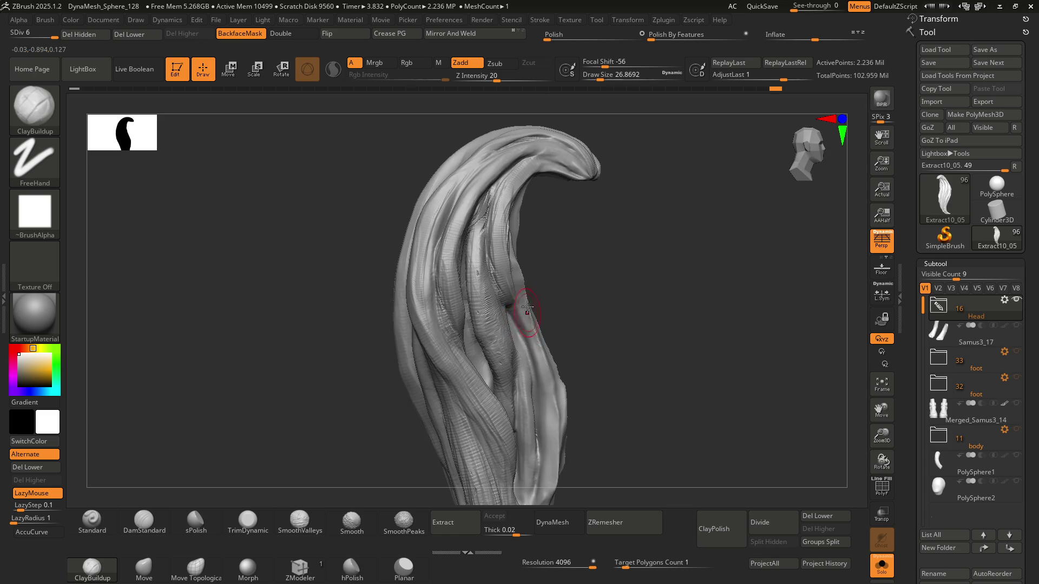
Step: Add a light clay build-up on the strand, viewing the lock from the front
{"action": "right_click_drag", "start_coordinate": [527, 307], "coordinate": [482, 249]}
{"action": "mouse_move", "coordinate": [520, 296]}
{"action": "right_mouse_down"}
{"action": "mouse_move", "coordinate": [509, 281]}
{"action": "mouse_move", "coordinate": [528, 290]}
{"action": "right_mouse_up"}
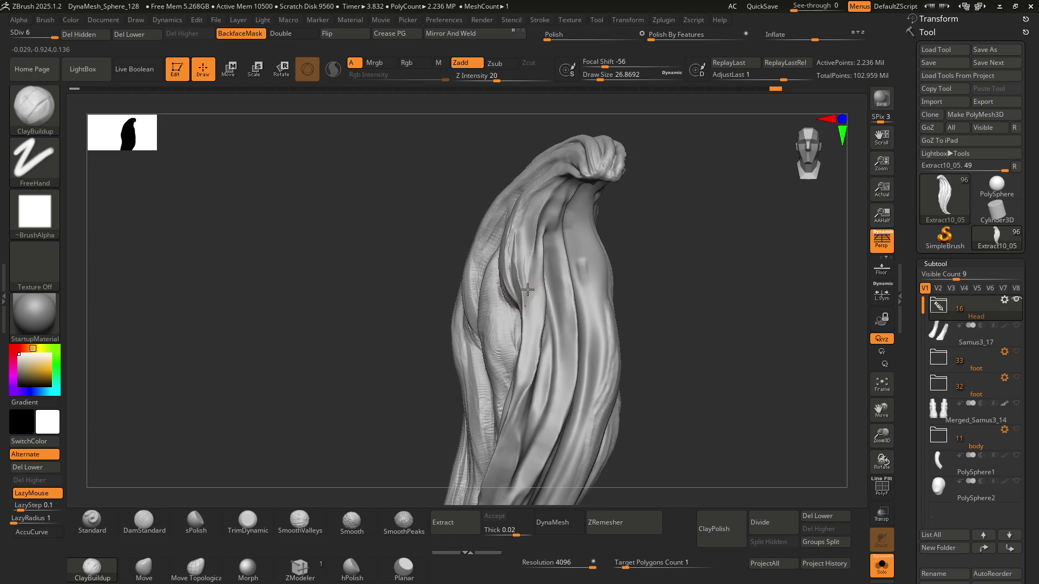
{"action": "key", "text": "shift"}
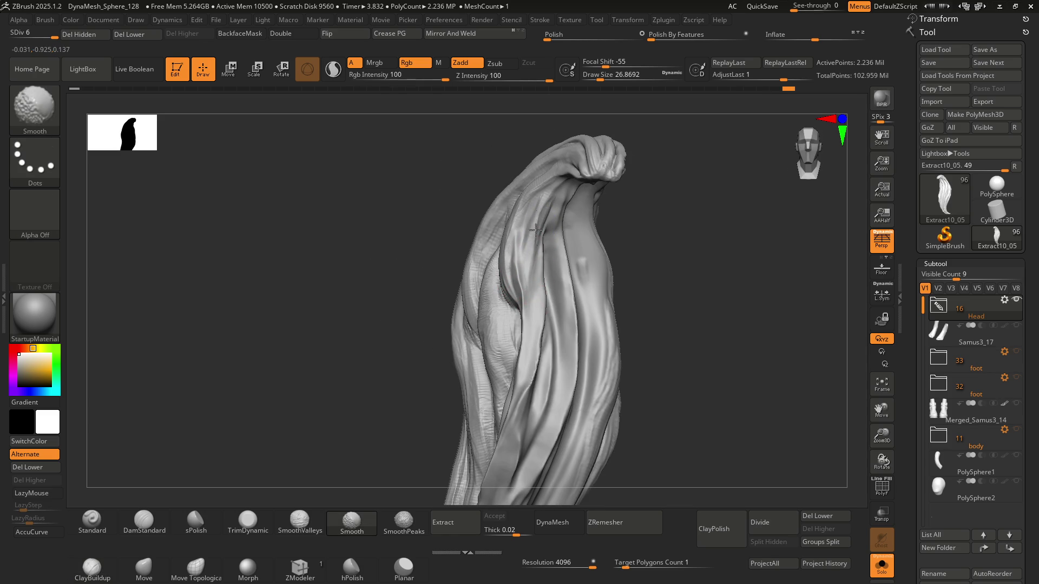
{"action": "left_click_drag", "start_coordinate": [541, 190], "coordinate": [532, 241]}
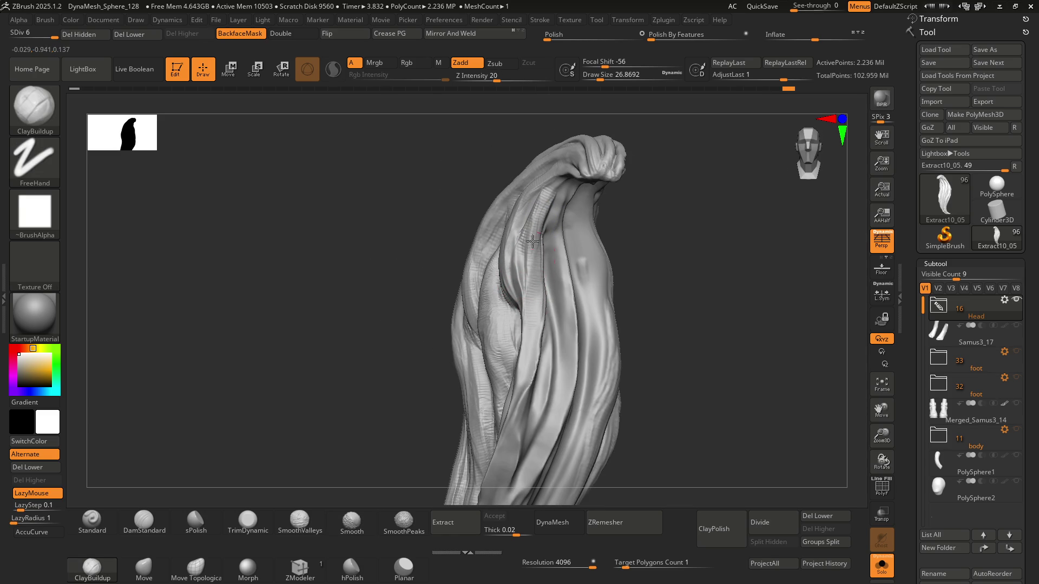
{"action": "mouse_move", "coordinate": [534, 336]}
{"action": "right_mouse_down"}
{"action": "mouse_move", "coordinate": [568, 313]}
{"action": "mouse_move", "coordinate": [548, 319]}
{"action": "right_mouse_up"}
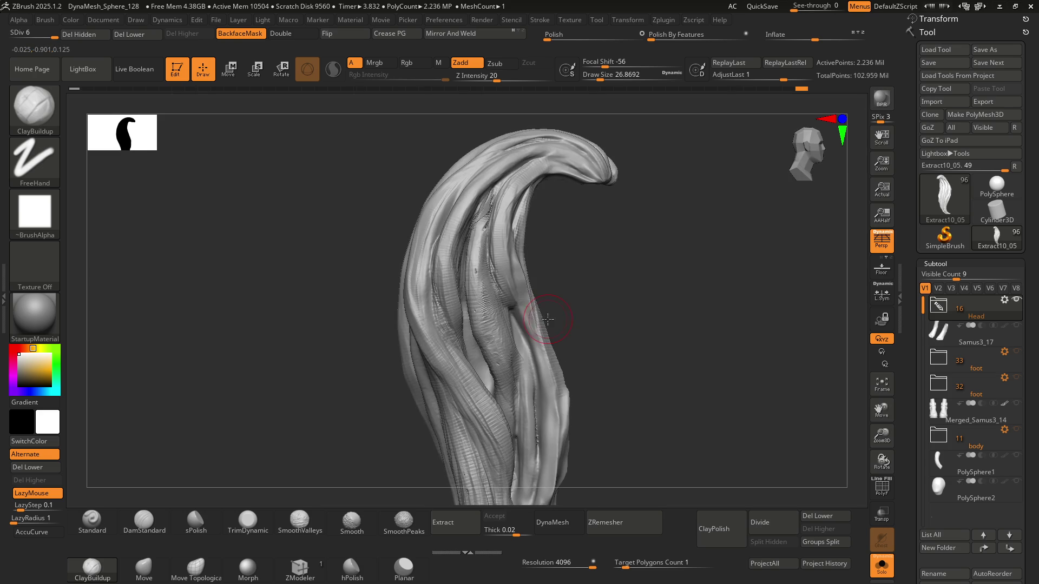
{"action": "mouse_move", "coordinate": [540, 394]}
{"action": "right_mouse_down"}
{"action": "mouse_move", "coordinate": [494, 239]}
{"action": "mouse_move", "coordinate": [512, 264]}
{"action": "right_mouse_up"}
{"action": "mouse_move", "coordinate": [517, 325]}
{"action": "right_mouse_down"}
{"action": "mouse_move", "coordinate": [536, 309]}
{"action": "mouse_move", "coordinate": [518, 287]}
{"action": "mouse_move", "coordinate": [573, 201]}
{"action": "mouse_move", "coordinate": [496, 253]}
{"action": "right_mouse_up"}
{"action": "mouse_move", "coordinate": [512, 295]}
{"action": "right_mouse_down"}
{"action": "mouse_move", "coordinate": [515, 259]}
{"action": "mouse_move", "coordinate": [491, 255]}
{"action": "mouse_move", "coordinate": [531, 279]}
{"action": "mouse_move", "coordinate": [505, 205]}
{"action": "mouse_move", "coordinate": [487, 274]}
{"action": "mouse_move", "coordinate": [472, 249]}
{"action": "mouse_move", "coordinate": [490, 277]}
{"action": "mouse_move", "coordinate": [473, 269]}
{"action": "mouse_move", "coordinate": [503, 255]}
{"action": "mouse_move", "coordinate": [489, 254]}
{"action": "mouse_move", "coordinate": [498, 266]}
{"action": "mouse_move", "coordinate": [488, 274]}
{"action": "mouse_move", "coordinate": [510, 269]}
{"action": "mouse_move", "coordinate": [486, 262]}
{"action": "right_mouse_up"}
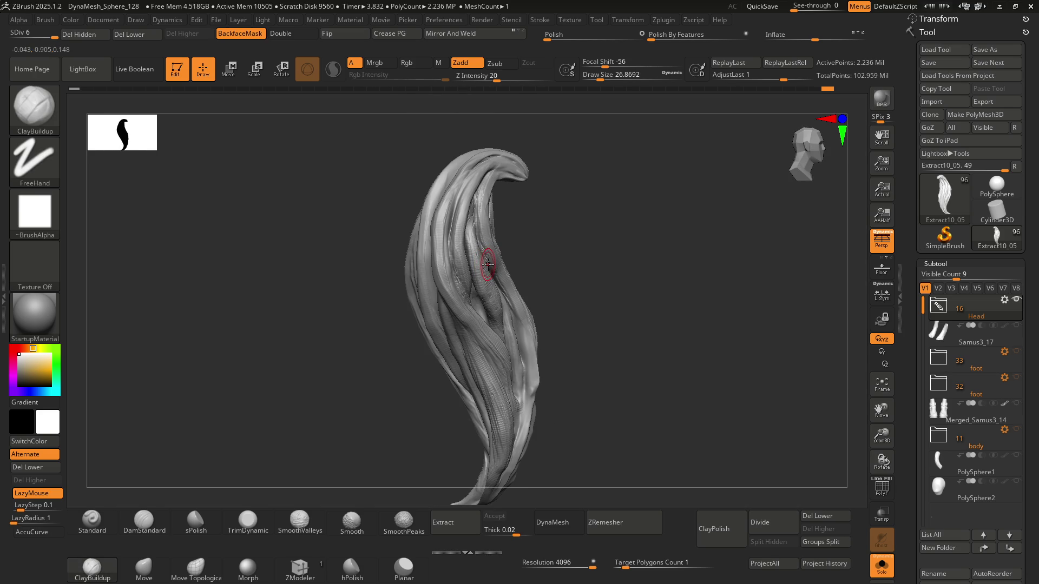
Step: Raise Draw Size to 112, smooth the strand broadly, and step down a subdivision level
{"action": "right_click_drag", "start_coordinate": [484, 233], "coordinate": [477, 269]}
{"action": "key", "text": "s"}
{"action": "left_click_drag", "start_coordinate": [477, 269], "coordinate": [479, 269]}
{"action": "left_click_drag", "start_coordinate": [548, 39], "coordinate": [554, 40]}
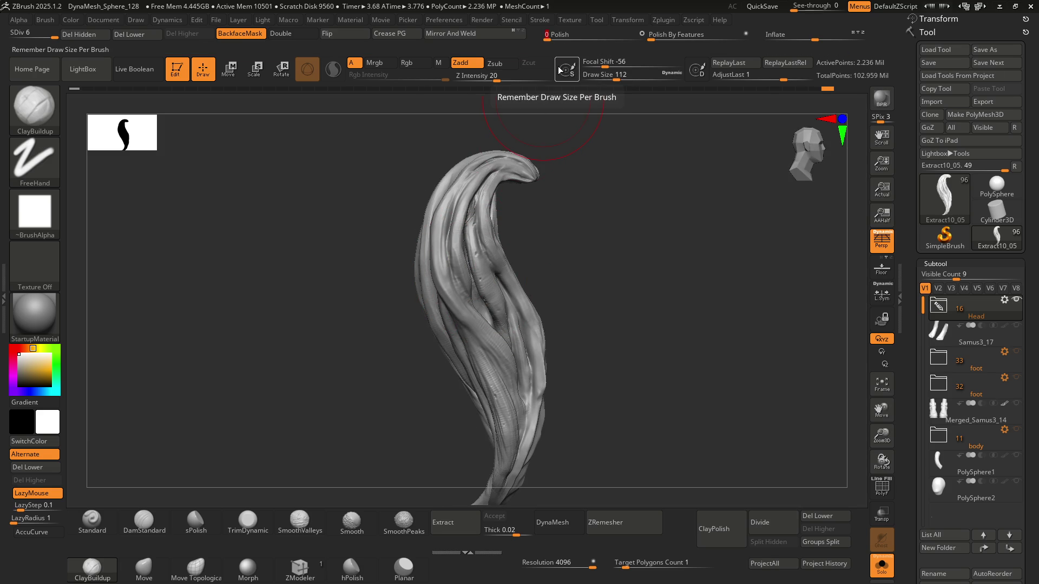
{"action": "mouse_move", "coordinate": [511, 259]}
{"action": "left_mouse_down"}
{"action": "mouse_move", "coordinate": [554, 247]}
{"action": "mouse_move", "coordinate": [482, 260]}
{"action": "mouse_move", "coordinate": [517, 250]}
{"action": "mouse_move", "coordinate": [440, 194]}
{"action": "left_mouse_up"}
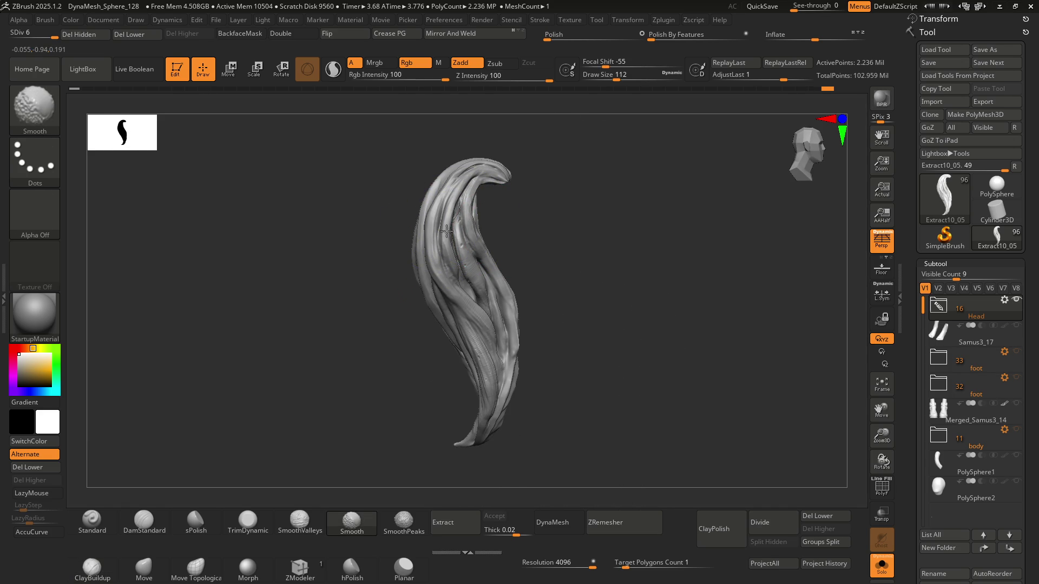
{"action": "mouse_move", "coordinate": [466, 281]}
{"action": "left_mouse_down", "text": "shift"}
{"action": "mouse_move", "coordinate": [454, 255]}
{"action": "mouse_move", "coordinate": [458, 276]}
{"action": "left_mouse_up", "text": "shift"}
{"action": "mouse_move", "coordinate": [491, 427]}
{"action": "left_mouse_down"}
{"action": "mouse_move", "coordinate": [507, 304]}
{"action": "mouse_move", "coordinate": [451, 244]}
{"action": "left_mouse_up"}
{"action": "key", "text": "shift+d"}
Step: Drop to the low-resolution level and check the lock's silhouette from side and front
{"action": "key", "text": "ctrl+z"}
{"action": "key", "text": "ctrl+z"}
{"action": "key", "text": "ctrl+z"}
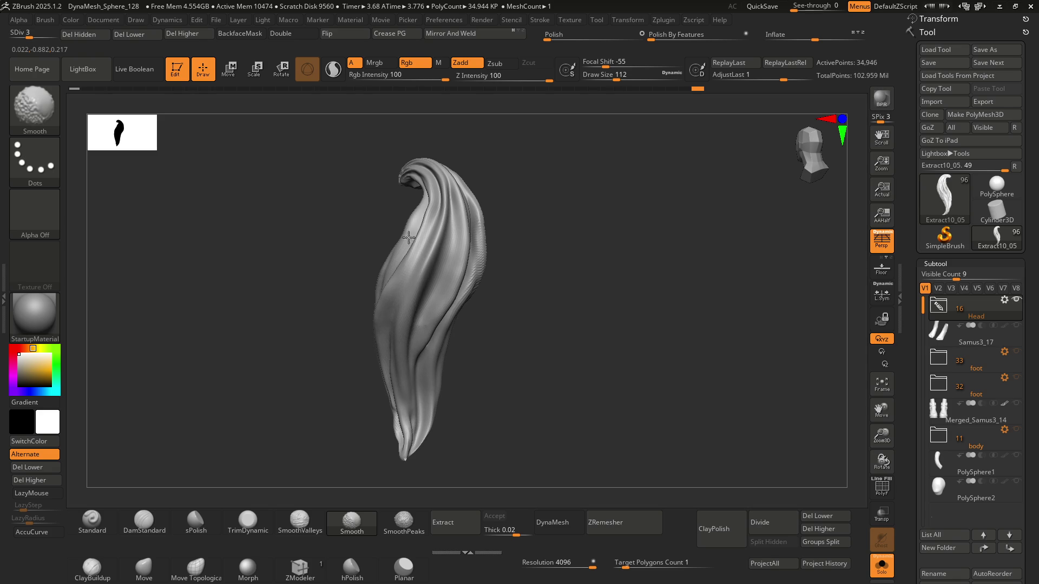
{"action": "left_click_drag", "start_coordinate": [440, 320], "coordinate": [412, 285]}
{"action": "mouse_move", "coordinate": [484, 304]}
{"action": "left_mouse_down"}
{"action": "mouse_move", "coordinate": [481, 227]}
{"action": "mouse_move", "coordinate": [511, 194]}
{"action": "left_mouse_up"}
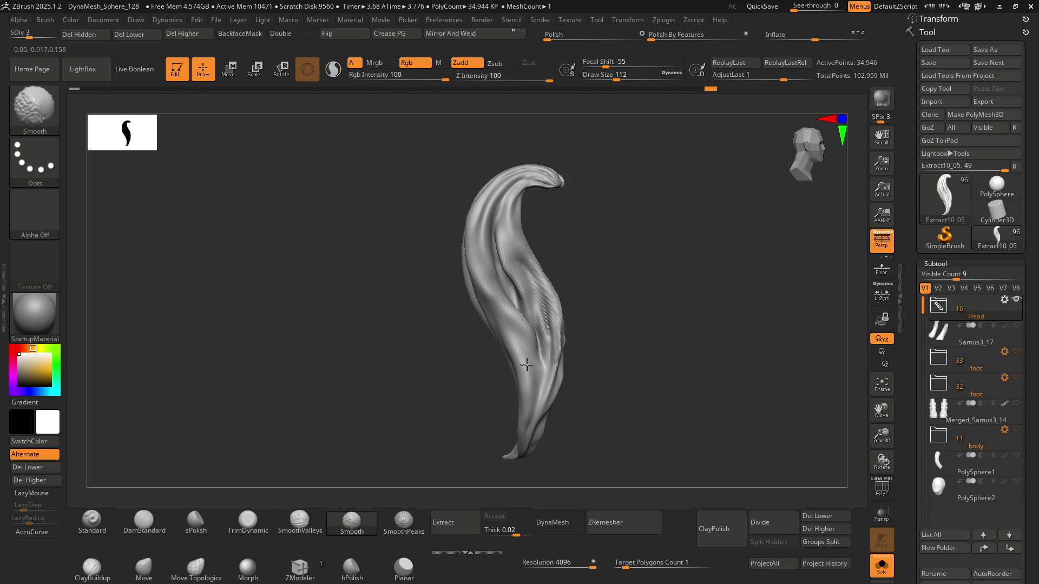
{"action": "mouse_move", "coordinate": [563, 262]}
{"action": "left_mouse_down"}
{"action": "mouse_move", "coordinate": [498, 260]}
{"action": "mouse_move", "coordinate": [555, 333]}
{"action": "left_mouse_up"}
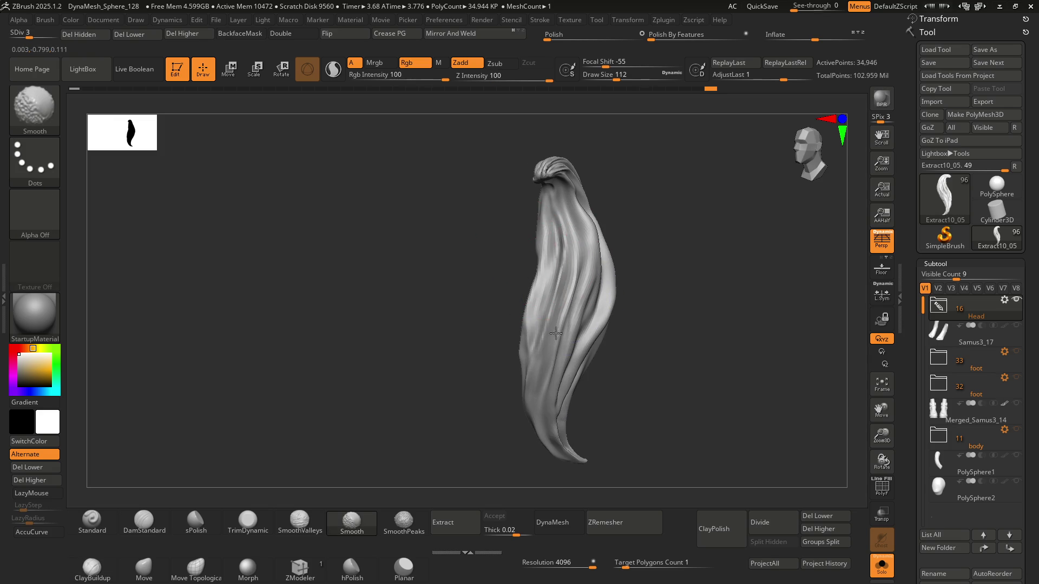
{"action": "mouse_move", "coordinate": [521, 407]}
{"action": "left_mouse_down"}
{"action": "mouse_move", "coordinate": [628, 301]}
{"action": "mouse_move", "coordinate": [557, 241]}
{"action": "left_mouse_up"}
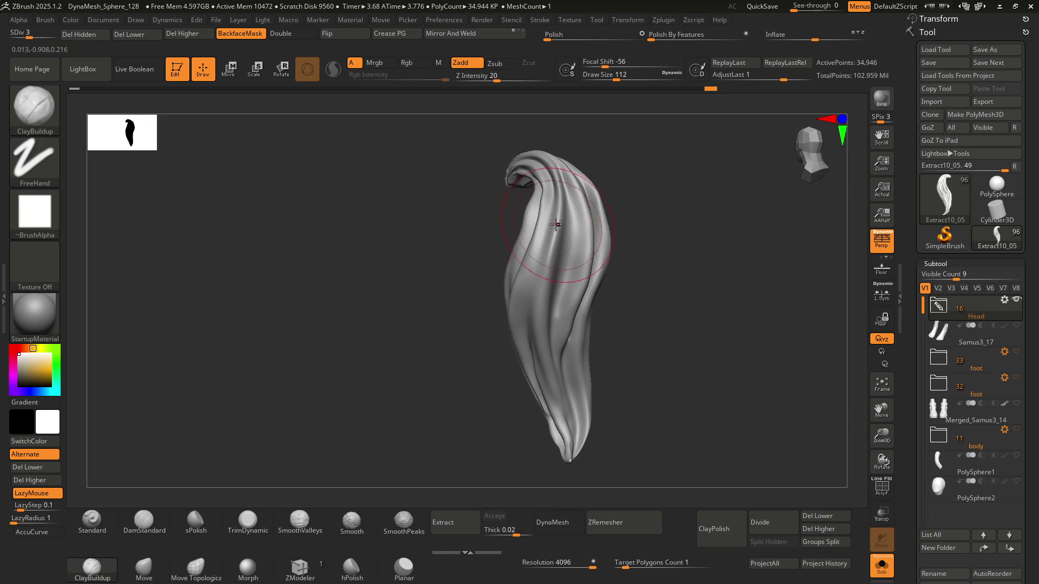
{"action": "mouse_move", "coordinate": [556, 196]}
{"action": "left_mouse_down"}
{"action": "mouse_move", "coordinate": [521, 232]}
{"action": "mouse_move", "coordinate": [545, 229]}
{"action": "mouse_move", "coordinate": [515, 248]}
{"action": "mouse_move", "coordinate": [557, 225]}
{"action": "mouse_move", "coordinate": [522, 297]}
{"action": "mouse_move", "coordinate": [491, 255]}
{"action": "mouse_move", "coordinate": [521, 278]}
{"action": "mouse_move", "coordinate": [505, 251]}
{"action": "mouse_move", "coordinate": [566, 222]}
{"action": "mouse_move", "coordinate": [523, 257]}
{"action": "mouse_move", "coordinate": [495, 234]}
{"action": "left_mouse_up"}
Step: Return to the highest subdivision level and set the Draw Size to about 36.93
{"action": "key", "text": "ctrl+d"}
{"action": "mouse_move", "coordinate": [503, 279]}
{"action": "right_mouse_down"}
{"action": "mouse_move", "coordinate": [508, 313]}
{"action": "mouse_move", "coordinate": [499, 278]}
{"action": "mouse_move", "coordinate": [490, 303]}
{"action": "mouse_move", "coordinate": [422, 233]}
{"action": "mouse_move", "coordinate": [523, 250]}
{"action": "mouse_move", "coordinate": [482, 267]}
{"action": "mouse_move", "coordinate": [520, 249]}
{"action": "mouse_move", "coordinate": [515, 269]}
{"action": "mouse_move", "coordinate": [490, 273]}
{"action": "mouse_move", "coordinate": [498, 194]}
{"action": "mouse_move", "coordinate": [476, 254]}
{"action": "mouse_move", "coordinate": [471, 235]}
{"action": "right_mouse_up"}
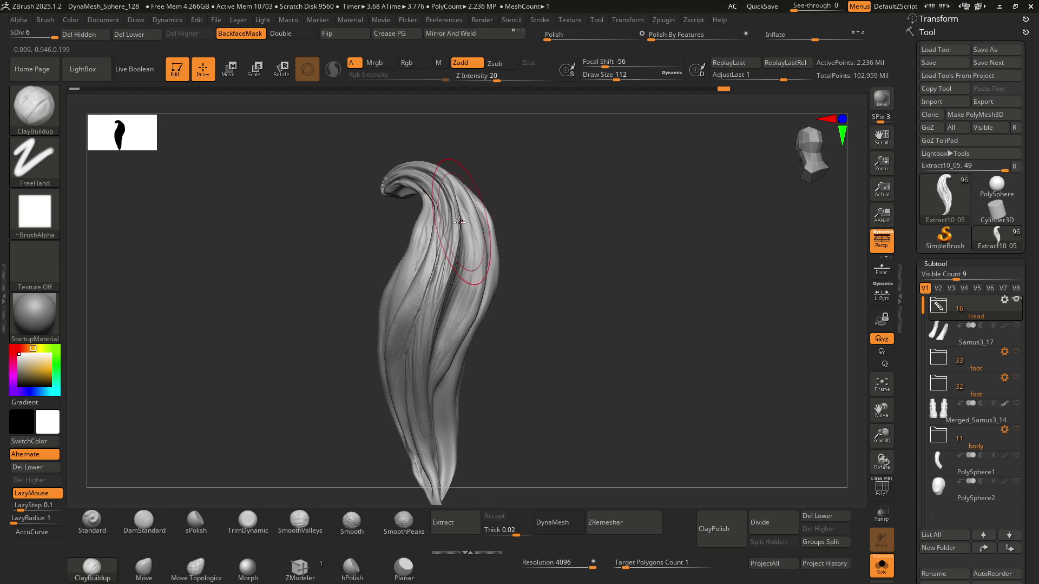
{"action": "mouse_move", "coordinate": [455, 257]}
{"action": "right_mouse_down"}
{"action": "mouse_move", "coordinate": [487, 238]}
{"action": "mouse_move", "coordinate": [471, 227]}
{"action": "mouse_move", "coordinate": [441, 233]}
{"action": "mouse_move", "coordinate": [456, 242]}
{"action": "right_mouse_up"}
{"action": "key", "text": "s"}
{"action": "left_click_drag", "start_coordinate": [446, 244], "coordinate": [433, 244]}
{"action": "mouse_move", "coordinate": [433, 245]}
{"action": "right_mouse_down"}
{"action": "mouse_move", "coordinate": [443, 241]}
{"action": "mouse_move", "coordinate": [433, 243]}
{"action": "right_mouse_up"}
{"action": "key", "text": "s"}
{"action": "left_click_drag", "start_coordinate": [434, 242], "coordinate": [452, 238]}
{"action": "mouse_move", "coordinate": [452, 238]}
{"action": "right_mouse_down"}
{"action": "mouse_move", "coordinate": [455, 260]}
{"action": "mouse_move", "coordinate": [415, 247]}
{"action": "mouse_move", "coordinate": [476, 242]}
{"action": "mouse_move", "coordinate": [441, 283]}
{"action": "mouse_move", "coordinate": [469, 260]}
{"action": "mouse_move", "coordinate": [399, 297]}
{"action": "mouse_move", "coordinate": [452, 232]}
{"action": "mouse_move", "coordinate": [430, 268]}
{"action": "mouse_move", "coordinate": [465, 271]}
{"action": "right_mouse_up"}
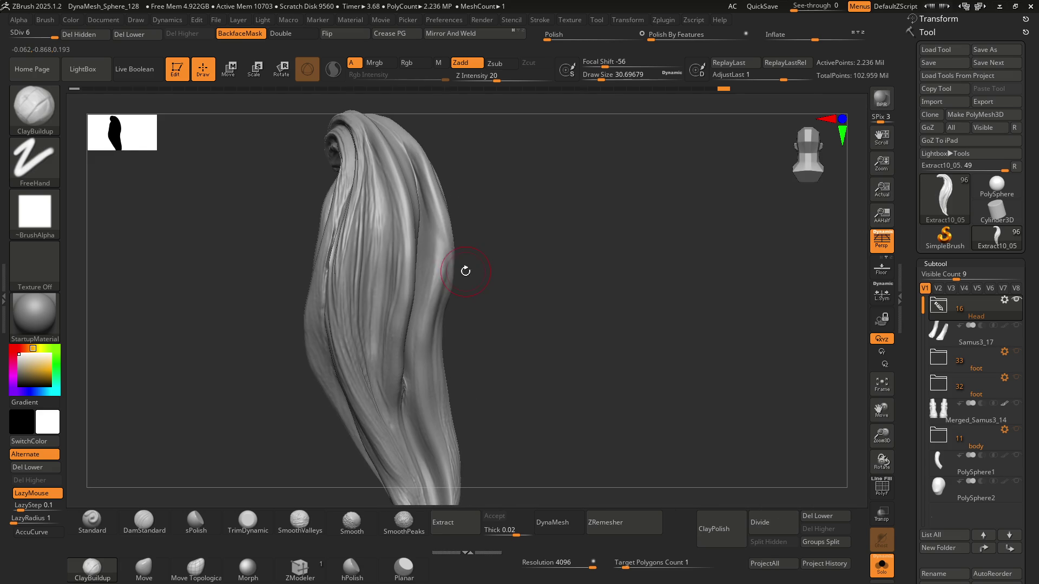
{"action": "key", "text": "s"}
{"action": "left_click_drag", "start_coordinate": [428, 233], "coordinate": [441, 234]}
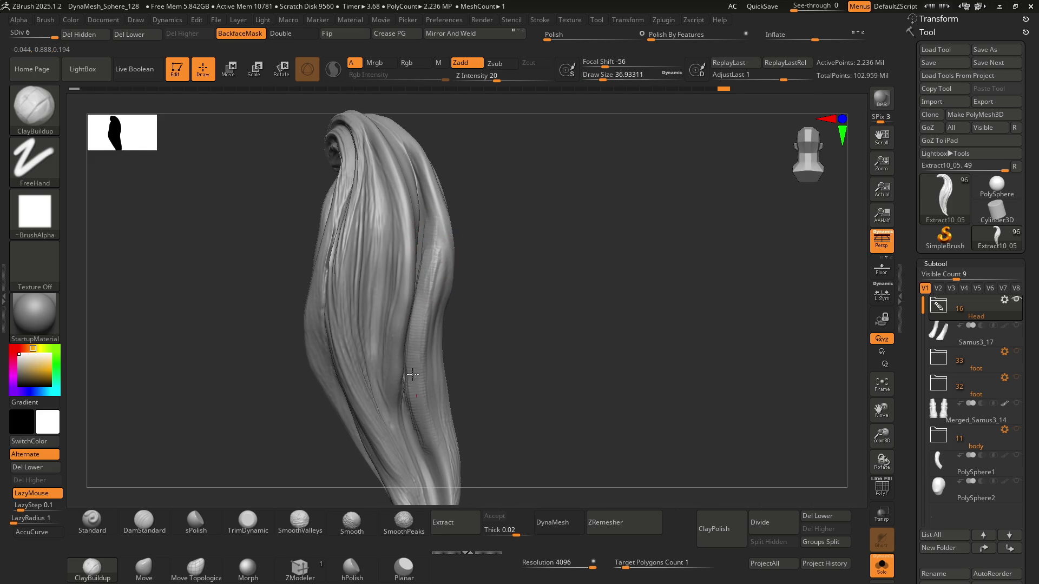
Step: Carve fine hair grooves down the strand and build up clay along the left ridge
{"action": "mouse_move", "coordinate": [436, 280]}
{"action": "right_mouse_down"}
{"action": "mouse_move", "coordinate": [447, 276]}
{"action": "mouse_move", "coordinate": [429, 301]}
{"action": "mouse_move", "coordinate": [417, 290]}
{"action": "mouse_move", "coordinate": [446, 293]}
{"action": "mouse_move", "coordinate": [457, 277]}
{"action": "mouse_move", "coordinate": [440, 283]}
{"action": "mouse_move", "coordinate": [444, 236]}
{"action": "mouse_move", "coordinate": [456, 347]}
{"action": "mouse_move", "coordinate": [417, 277]}
{"action": "right_mouse_up"}
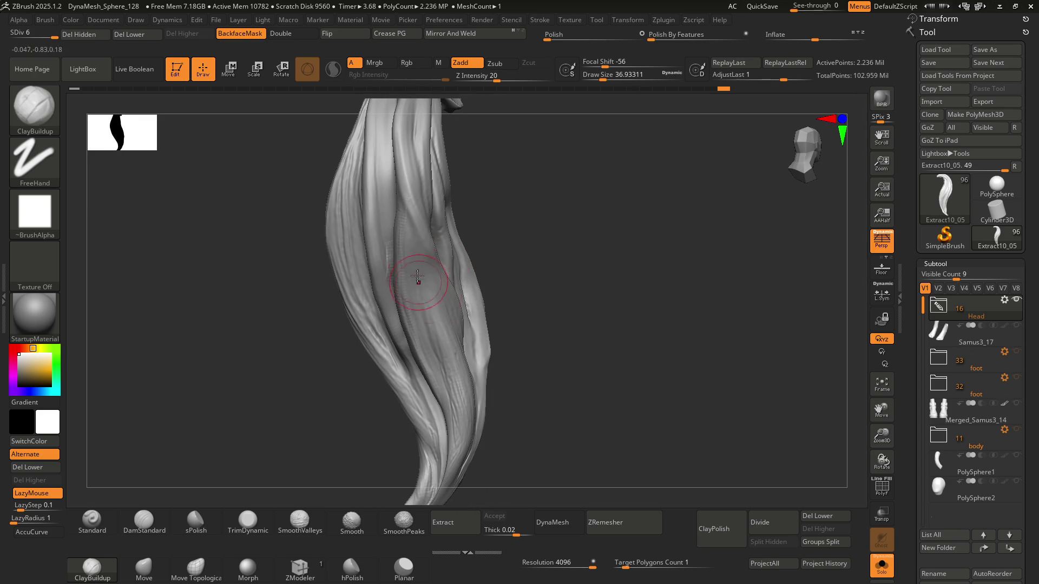
{"action": "right_click_drag", "start_coordinate": [448, 371], "coordinate": [444, 230]}
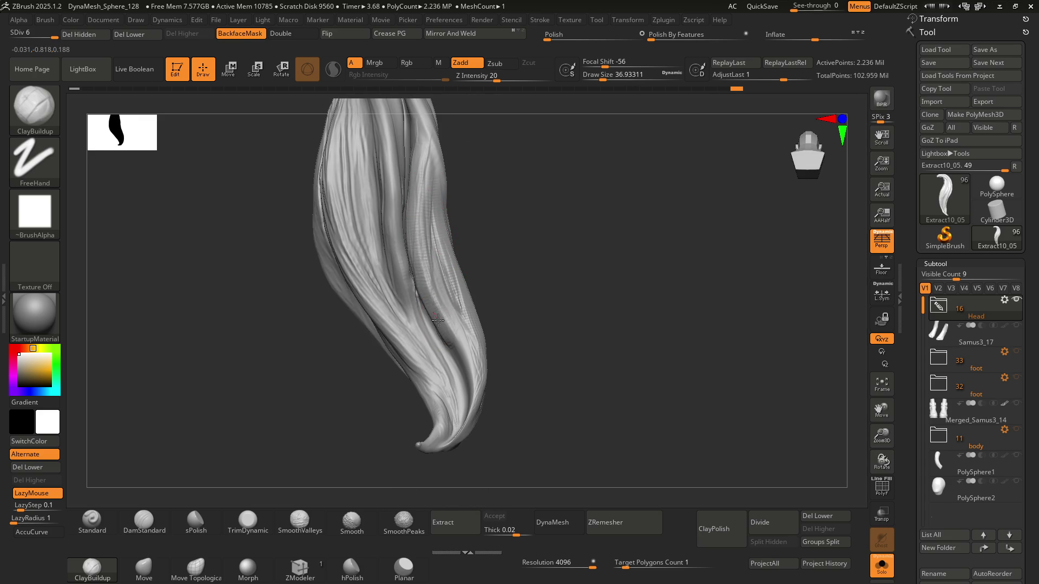
{"action": "mouse_move", "coordinate": [414, 267]}
{"action": "left_mouse_down"}
{"action": "mouse_move", "coordinate": [418, 179]}
{"action": "mouse_move", "coordinate": [417, 227]}
{"action": "left_mouse_up"}
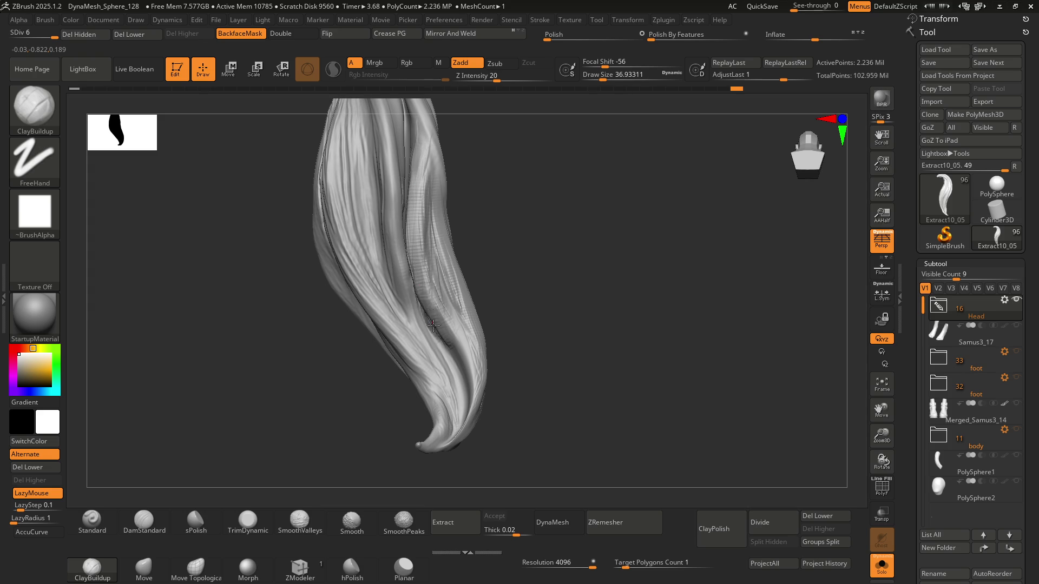
{"action": "mouse_move", "coordinate": [395, 214]}
{"action": "right_mouse_down"}
{"action": "mouse_move", "coordinate": [429, 274]}
{"action": "mouse_move", "coordinate": [400, 246]}
{"action": "mouse_move", "coordinate": [440, 295]}
{"action": "mouse_move", "coordinate": [436, 282]}
{"action": "mouse_move", "coordinate": [400, 290]}
{"action": "mouse_move", "coordinate": [403, 336]}
{"action": "right_mouse_up"}
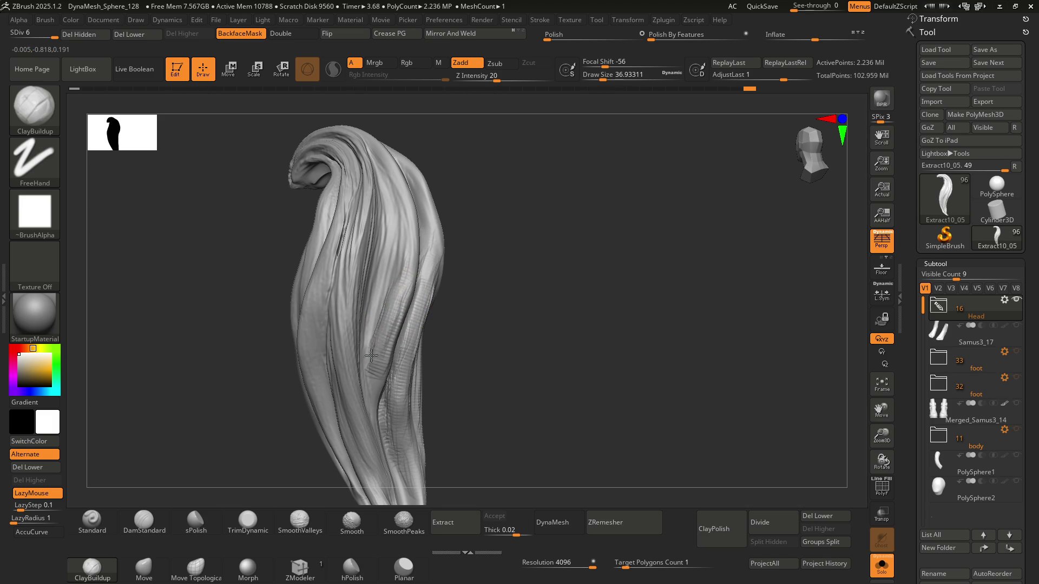
{"action": "left_click_drag", "start_coordinate": [383, 309], "coordinate": [396, 182]}
{"action": "left_click_drag", "start_coordinate": [391, 254], "coordinate": [386, 174]}
{"action": "left_click_drag", "start_coordinate": [391, 227], "coordinate": [389, 330]}
{"action": "left_click_drag", "start_coordinate": [389, 290], "coordinate": [376, 341]}
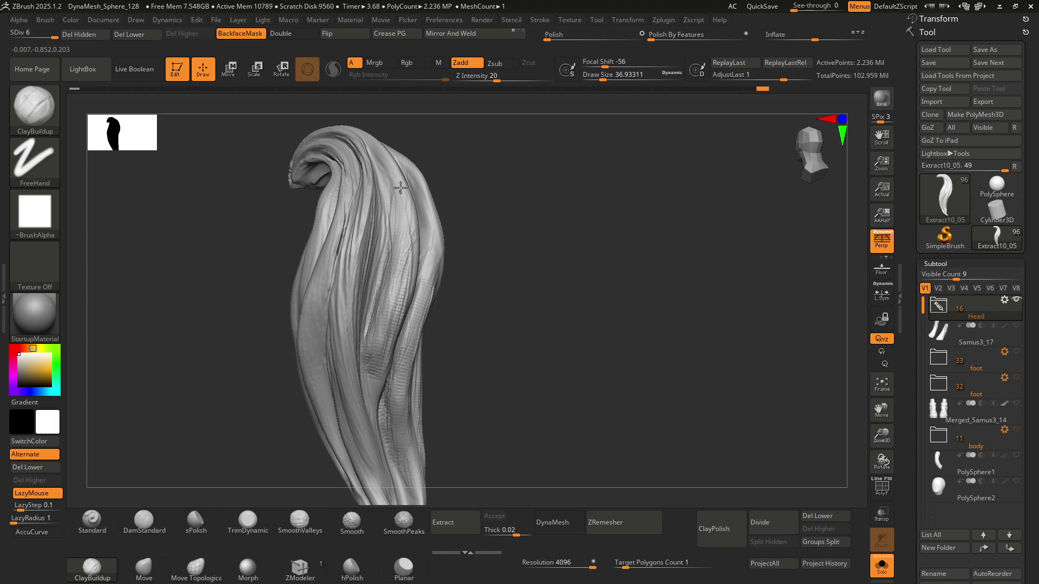
{"action": "left_click_drag", "start_coordinate": [375, 415], "coordinate": [372, 403]}
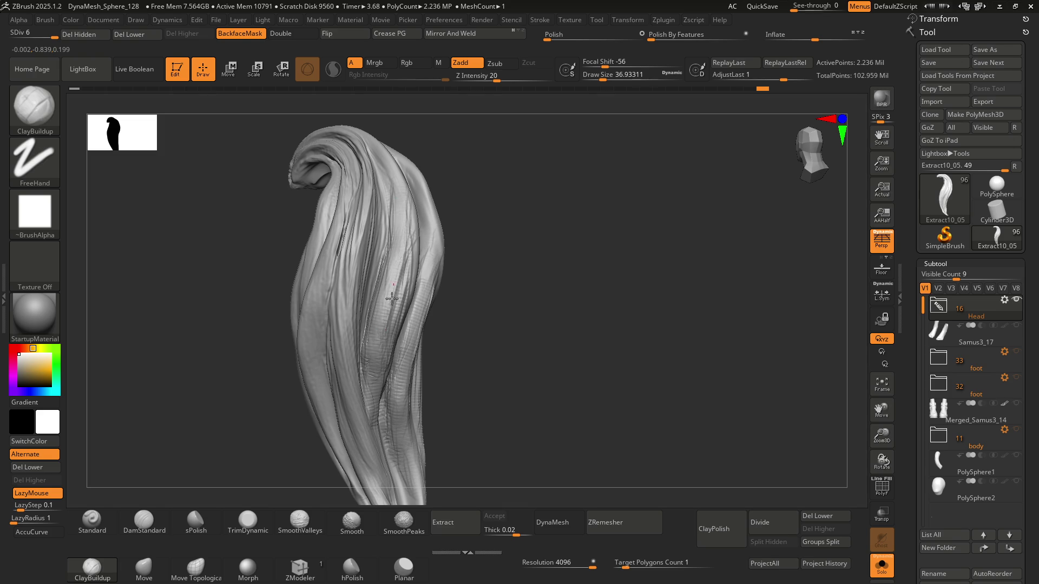
{"action": "mouse_move", "coordinate": [401, 273]}
{"action": "right_mouse_down"}
{"action": "mouse_move", "coordinate": [406, 240]}
{"action": "mouse_move", "coordinate": [403, 276]}
{"action": "mouse_move", "coordinate": [425, 222]}
{"action": "right_mouse_up"}
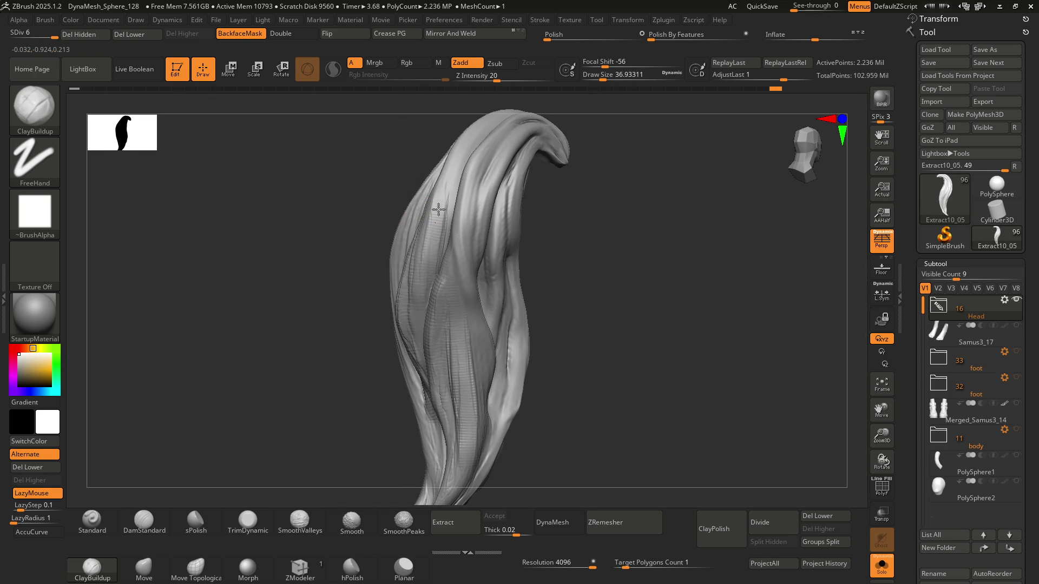
{"action": "mouse_move", "coordinate": [435, 240]}
{"action": "left_mouse_down"}
{"action": "mouse_move", "coordinate": [449, 168]}
{"action": "mouse_move", "coordinate": [427, 262]}
{"action": "left_mouse_up"}
{"action": "mouse_move", "coordinate": [427, 255]}
{"action": "right_mouse_down"}
{"action": "mouse_move", "coordinate": [464, 228]}
{"action": "mouse_move", "coordinate": [447, 206]}
{"action": "mouse_move", "coordinate": [398, 292]}
{"action": "mouse_move", "coordinate": [419, 274]}
{"action": "mouse_move", "coordinate": [417, 301]}
{"action": "mouse_move", "coordinate": [394, 283]}
{"action": "mouse_move", "coordinate": [412, 304]}
{"action": "right_mouse_up"}
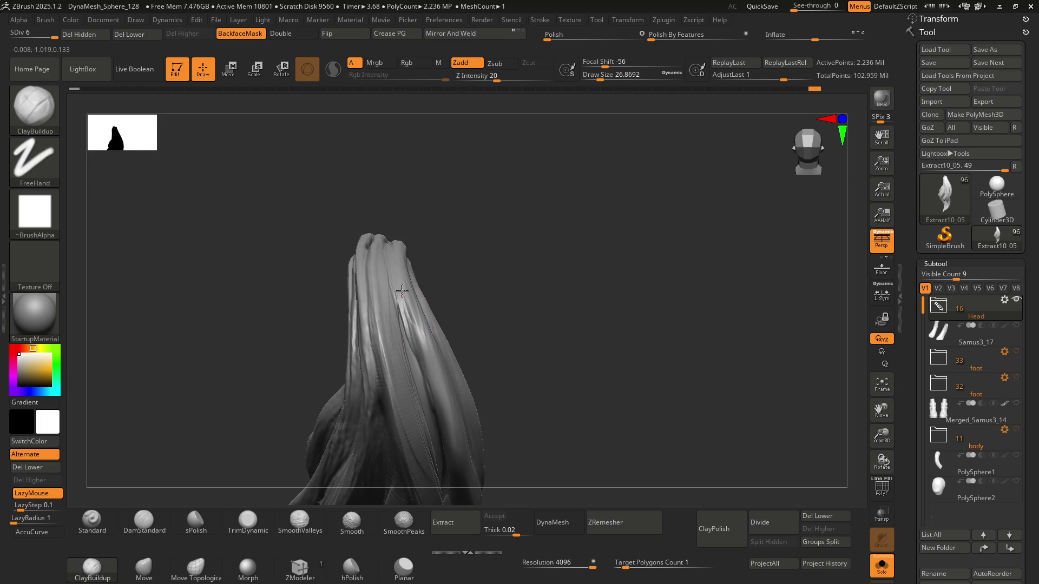
Step: Reframe the lock and subtly reshape a small spot on the strand
{"action": "right_click_drag", "start_coordinate": [411, 324], "coordinate": [439, 306]}
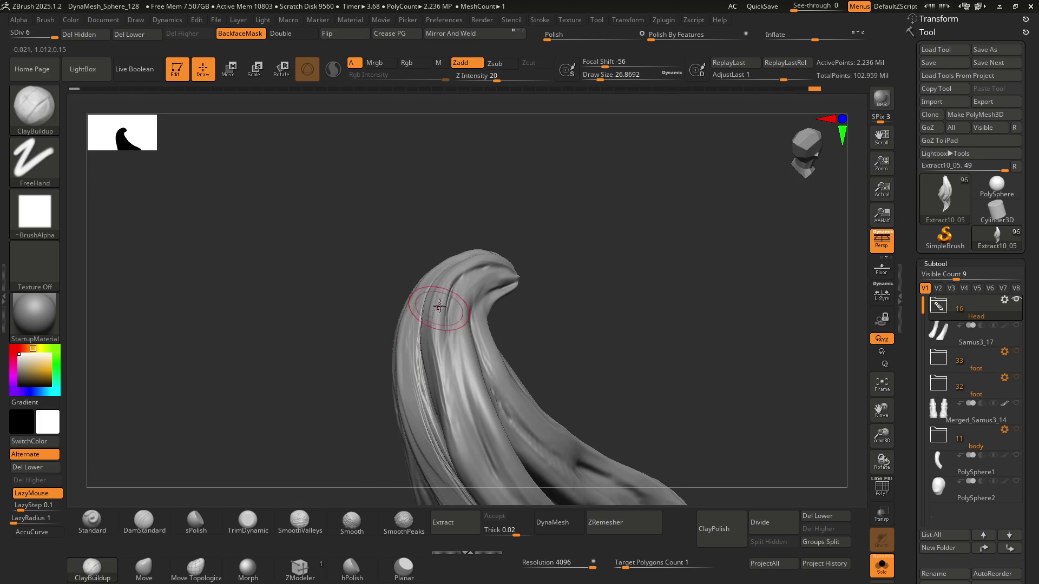
{"action": "mouse_move", "coordinate": [440, 342]}
{"action": "right_mouse_down"}
{"action": "mouse_move", "coordinate": [424, 332]}
{"action": "mouse_move", "coordinate": [411, 248]}
{"action": "right_mouse_up"}
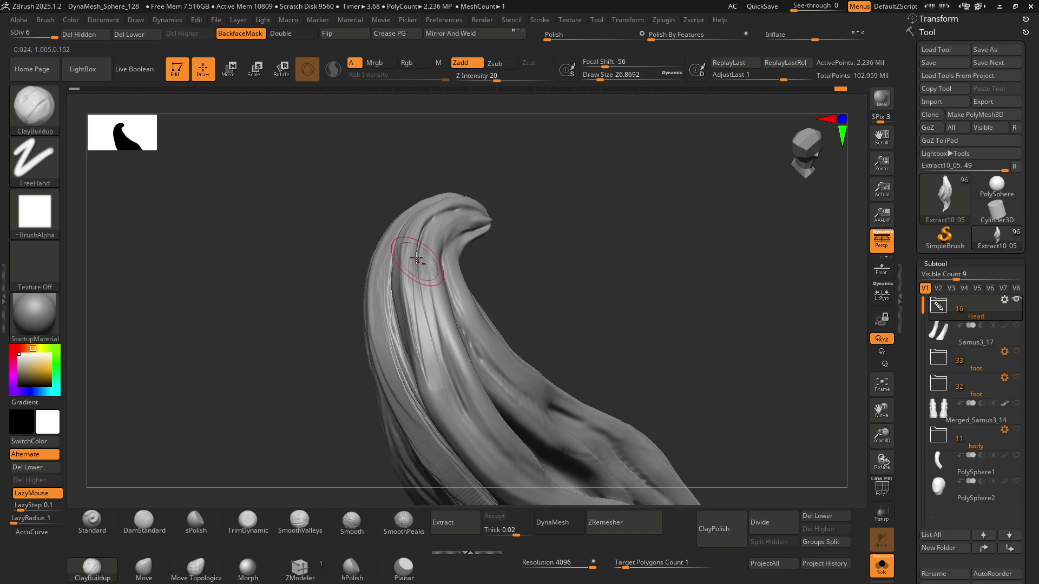
{"action": "right_click_drag", "start_coordinate": [515, 488], "coordinate": [436, 272]}
{"action": "mouse_move", "coordinate": [525, 457]}
{"action": "right_mouse_down"}
{"action": "mouse_move", "coordinate": [454, 343]}
{"action": "mouse_move", "coordinate": [454, 359]}
{"action": "mouse_move", "coordinate": [441, 282]}
{"action": "mouse_move", "coordinate": [459, 310]}
{"action": "mouse_move", "coordinate": [439, 295]}
{"action": "right_mouse_up"}
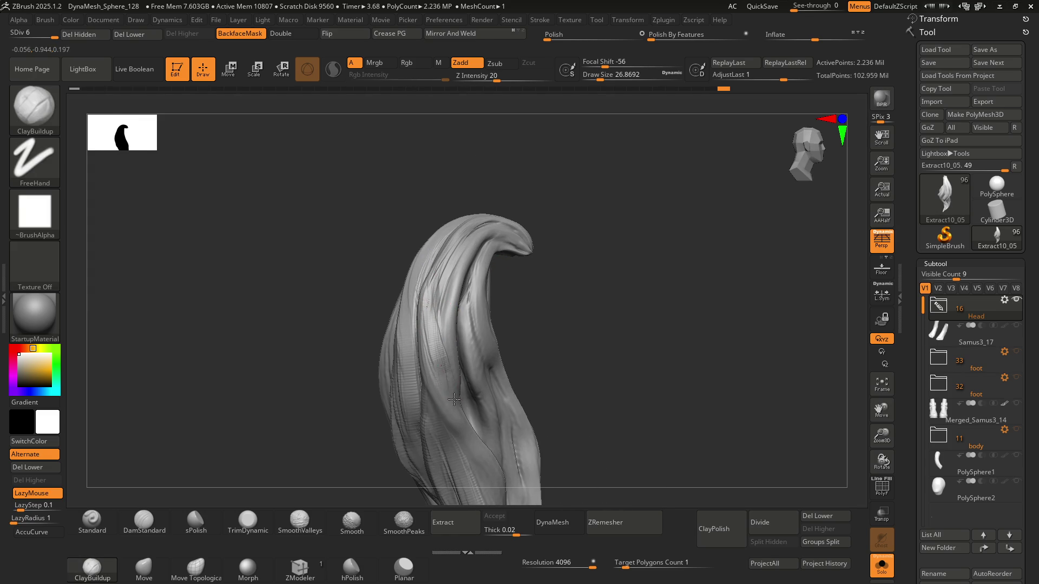
{"action": "right_click_drag", "start_coordinate": [486, 459], "coordinate": [415, 291], "text": "alt"}
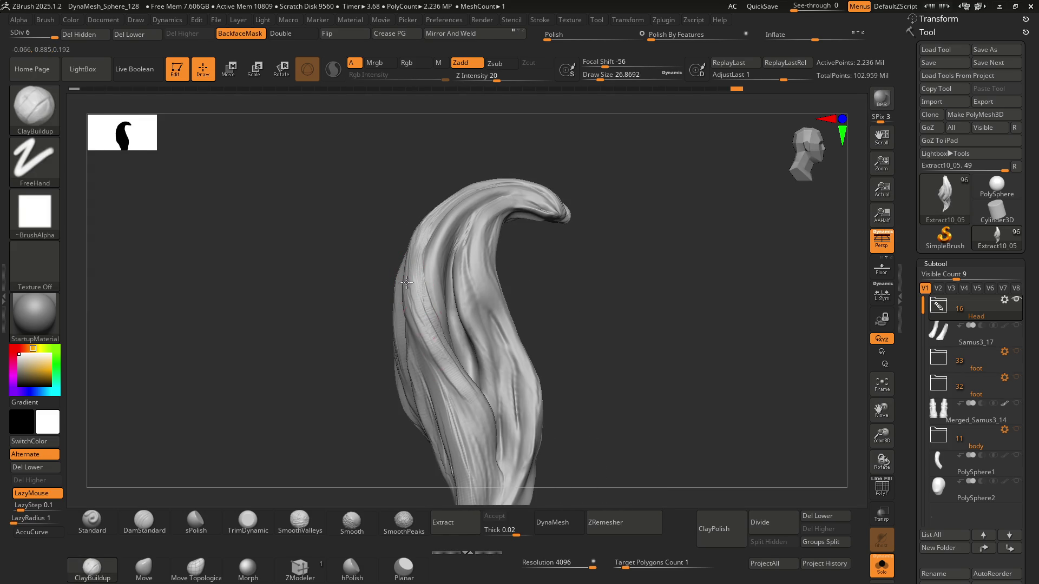
{"action": "mouse_move", "coordinate": [472, 398]}
{"action": "right_mouse_down"}
{"action": "mouse_move", "coordinate": [492, 454]}
{"action": "mouse_move", "coordinate": [470, 427]}
{"action": "mouse_move", "coordinate": [468, 396]}
{"action": "right_mouse_up"}
{"action": "left_click_drag", "start_coordinate": [470, 401], "coordinate": [475, 396]}
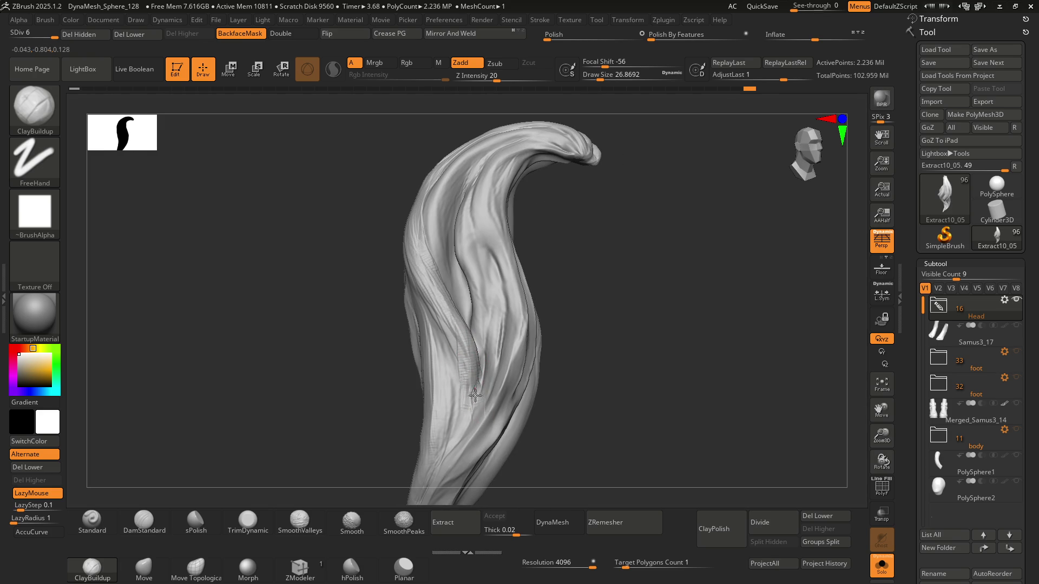
{"action": "right_click_drag", "start_coordinate": [459, 351], "coordinate": [479, 378]}
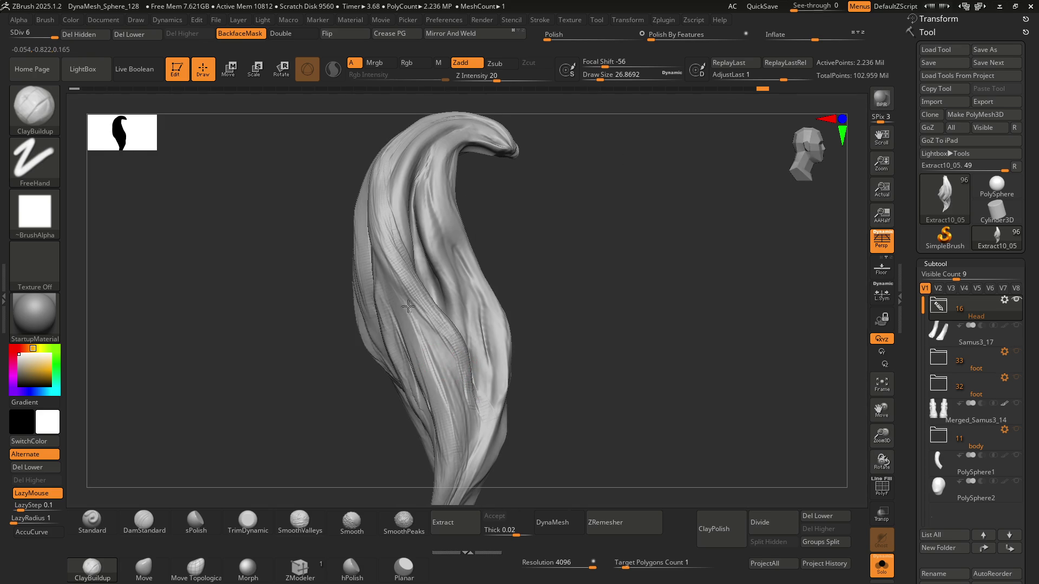
{"action": "mouse_move", "coordinate": [417, 348]}
{"action": "right_mouse_down"}
{"action": "mouse_move", "coordinate": [433, 364]}
{"action": "mouse_move", "coordinate": [408, 348]}
{"action": "right_mouse_up"}
{"action": "right_click_drag", "start_coordinate": [417, 429], "coordinate": [456, 360]}
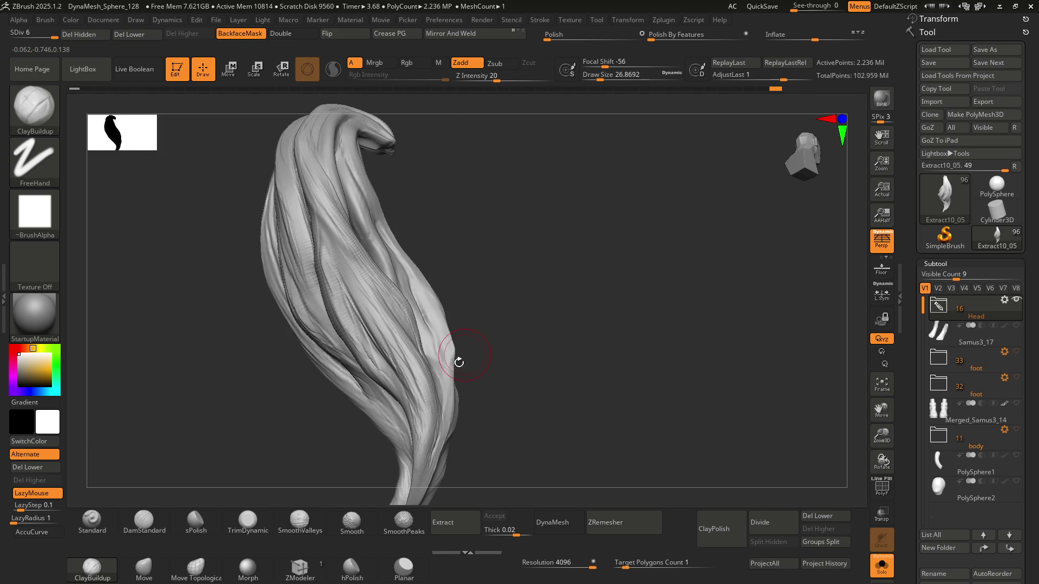
{"action": "mouse_move", "coordinate": [418, 439]}
{"action": "right_mouse_down"}
{"action": "mouse_move", "coordinate": [447, 378]}
{"action": "mouse_move", "coordinate": [395, 352]}
{"action": "mouse_move", "coordinate": [406, 285]}
{"action": "mouse_move", "coordinate": [367, 301]}
{"action": "right_mouse_up"}
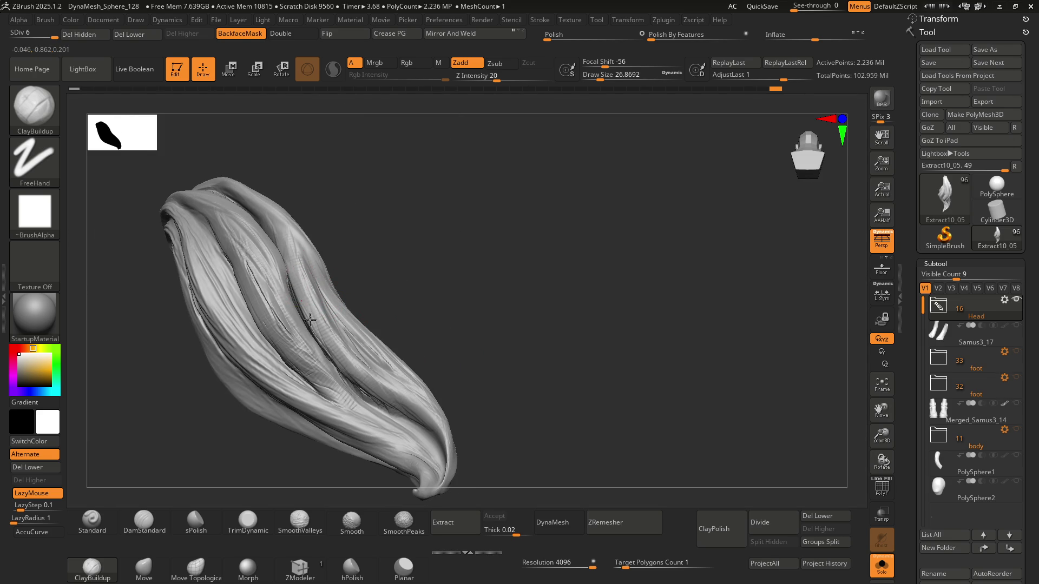
Step: Add clay volume and a faint stroke along the middle strand, checking from the front
{"action": "mouse_move", "coordinate": [323, 328]}
{"action": "left_mouse_down"}
{"action": "mouse_move", "coordinate": [301, 270]}
{"action": "mouse_move", "coordinate": [319, 335]}
{"action": "mouse_move", "coordinate": [309, 293]}
{"action": "left_mouse_up"}
{"action": "right_click_drag", "start_coordinate": [456, 440], "coordinate": [382, 413]}
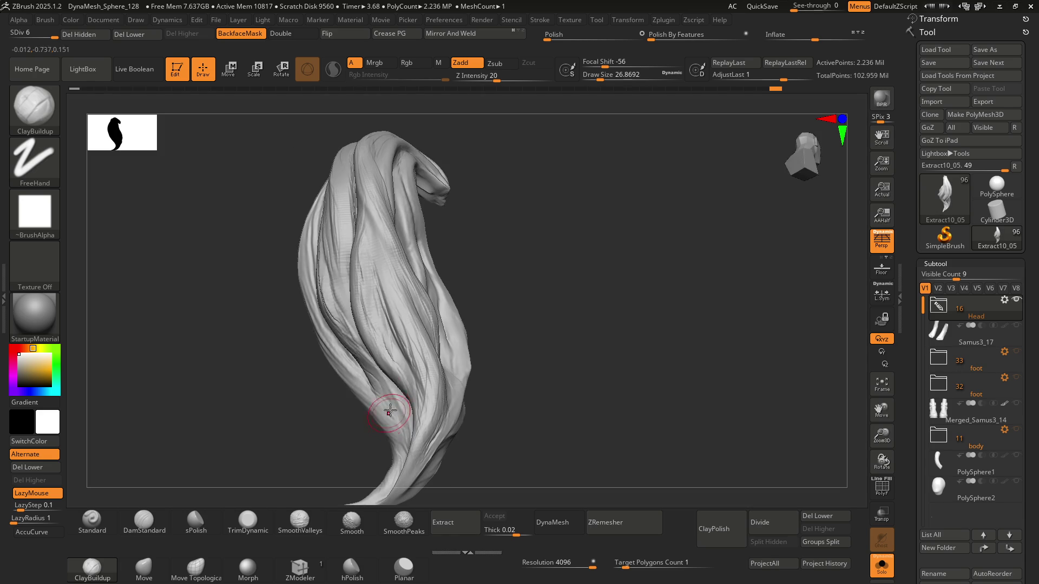
{"action": "mouse_move", "coordinate": [371, 290]}
{"action": "right_mouse_down"}
{"action": "mouse_move", "coordinate": [387, 307]}
{"action": "mouse_move", "coordinate": [359, 232]}
{"action": "mouse_move", "coordinate": [328, 189]}
{"action": "right_mouse_up"}
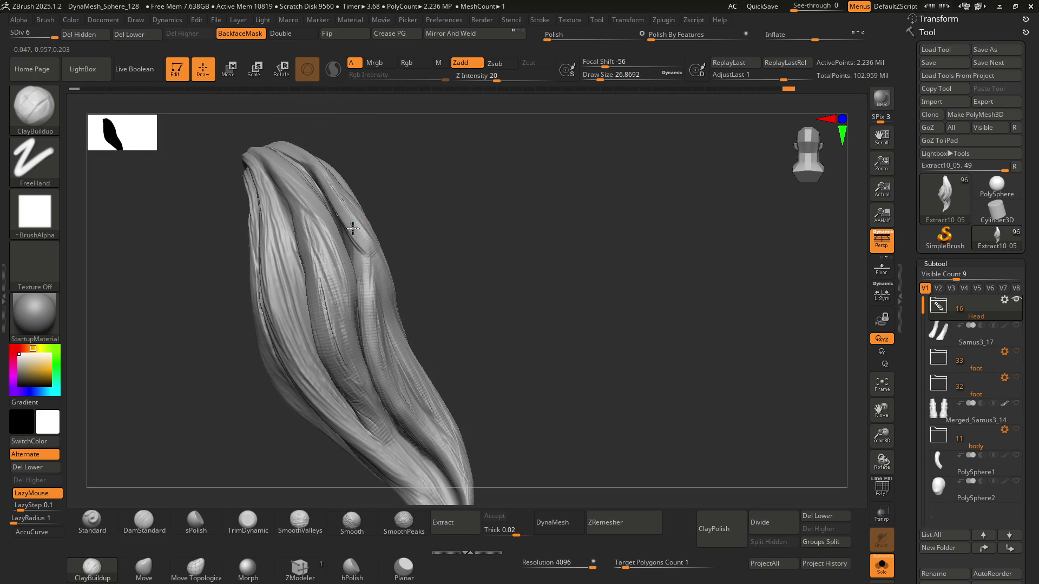
{"action": "mouse_move", "coordinate": [406, 294]}
{"action": "right_mouse_down"}
{"action": "mouse_move", "coordinate": [381, 270]}
{"action": "mouse_move", "coordinate": [372, 307]}
{"action": "mouse_move", "coordinate": [378, 231]}
{"action": "right_mouse_up"}
{"action": "left_click_drag", "start_coordinate": [385, 234], "coordinate": [393, 260]}
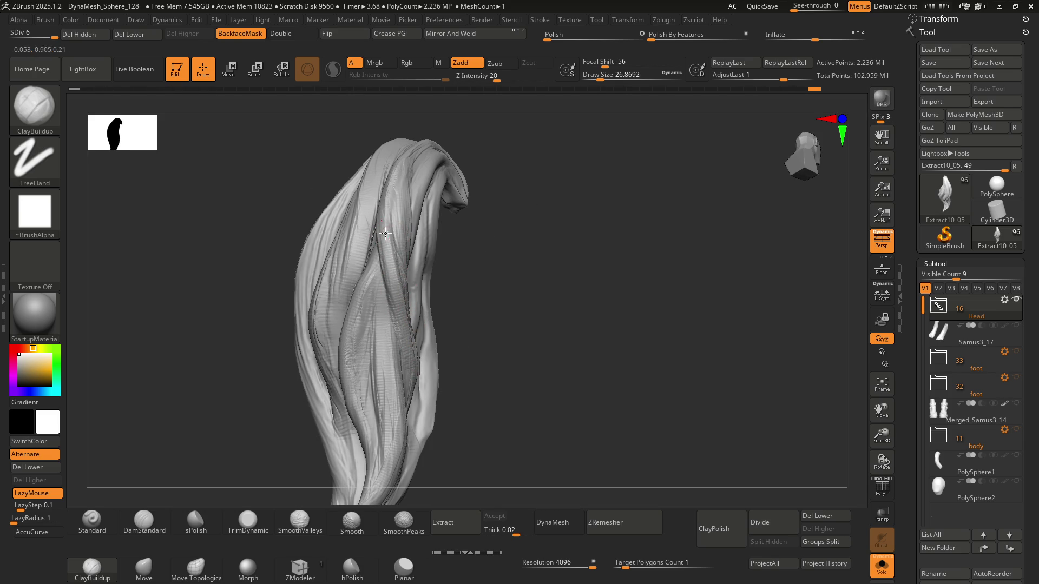
{"action": "right_click_drag", "start_coordinate": [414, 307], "coordinate": [436, 271]}
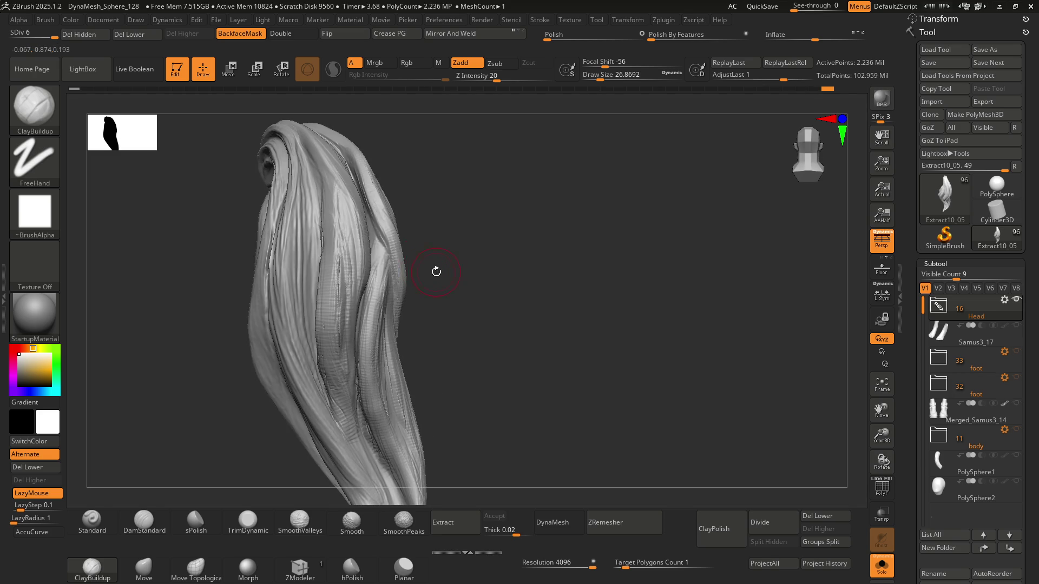
{"action": "mouse_move", "coordinate": [390, 230]}
{"action": "right_mouse_down"}
{"action": "mouse_move", "coordinate": [379, 246]}
{"action": "mouse_move", "coordinate": [379, 232]}
{"action": "right_mouse_up"}
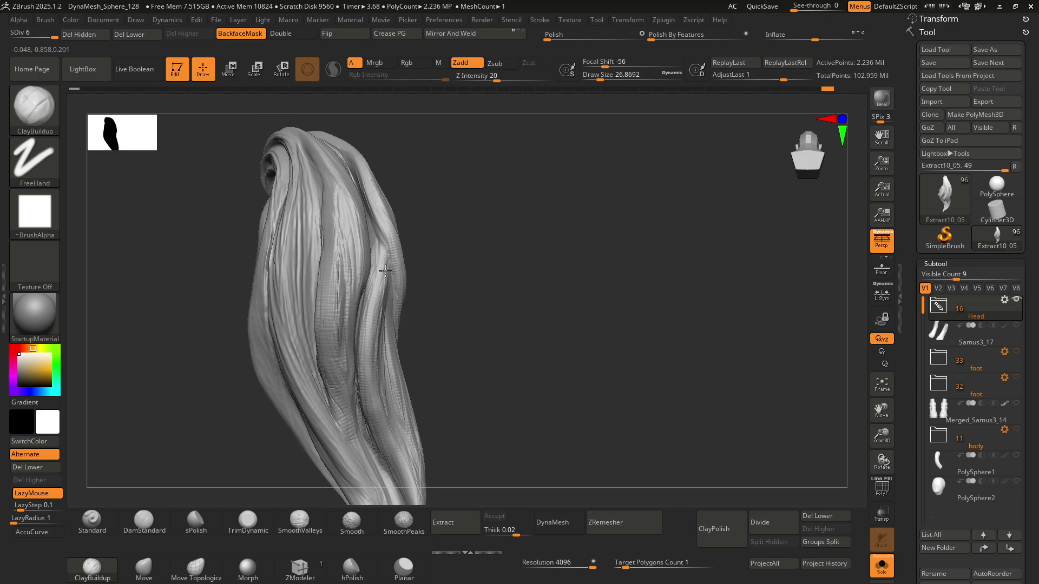
{"action": "right_click_drag", "start_coordinate": [381, 281], "coordinate": [382, 264]}
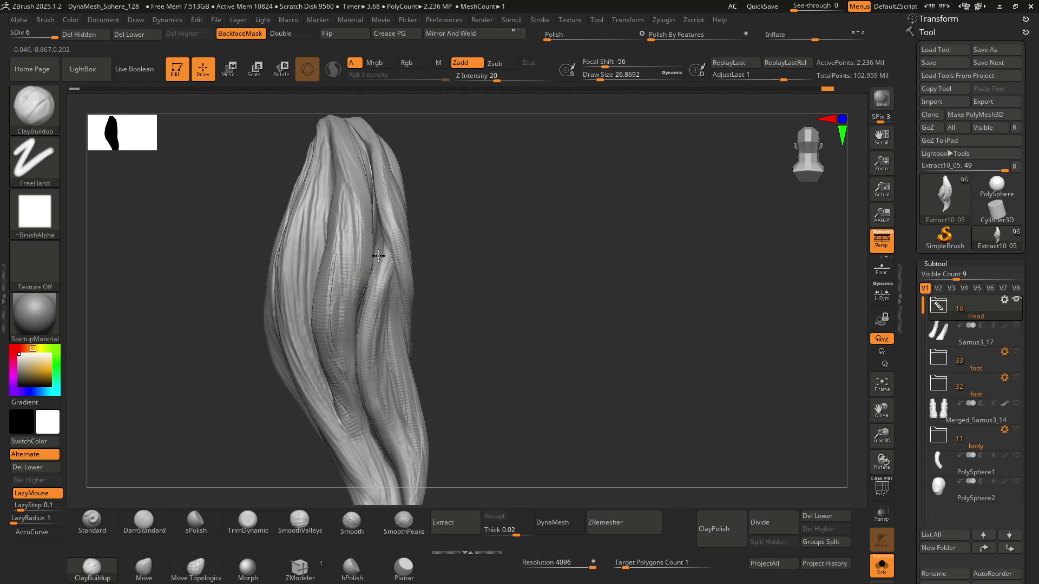
{"action": "key", "text": "shift"}
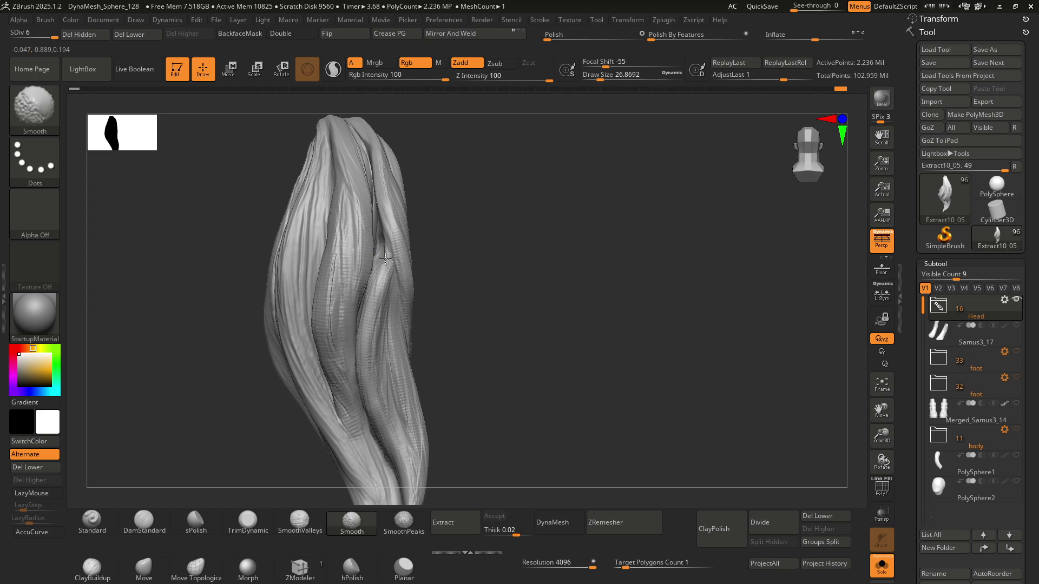
Step: Smooth the strand, then undo the recent strokes and redo one
{"action": "left_click_drag", "start_coordinate": [384, 241], "coordinate": [374, 301], "text": "shift"}
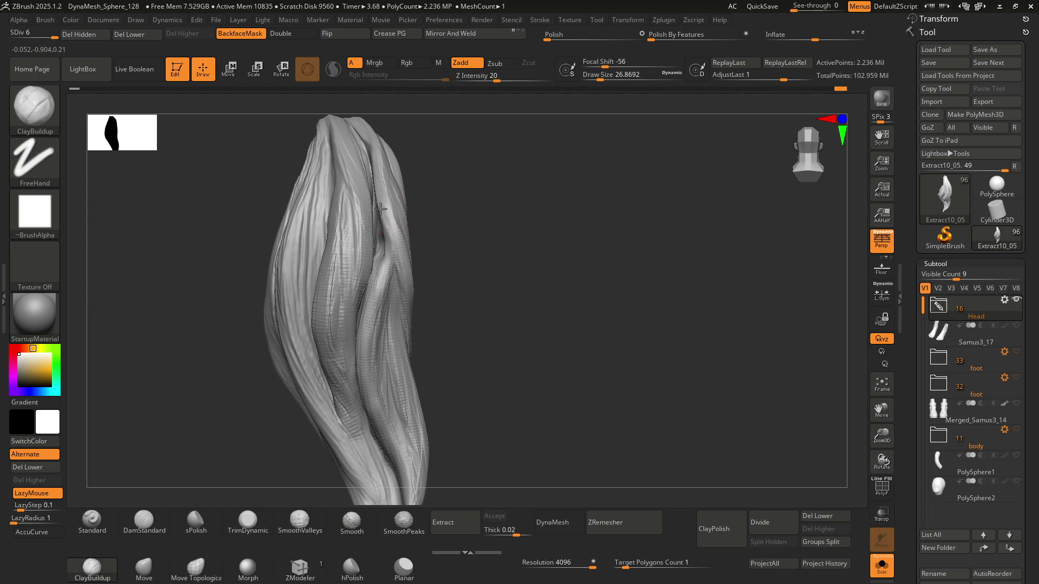
{"action": "mouse_move", "coordinate": [402, 321]}
{"action": "right_mouse_down"}
{"action": "mouse_move", "coordinate": [411, 311]}
{"action": "mouse_move", "coordinate": [378, 291]}
{"action": "right_mouse_up"}
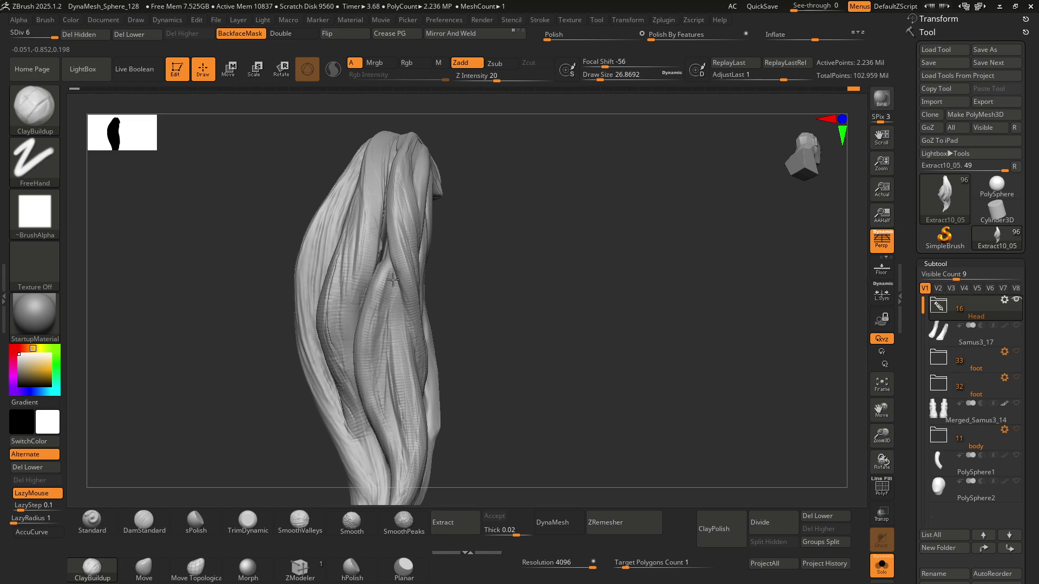
{"action": "key", "text": "ctrl+z"}
{"action": "key", "text": "ctrl+z"}
{"action": "key", "text": "ctrl+z"}
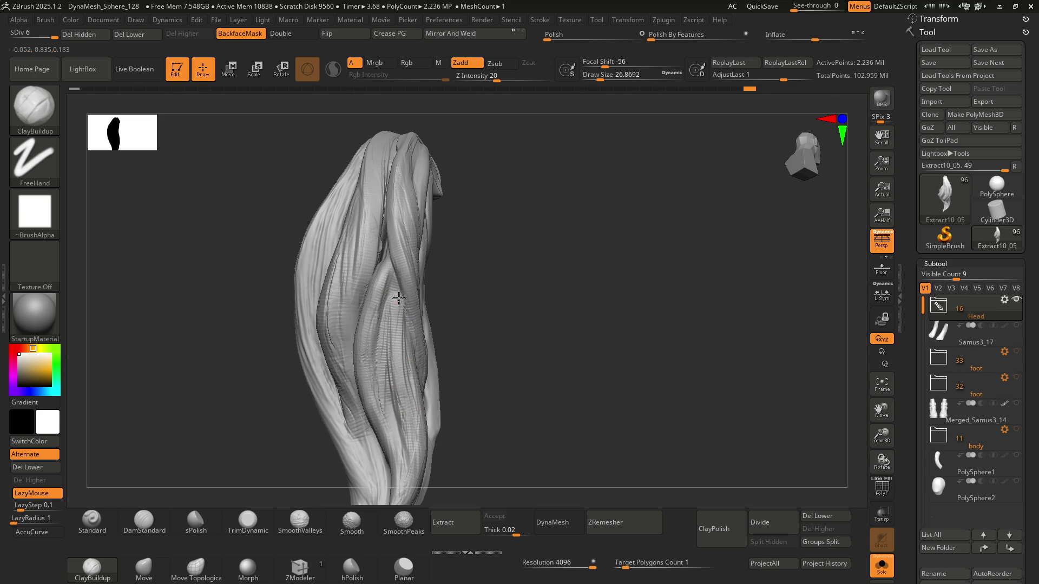
{"action": "key", "text": "ctrl+shift+z"}
{"action": "right_click_drag", "start_coordinate": [390, 302], "coordinate": [388, 291]}
Step: Switch to DamStandard (B, D, S) and cut a groove between the middle strands, undoing the top bend
{"action": "key", "text": "b"}
{"action": "key", "text": "d"}
{"action": "key", "text": "s"}
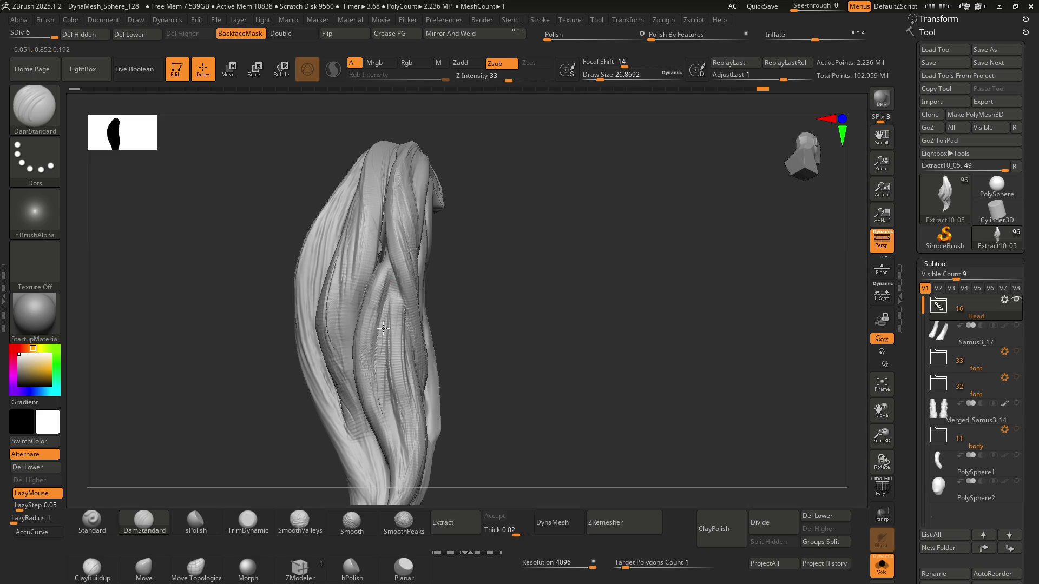
{"action": "left_click_drag", "start_coordinate": [383, 374], "coordinate": [383, 399]}
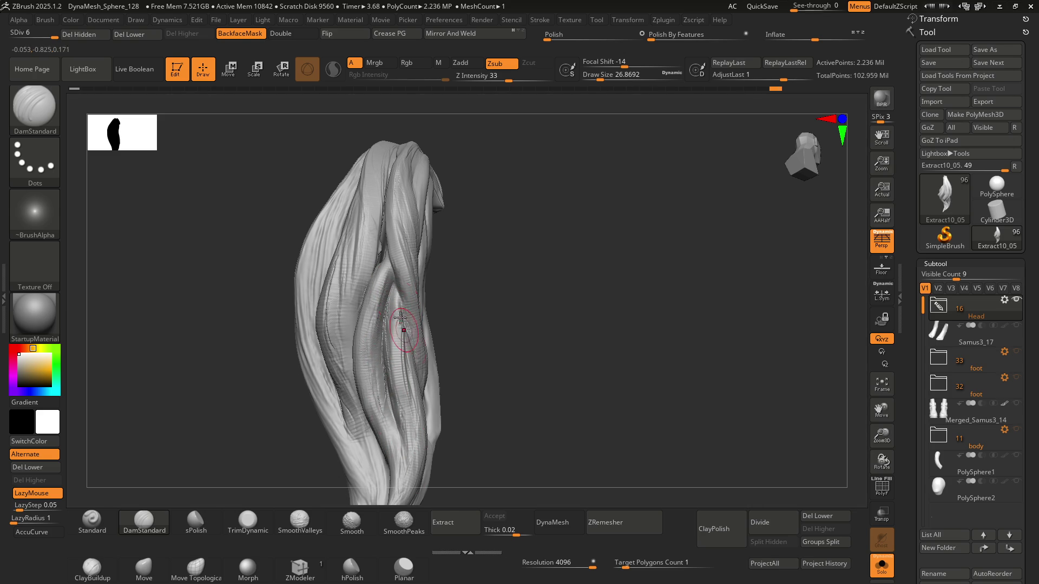
{"action": "key", "text": "ctrl+shift+z"}
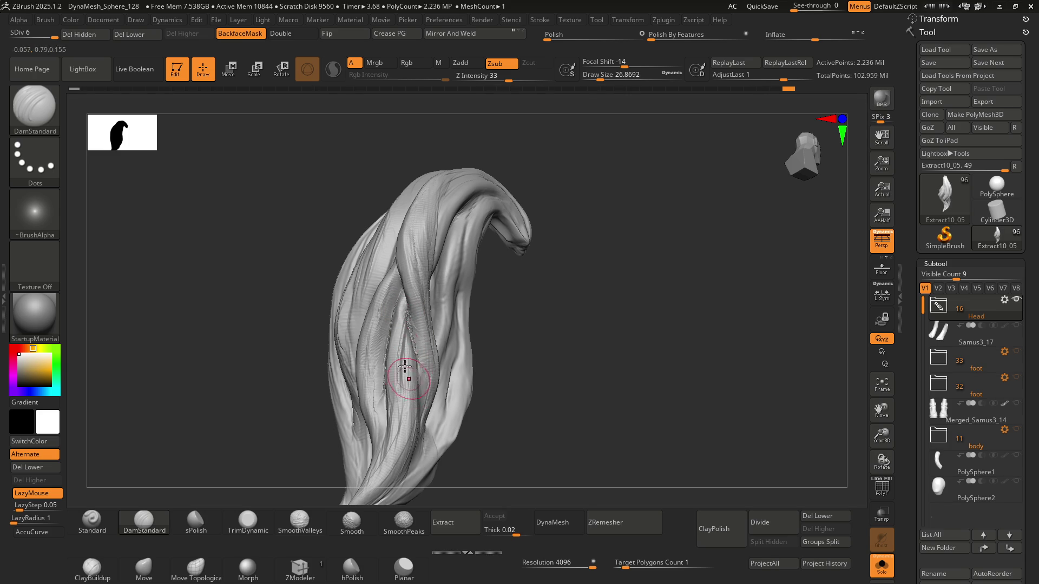
{"action": "key", "text": "ctrl+z"}
{"action": "right_click_drag", "start_coordinate": [390, 285], "coordinate": [385, 274], "text": "ctrl"}
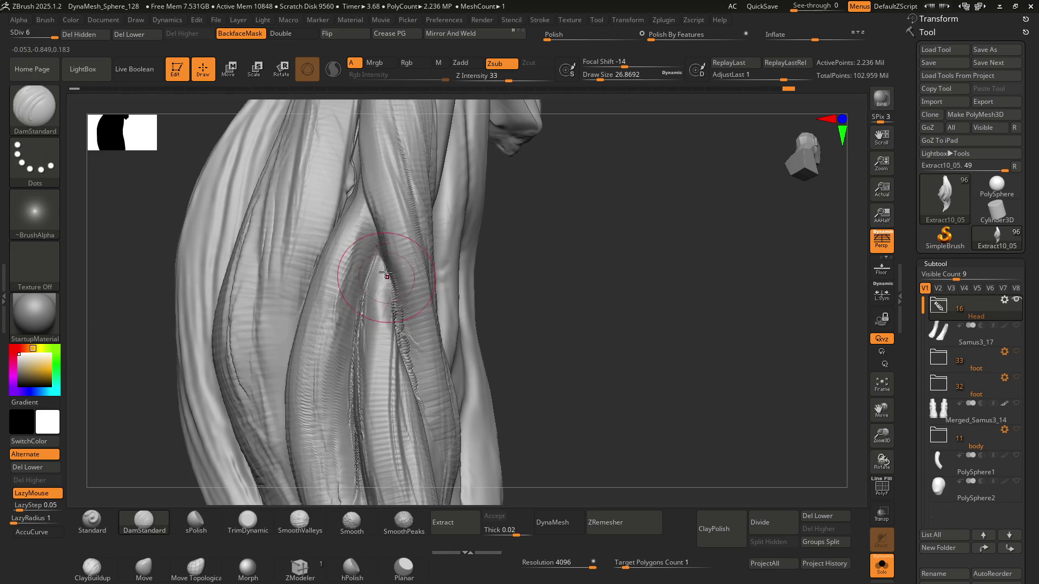
{"action": "right_click_drag", "start_coordinate": [406, 371], "coordinate": [394, 308]}
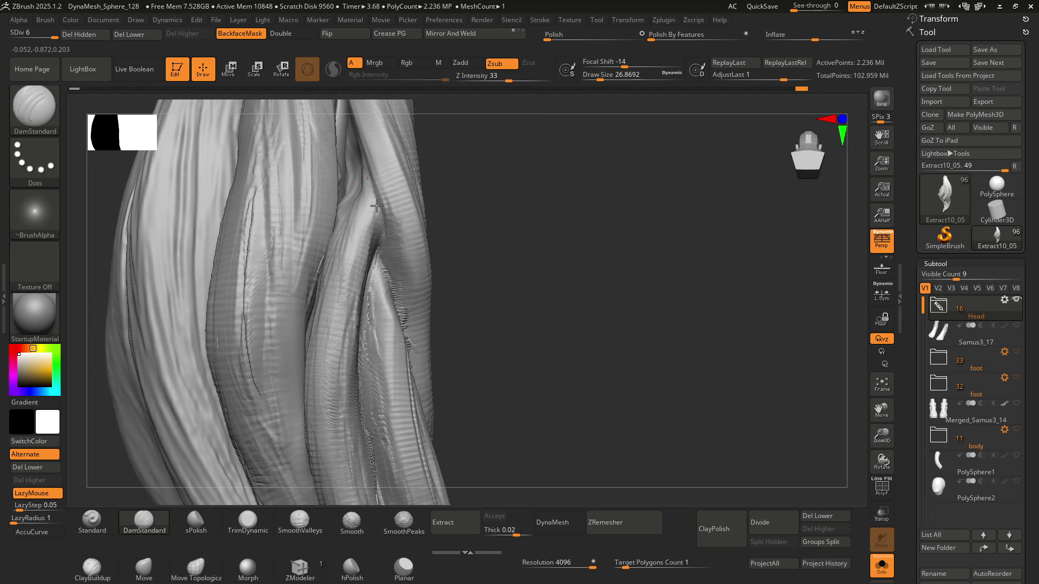
{"action": "right_click_drag", "start_coordinate": [368, 195], "coordinate": [385, 244]}
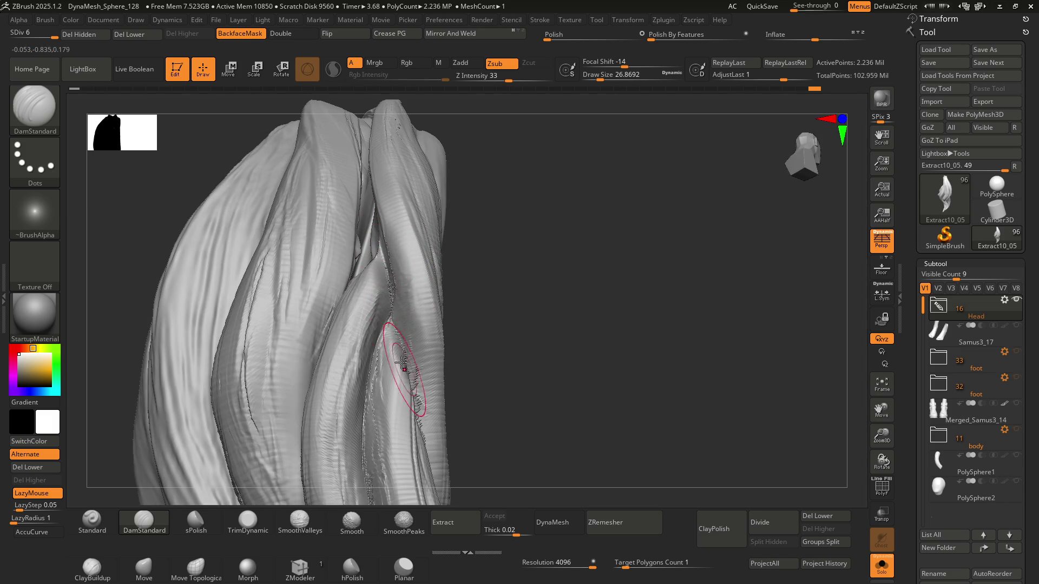
{"action": "mouse_move", "coordinate": [395, 352]}
{"action": "right_mouse_down"}
{"action": "mouse_move", "coordinate": [375, 252]}
{"action": "mouse_move", "coordinate": [346, 189]}
{"action": "mouse_move", "coordinate": [369, 253]}
{"action": "mouse_move", "coordinate": [358, 226]}
{"action": "right_mouse_up"}
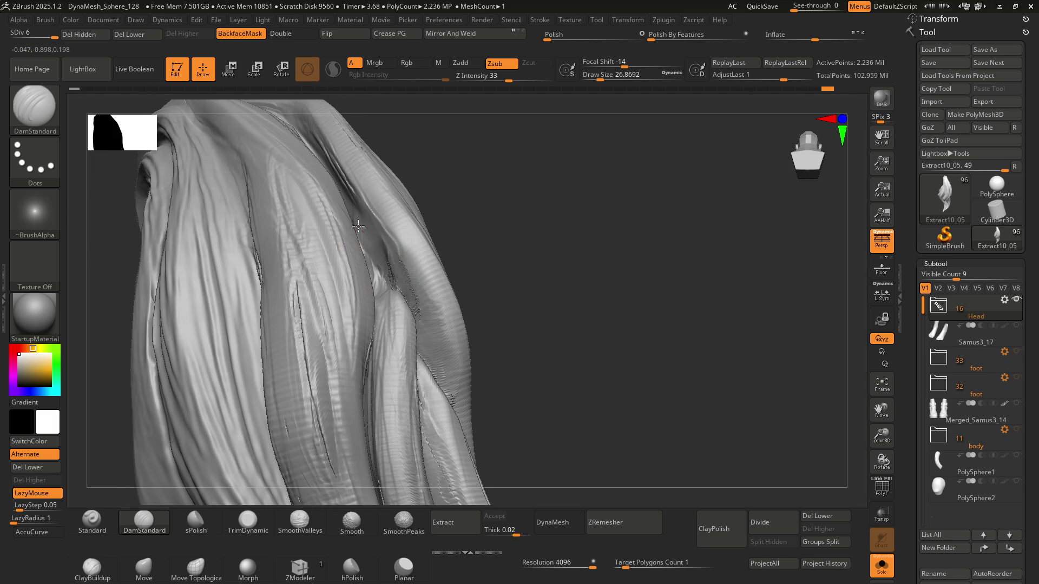
{"action": "key", "text": "shift"}
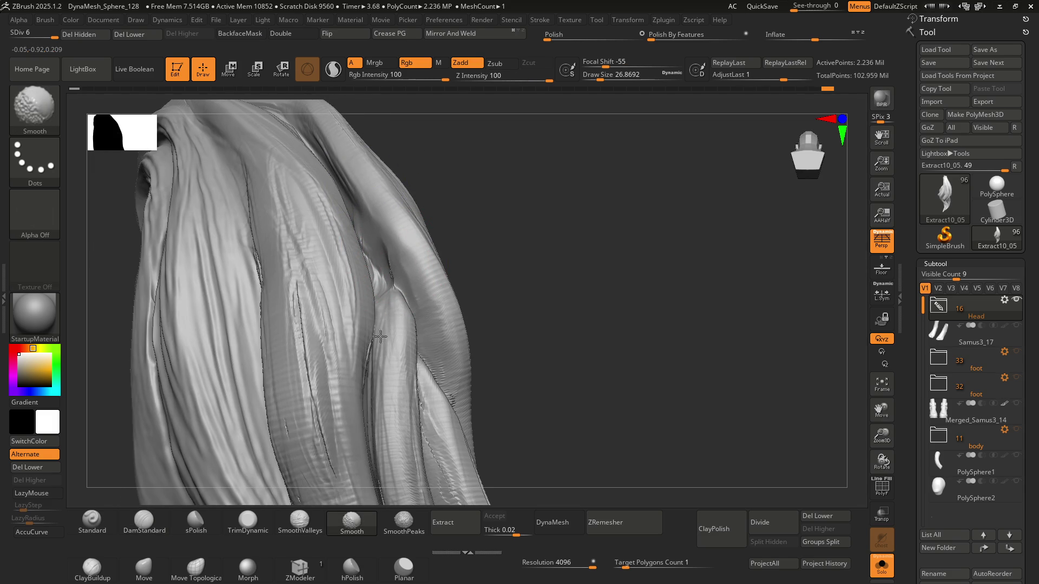
Step: Alternate Smooth and DamStandard over the three grooves, then frame the whole lock front-on
{"action": "mouse_move", "coordinate": [474, 440]}
{"action": "right_mouse_down"}
{"action": "mouse_move", "coordinate": [421, 390]}
{"action": "mouse_move", "coordinate": [407, 310]}
{"action": "right_mouse_up"}
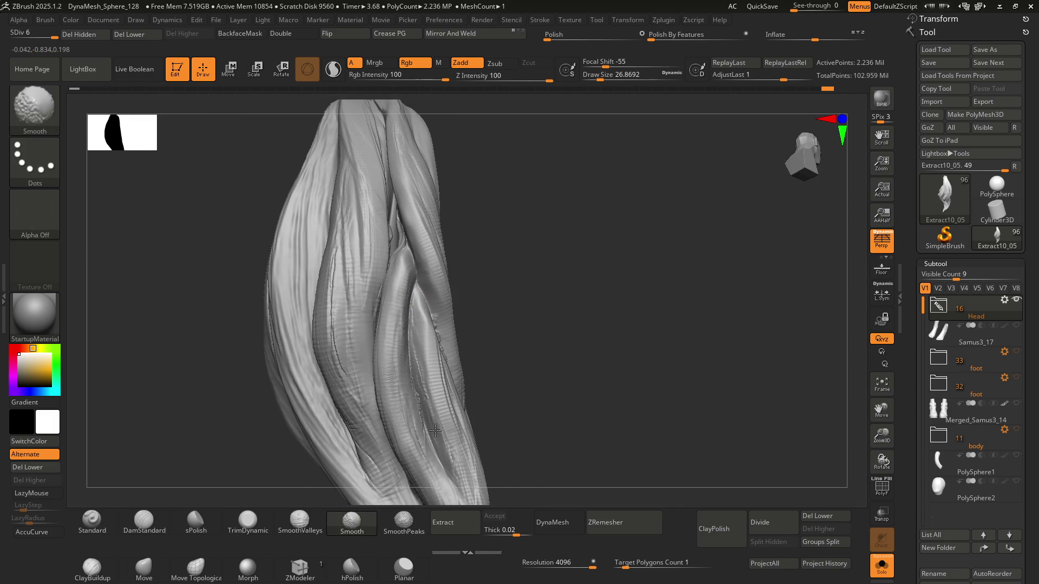
{"action": "mouse_move", "coordinate": [449, 445]}
{"action": "right_mouse_down"}
{"action": "mouse_move", "coordinate": [413, 301]}
{"action": "mouse_move", "coordinate": [427, 303]}
{"action": "mouse_move", "coordinate": [415, 299]}
{"action": "right_mouse_up"}
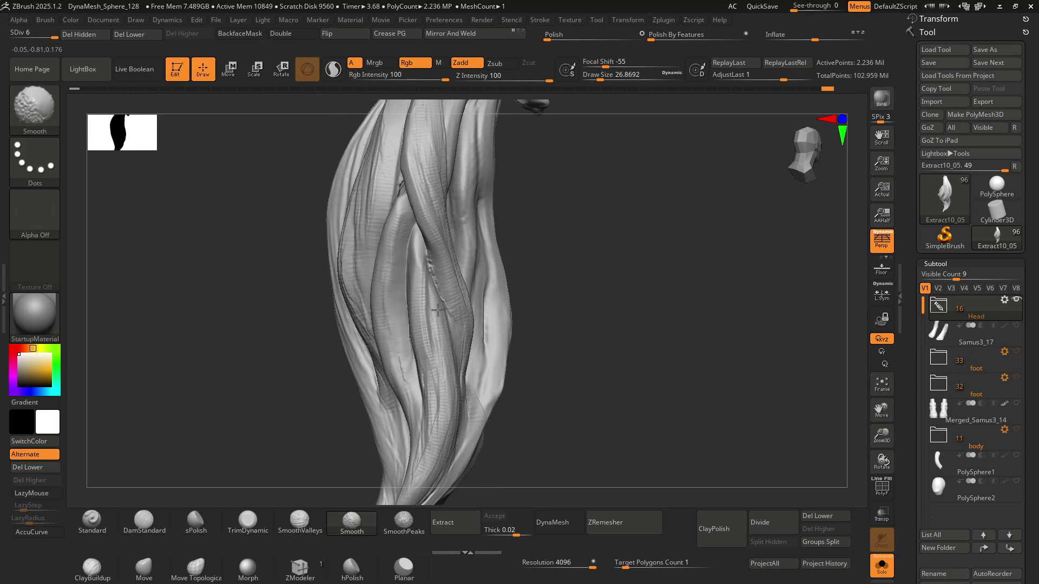
{"action": "key", "text": "shift"}
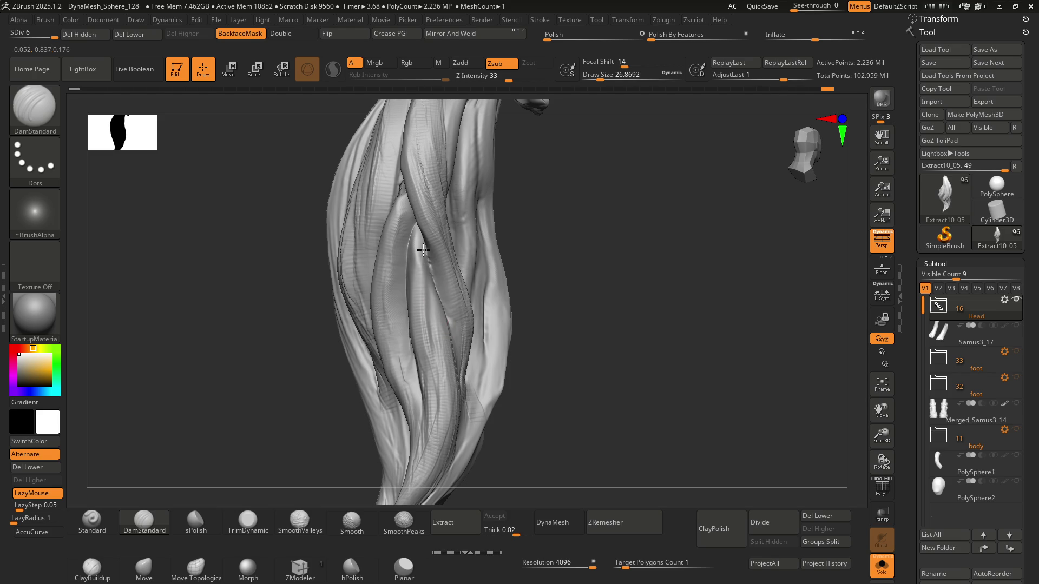
{"action": "key", "text": "shift"}
{"action": "right_click_drag", "start_coordinate": [458, 313], "coordinate": [417, 395]}
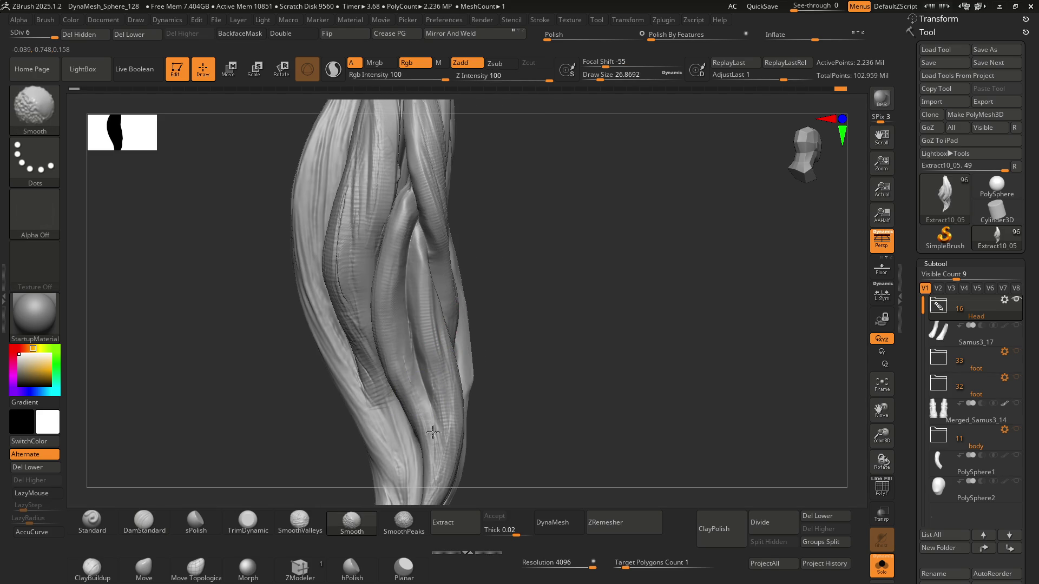
{"action": "key", "text": "shift"}
{"action": "mouse_move", "coordinate": [392, 289]}
{"action": "right_mouse_down"}
{"action": "mouse_move", "coordinate": [424, 283]}
{"action": "mouse_move", "coordinate": [407, 233]}
{"action": "mouse_move", "coordinate": [446, 260]}
{"action": "mouse_move", "coordinate": [419, 252]}
{"action": "right_mouse_up"}
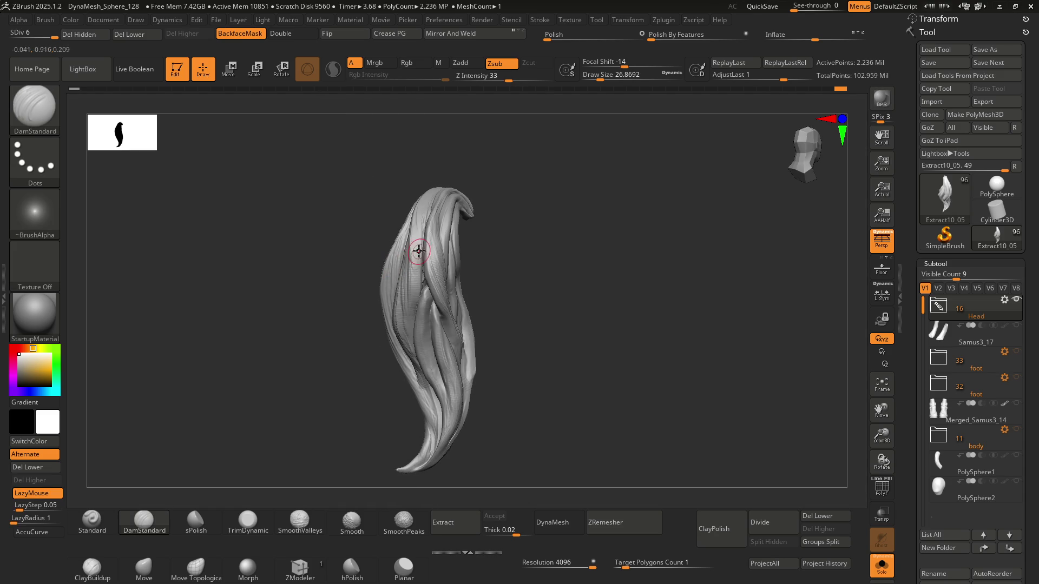
{"action": "mouse_move", "coordinate": [420, 216]}
{"action": "right_mouse_down"}
{"action": "mouse_move", "coordinate": [388, 223]}
{"action": "mouse_move", "coordinate": [404, 198]}
{"action": "mouse_move", "coordinate": [425, 307]}
{"action": "mouse_move", "coordinate": [410, 258]}
{"action": "mouse_move", "coordinate": [455, 276]}
{"action": "mouse_move", "coordinate": [421, 247]}
{"action": "mouse_move", "coordinate": [424, 283]}
{"action": "mouse_move", "coordinate": [438, 277]}
{"action": "mouse_move", "coordinate": [414, 248]}
{"action": "mouse_move", "coordinate": [466, 241]}
{"action": "mouse_move", "coordinate": [417, 258]}
{"action": "mouse_move", "coordinate": [442, 262]}
{"action": "mouse_move", "coordinate": [362, 262]}
{"action": "mouse_move", "coordinate": [456, 261]}
{"action": "mouse_move", "coordinate": [387, 241]}
{"action": "mouse_move", "coordinate": [440, 241]}
{"action": "mouse_move", "coordinate": [367, 257]}
{"action": "mouse_move", "coordinate": [477, 254]}
{"action": "mouse_move", "coordinate": [409, 265]}
{"action": "mouse_move", "coordinate": [427, 260]}
{"action": "mouse_move", "coordinate": [401, 278]}
{"action": "mouse_move", "coordinate": [450, 274]}
{"action": "mouse_move", "coordinate": [415, 264]}
{"action": "right_mouse_up"}
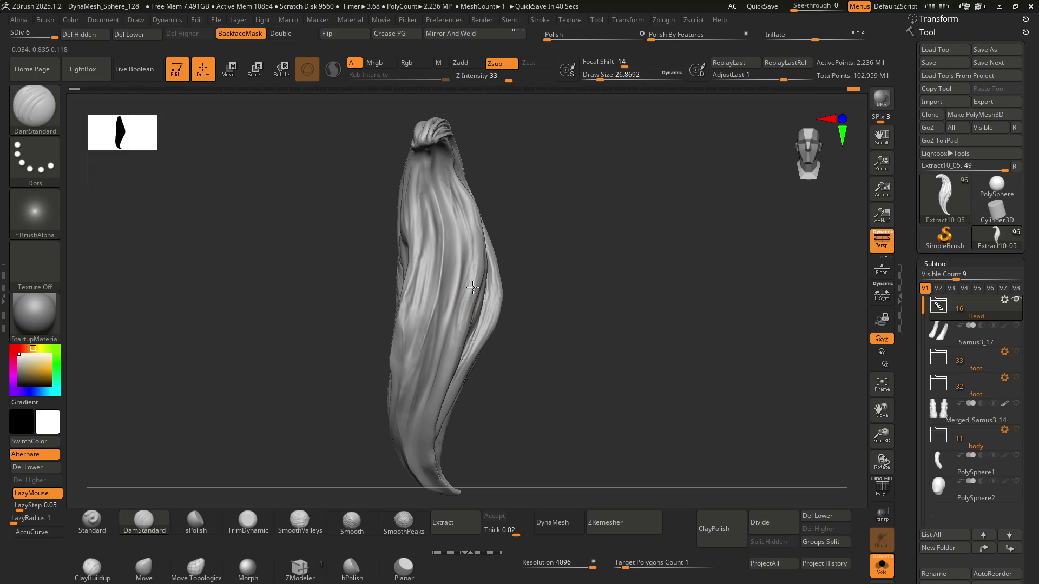
{"action": "mouse_move", "coordinate": [463, 325]}
{"action": "right_mouse_down"}
{"action": "mouse_move", "coordinate": [433, 281]}
{"action": "mouse_move", "coordinate": [431, 256]}
{"action": "mouse_move", "coordinate": [415, 355]}
{"action": "right_mouse_up"}
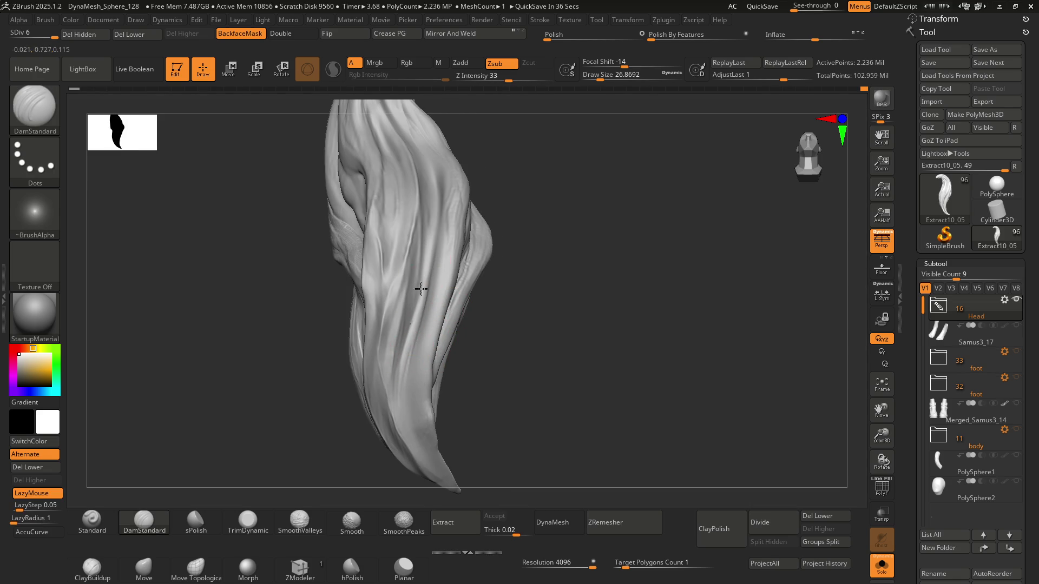
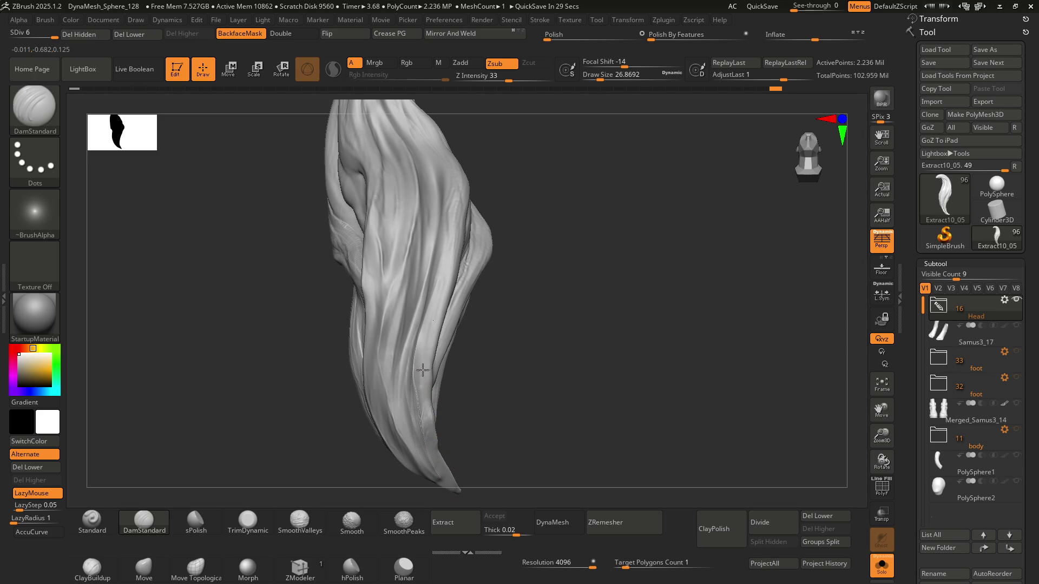
Step: Undo the last stroke, zoom in, and carve a DamStandard crease along the strand at Draw Size about 37
{"action": "key", "text": "ctrl+z"}
{"action": "mouse_move", "coordinate": [423, 283]}
{"action": "left_mouse_down"}
{"action": "mouse_move", "coordinate": [411, 281]}
{"action": "mouse_move", "coordinate": [450, 278]}
{"action": "mouse_move", "coordinate": [453, 244]}
{"action": "mouse_move", "coordinate": [475, 232]}
{"action": "left_mouse_up"}
{"action": "key", "text": "ctrl"}
{"action": "mouse_move", "coordinate": [471, 192]}
{"action": "right_mouse_down", "text": "ctrl"}
{"action": "mouse_move", "coordinate": [464, 233]}
{"action": "mouse_move", "coordinate": [487, 301]}
{"action": "mouse_move", "coordinate": [462, 241]}
{"action": "mouse_move", "coordinate": [428, 280]}
{"action": "right_mouse_up", "text": "ctrl"}
{"action": "key", "text": "s"}
{"action": "left_click_drag", "start_coordinate": [383, 232], "coordinate": [373, 187]}
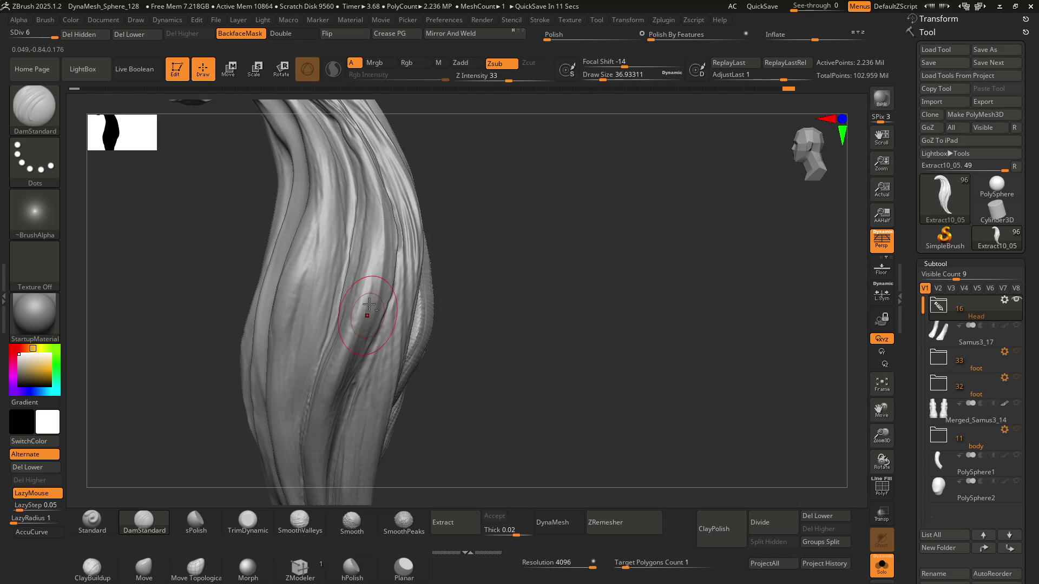
{"action": "left_click_drag", "start_coordinate": [375, 264], "coordinate": [369, 292]}
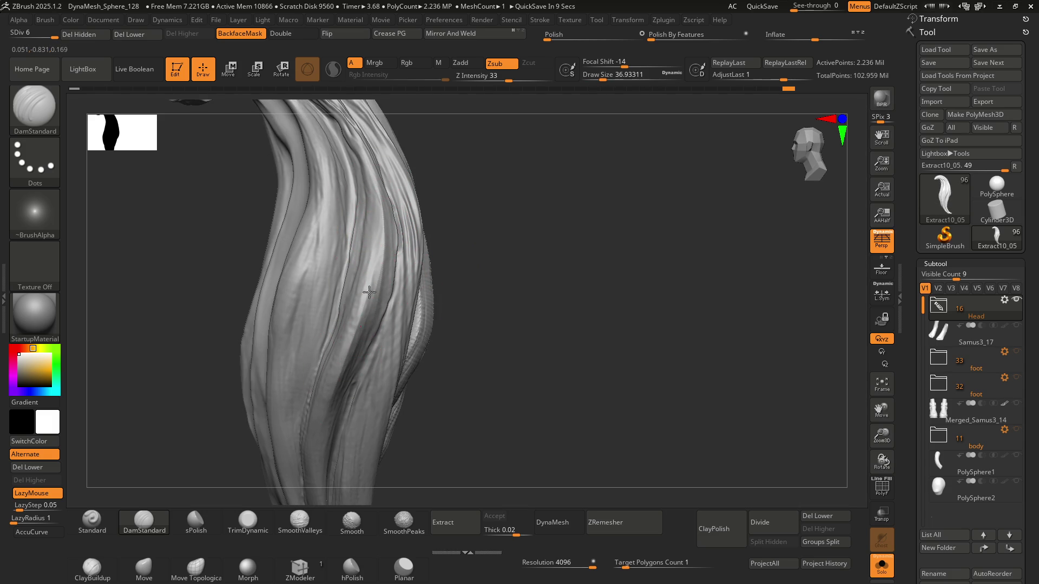
Step: Dismiss the autosave prompt and orbit the strand to check the new grooves from several angles
{"action": "right_click_drag", "start_coordinate": [365, 291], "coordinate": [393, 215]}
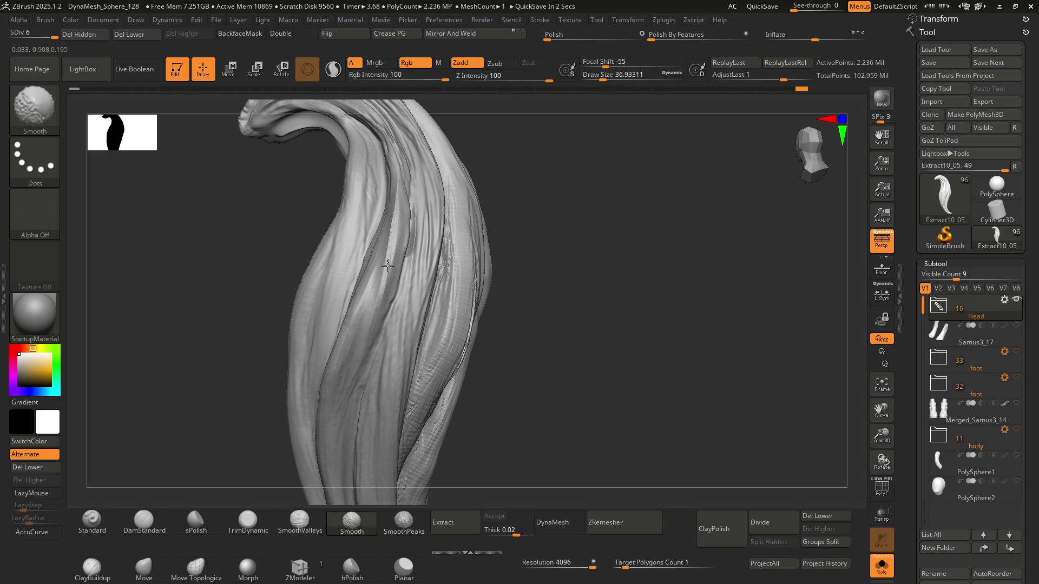
{"action": "key", "text": "Escape"}
{"action": "right_click_drag", "start_coordinate": [391, 260], "coordinate": [389, 141]}
{"action": "key", "text": "shift"}
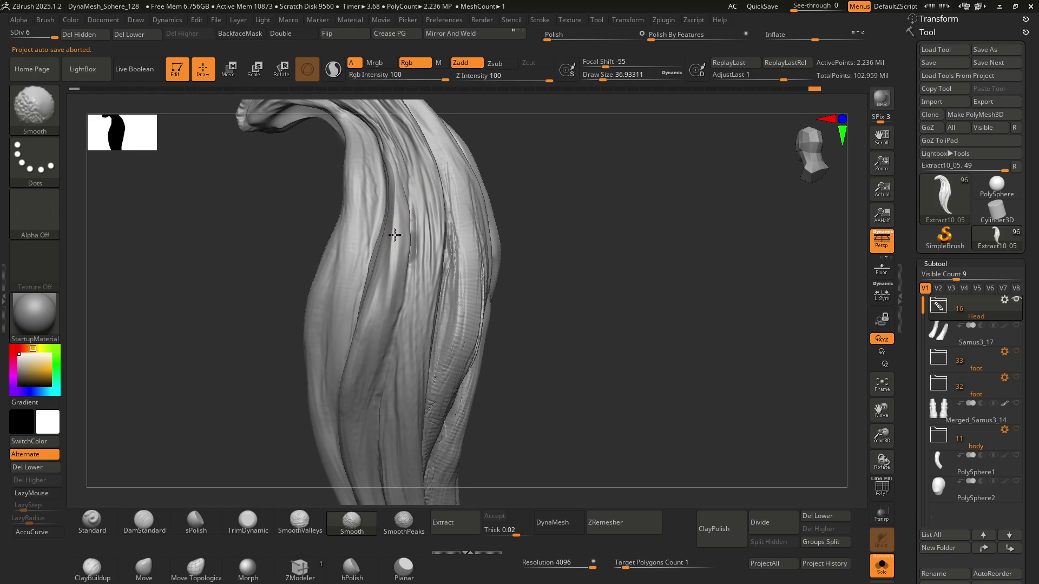
{"action": "right_click_drag", "start_coordinate": [394, 232], "coordinate": [396, 278]}
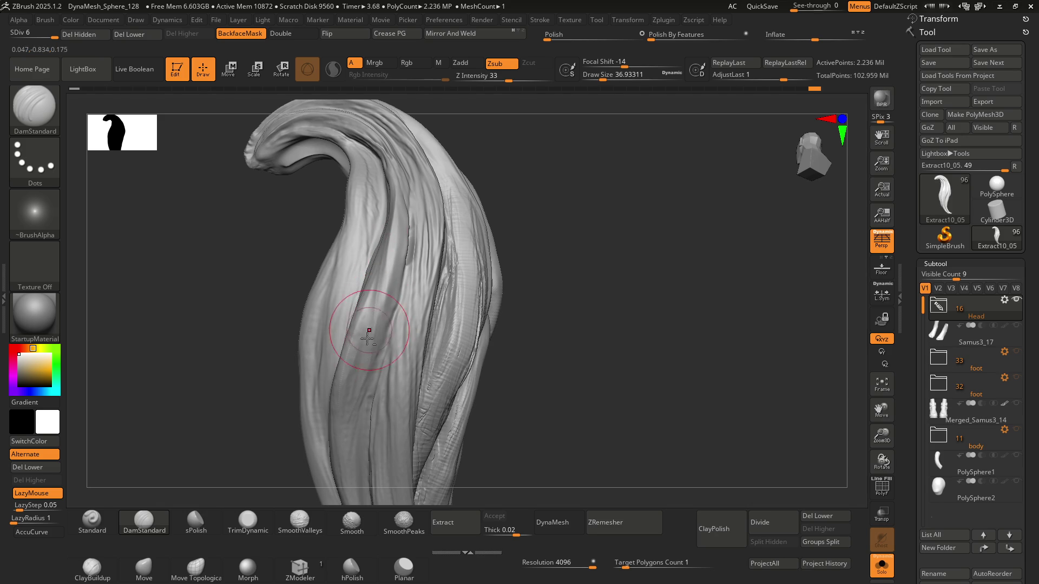
{"action": "right_click_drag", "start_coordinate": [393, 224], "coordinate": [397, 204]}
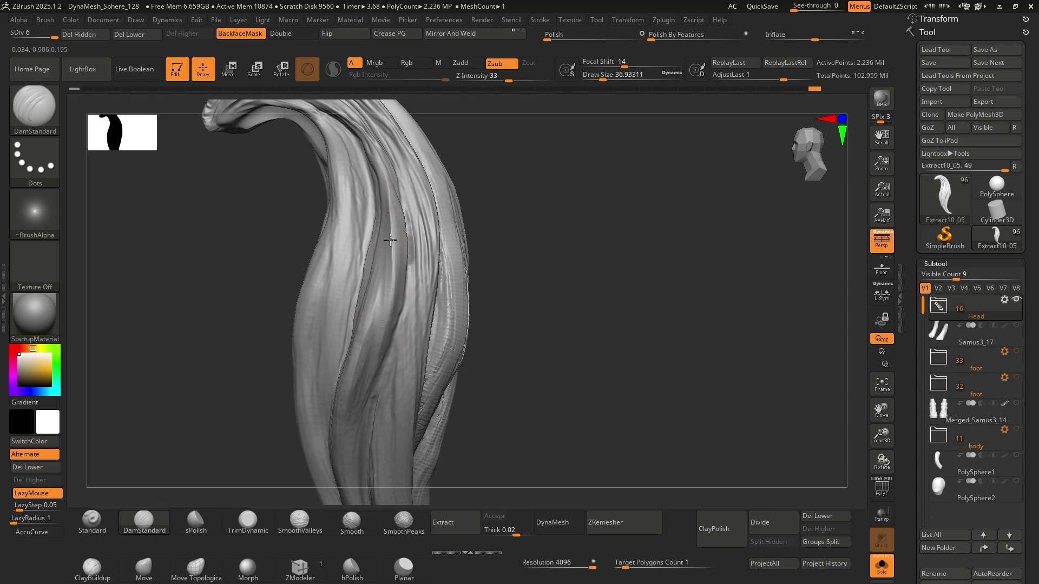
{"action": "mouse_move", "coordinate": [390, 306]}
{"action": "right_mouse_down"}
{"action": "mouse_move", "coordinate": [395, 269]}
{"action": "mouse_move", "coordinate": [434, 242]}
{"action": "right_mouse_up"}
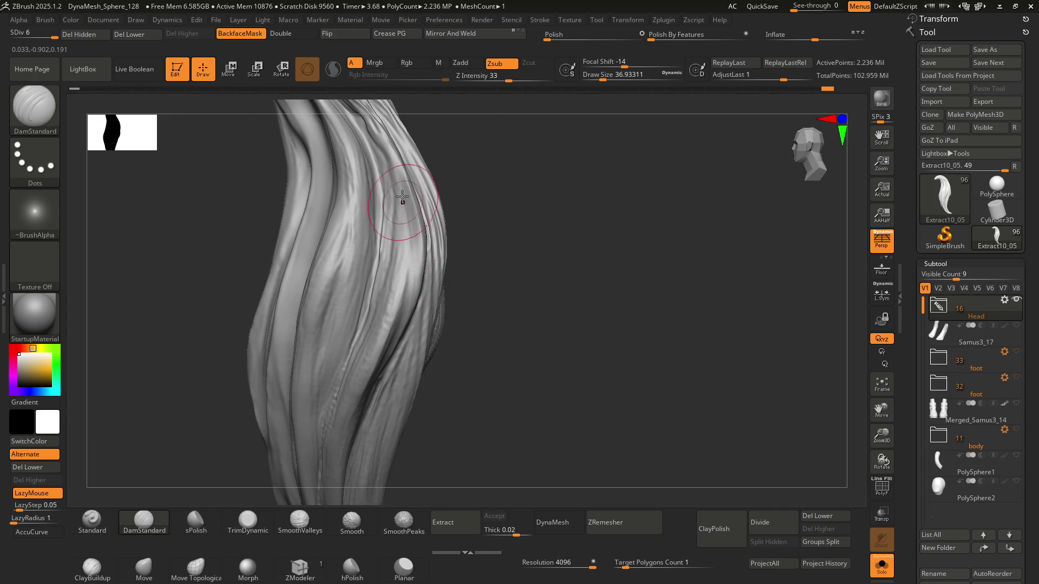
{"action": "right_click_drag", "start_coordinate": [397, 315], "coordinate": [391, 245]}
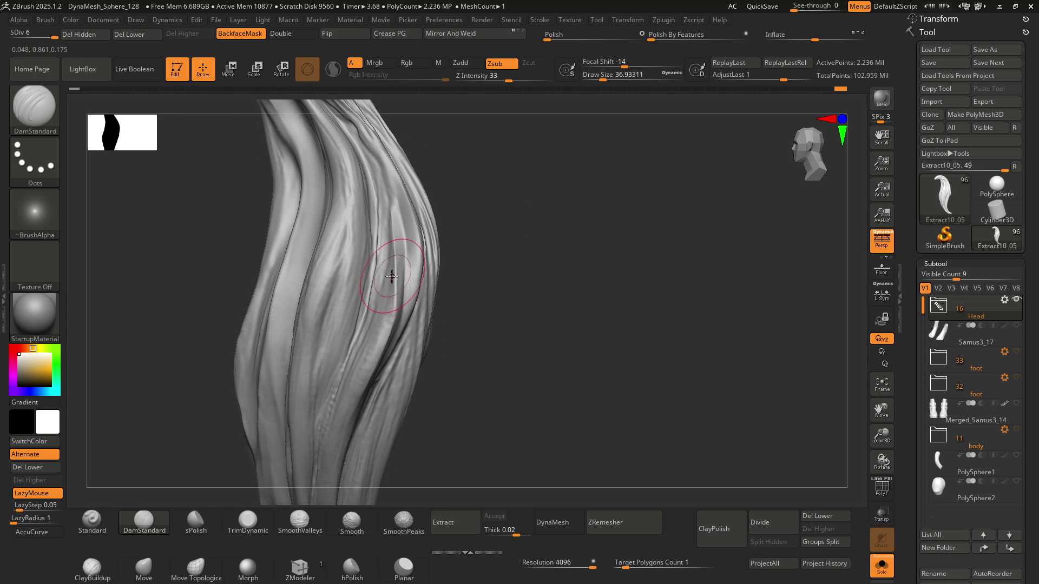
{"action": "right_click_drag", "start_coordinate": [384, 336], "coordinate": [373, 305]}
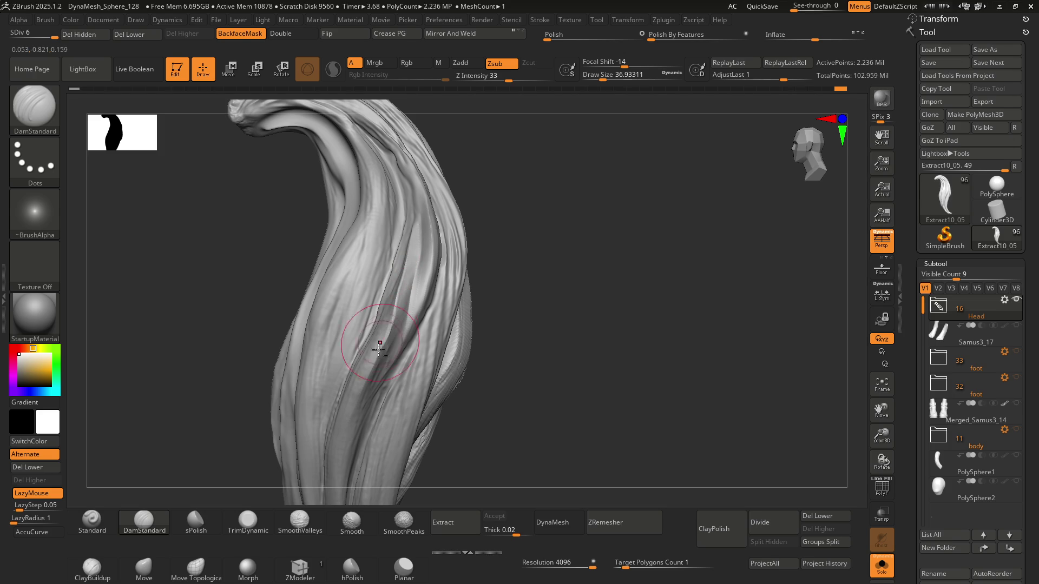
Step: Select the Move brush (B, M, V)
{"action": "key", "text": "b"}
{"action": "key", "text": "m"}
{"action": "key", "text": "v"}
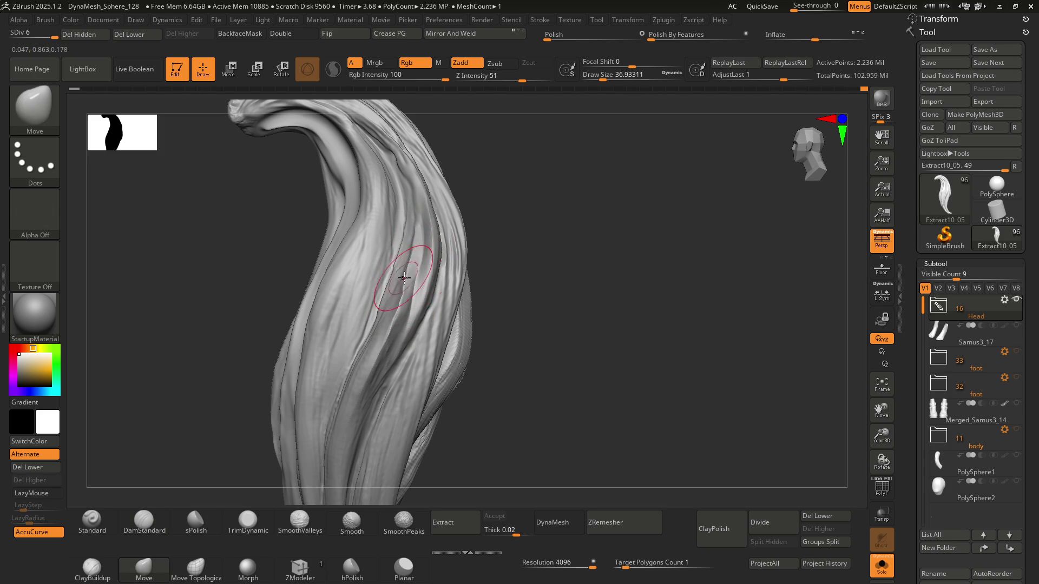
Step: Orbit the grooved strand to inspect it, switching back to the DamStandard brush (B, D, S)
{"action": "key", "text": "shift"}
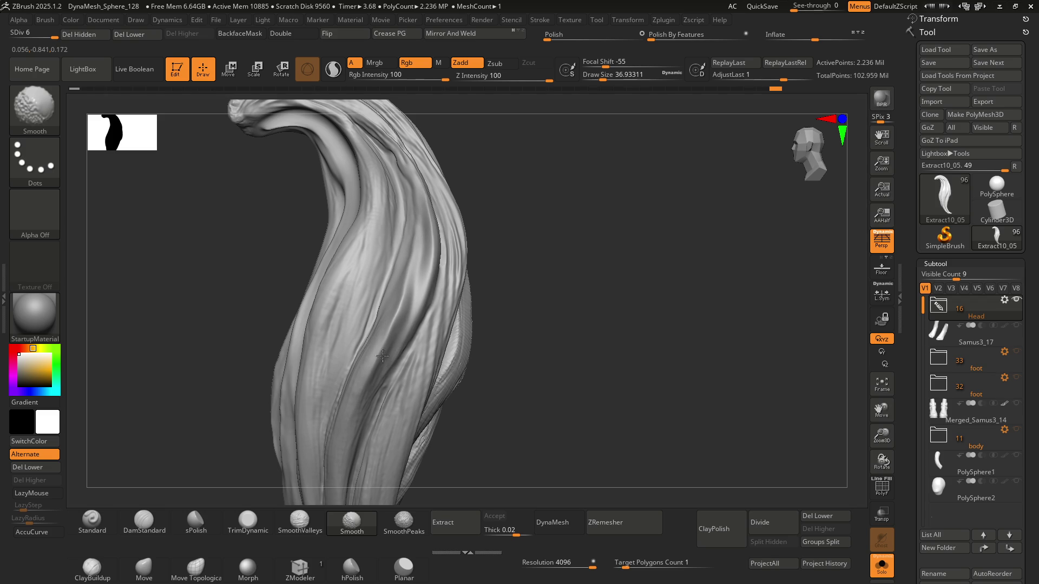
{"action": "mouse_move", "coordinate": [417, 267]}
{"action": "right_mouse_down"}
{"action": "mouse_move", "coordinate": [371, 306]}
{"action": "mouse_move", "coordinate": [478, 279]}
{"action": "mouse_move", "coordinate": [454, 301]}
{"action": "mouse_move", "coordinate": [433, 241]}
{"action": "mouse_move", "coordinate": [466, 267]}
{"action": "mouse_move", "coordinate": [430, 268]}
{"action": "mouse_move", "coordinate": [440, 348]}
{"action": "mouse_move", "coordinate": [447, 301]}
{"action": "mouse_move", "coordinate": [439, 313]}
{"action": "mouse_move", "coordinate": [429, 302]}
{"action": "mouse_move", "coordinate": [434, 279]}
{"action": "mouse_move", "coordinate": [414, 288]}
{"action": "right_mouse_up"}
{"action": "key", "text": "b"}
{"action": "key", "text": "d"}
{"action": "key", "text": "s"}
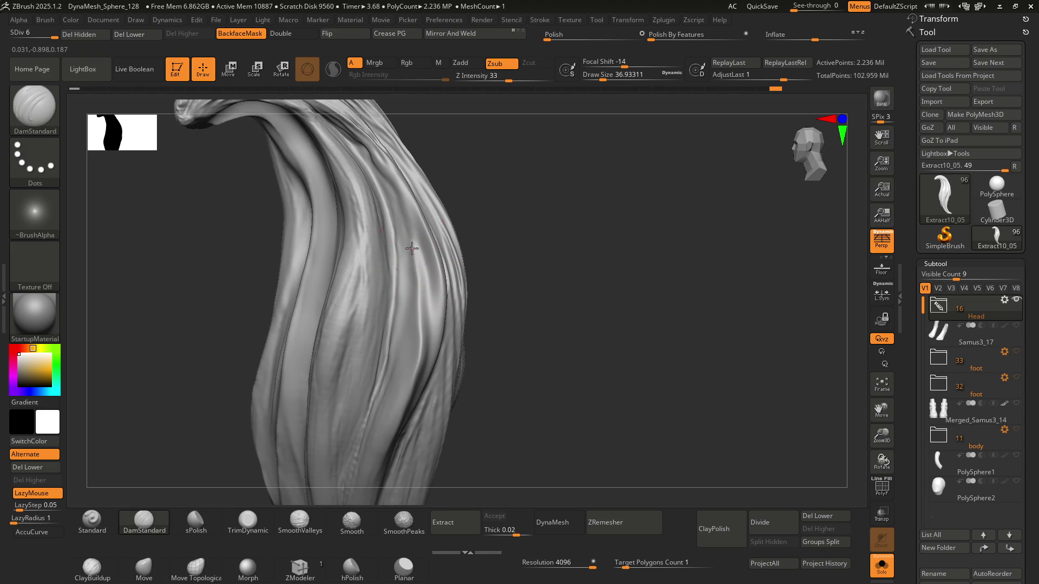
{"action": "right_click_drag", "start_coordinate": [434, 279], "coordinate": [427, 273]}
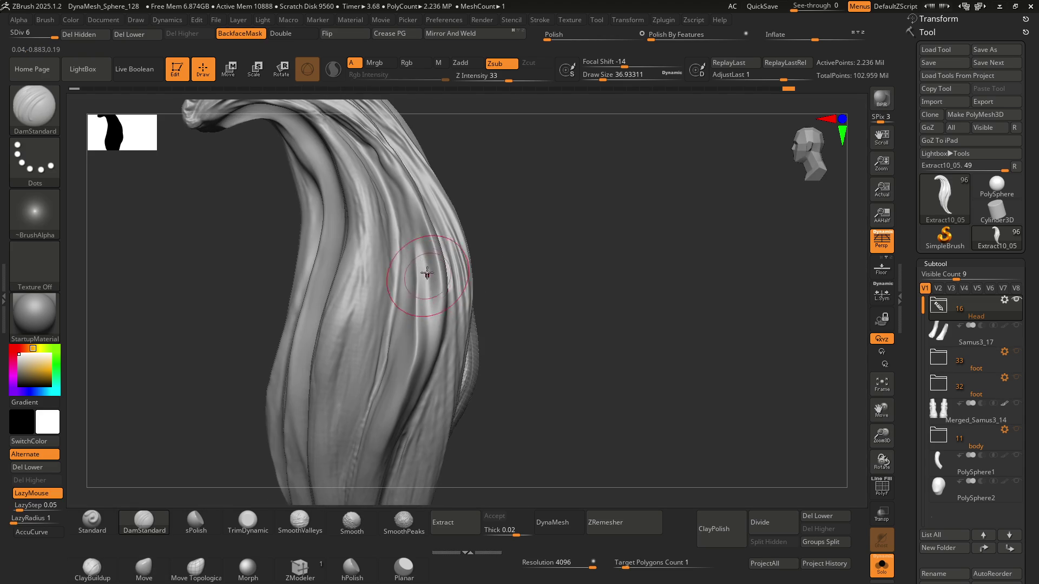
{"action": "right_click_drag", "start_coordinate": [440, 319], "coordinate": [431, 322]}
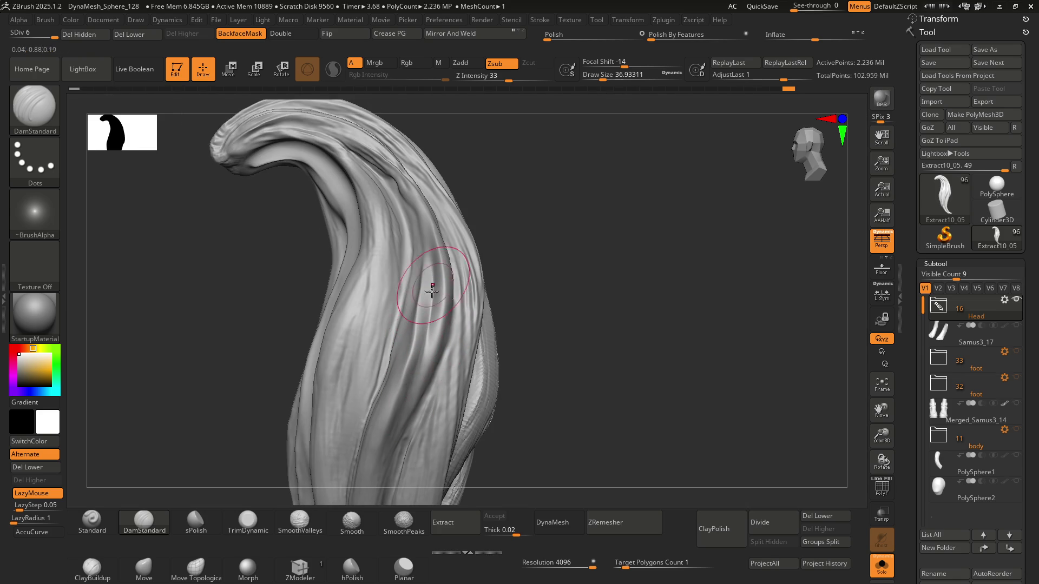
{"action": "right_click_drag", "start_coordinate": [431, 280], "coordinate": [434, 306]}
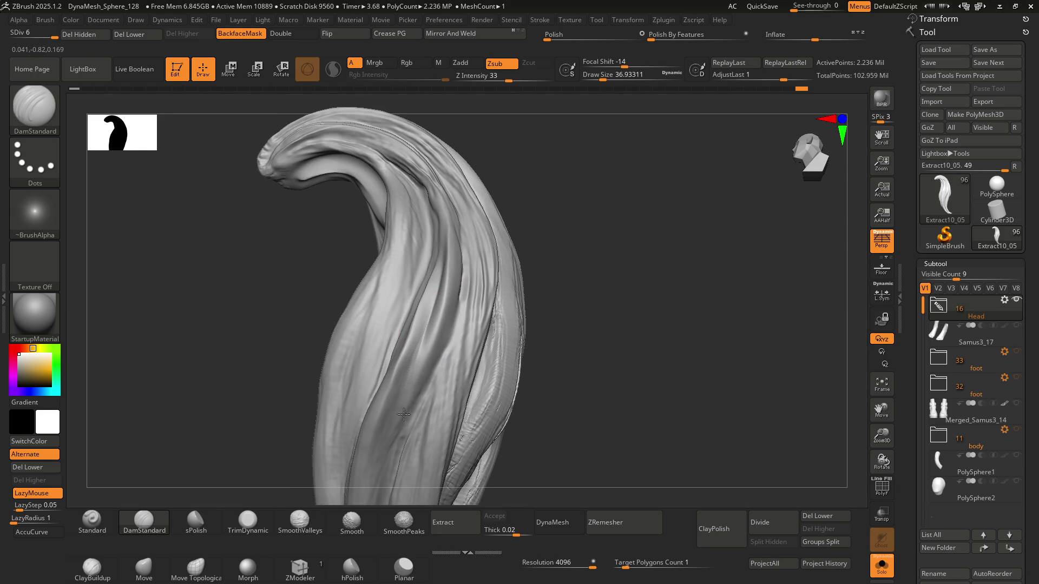
{"action": "right_click_drag", "start_coordinate": [446, 287], "coordinate": [465, 339]}
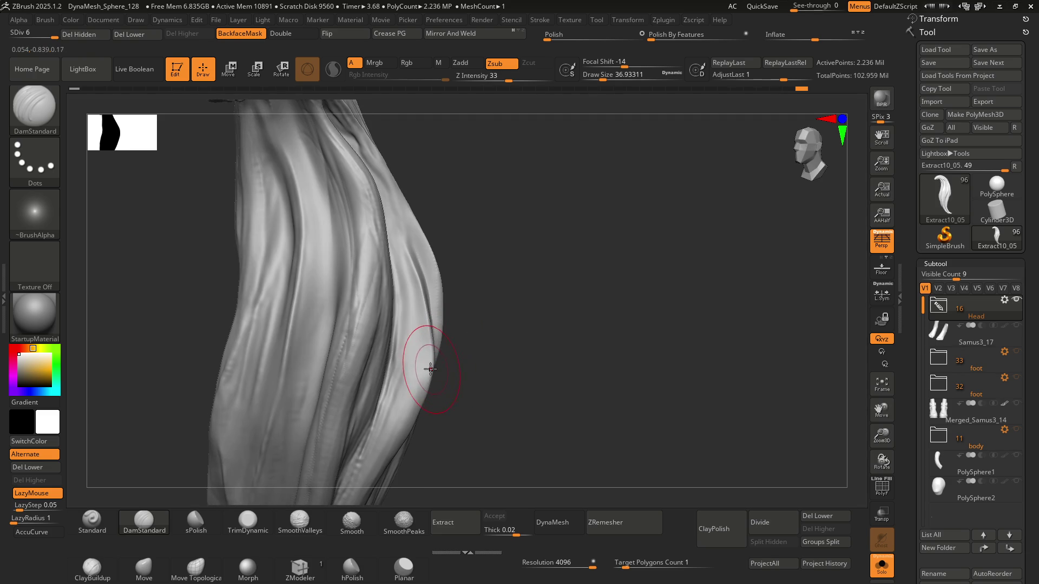
Step: Orbit once more, then select the ClayBuildup brush (B, C)
{"action": "key", "text": "shift"}
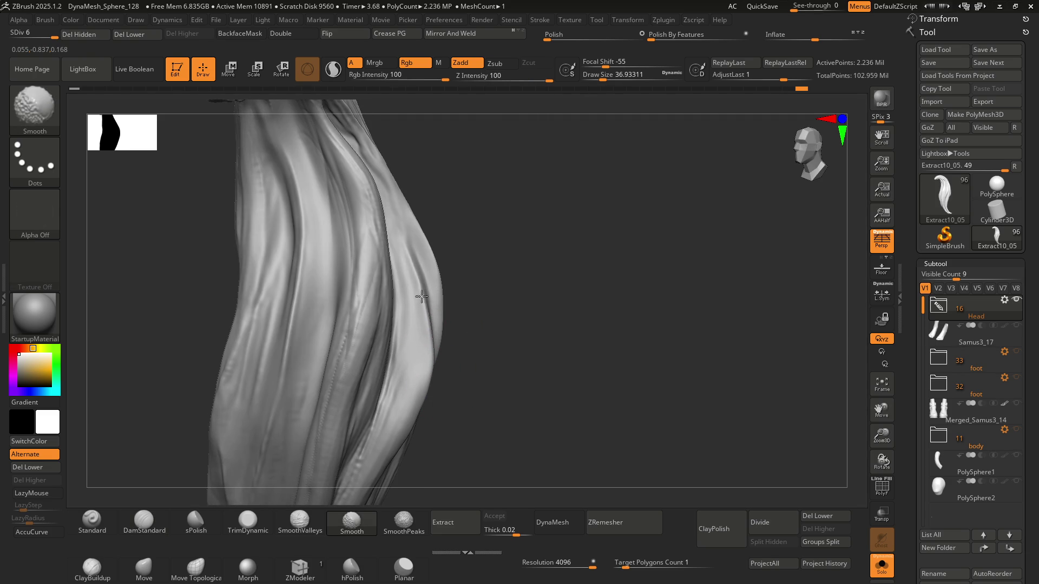
{"action": "mouse_move", "coordinate": [397, 358]}
{"action": "right_mouse_down"}
{"action": "mouse_move", "coordinate": [412, 278]}
{"action": "mouse_move", "coordinate": [424, 294]}
{"action": "mouse_move", "coordinate": [410, 292]}
{"action": "mouse_move", "coordinate": [424, 260]}
{"action": "mouse_move", "coordinate": [441, 269]}
{"action": "mouse_move", "coordinate": [449, 333]}
{"action": "mouse_move", "coordinate": [398, 302]}
{"action": "mouse_move", "coordinate": [433, 284]}
{"action": "mouse_move", "coordinate": [477, 234]}
{"action": "mouse_move", "coordinate": [463, 242]}
{"action": "mouse_move", "coordinate": [469, 232]}
{"action": "mouse_move", "coordinate": [441, 219]}
{"action": "mouse_move", "coordinate": [464, 249]}
{"action": "mouse_move", "coordinate": [433, 273]}
{"action": "mouse_move", "coordinate": [463, 255]}
{"action": "mouse_move", "coordinate": [432, 253]}
{"action": "mouse_move", "coordinate": [457, 283]}
{"action": "mouse_move", "coordinate": [433, 293]}
{"action": "mouse_move", "coordinate": [436, 277]}
{"action": "mouse_move", "coordinate": [395, 260]}
{"action": "mouse_move", "coordinate": [425, 262]}
{"action": "mouse_move", "coordinate": [430, 277]}
{"action": "mouse_move", "coordinate": [426, 238]}
{"action": "mouse_move", "coordinate": [416, 252]}
{"action": "mouse_move", "coordinate": [433, 263]}
{"action": "right_mouse_up"}
{"action": "key", "text": "b"}
{"action": "key", "text": "c"}
{"action": "key", "text": "b"}
{"action": "key", "text": "ctrl"}
Step: Raise the brush Draw Size to about 65
{"action": "key", "text": "s"}
{"action": "left_click_drag", "start_coordinate": [432, 263], "coordinate": [440, 263]}
{"action": "mouse_move", "coordinate": [440, 232]}
{"action": "right_mouse_down"}
{"action": "mouse_move", "coordinate": [440, 261]}
{"action": "mouse_move", "coordinate": [468, 263]}
{"action": "mouse_move", "coordinate": [435, 218]}
{"action": "right_mouse_up"}
Step: Orbit the strand round to a front-facing view
{"action": "key", "text": "shift"}
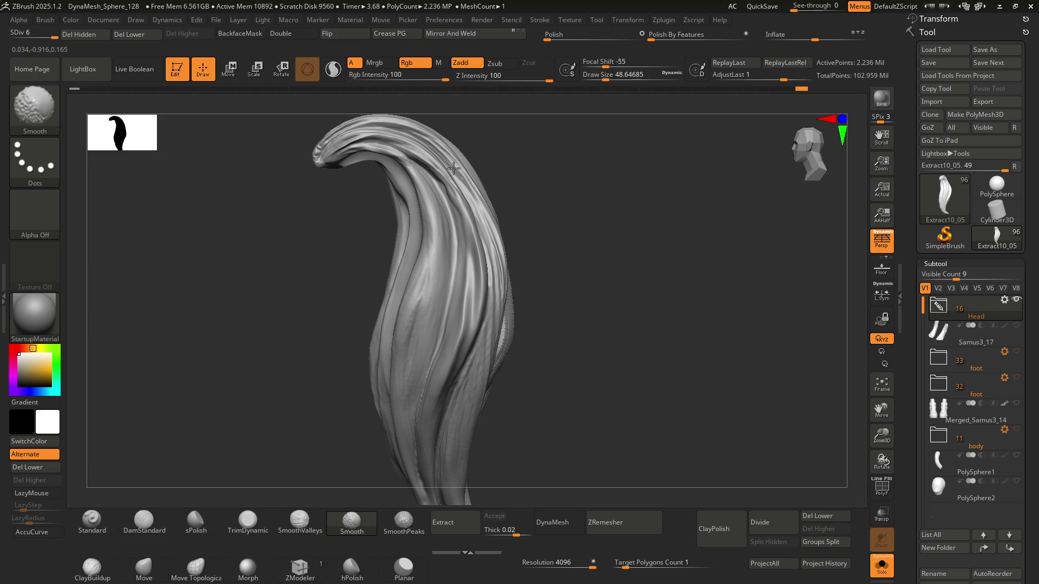
{"action": "mouse_move", "coordinate": [480, 226]}
{"action": "right_mouse_down"}
{"action": "mouse_move", "coordinate": [464, 244]}
{"action": "mouse_move", "coordinate": [455, 202]}
{"action": "right_mouse_up"}
{"action": "key", "text": "shift"}
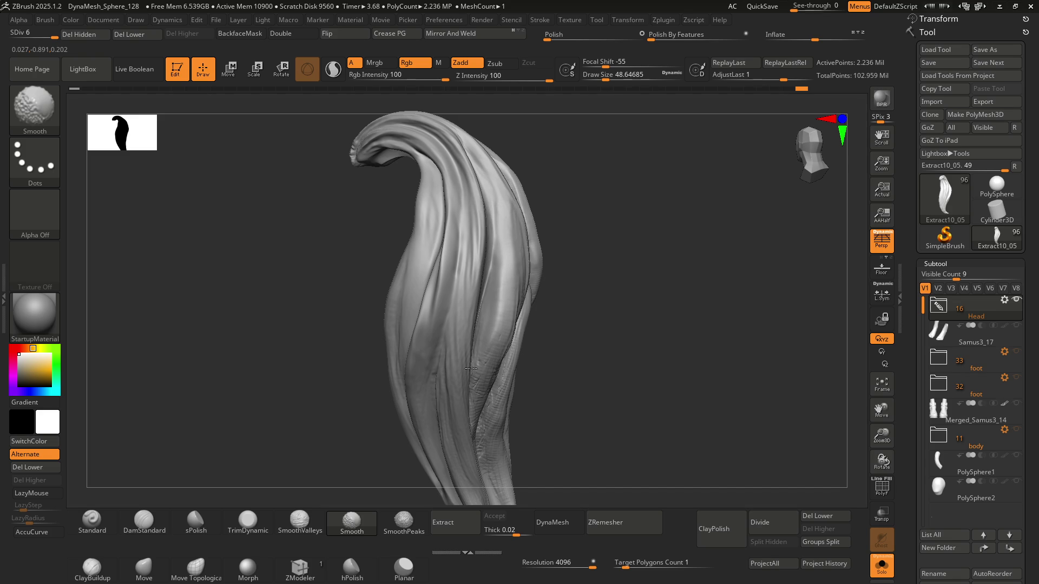
{"action": "mouse_move", "coordinate": [472, 283]}
{"action": "right_mouse_down", "text": "shift"}
{"action": "mouse_move", "coordinate": [473, 268]}
{"action": "mouse_move", "coordinate": [476, 278]}
{"action": "mouse_move", "coordinate": [446, 262]}
{"action": "right_mouse_up", "text": "shift"}
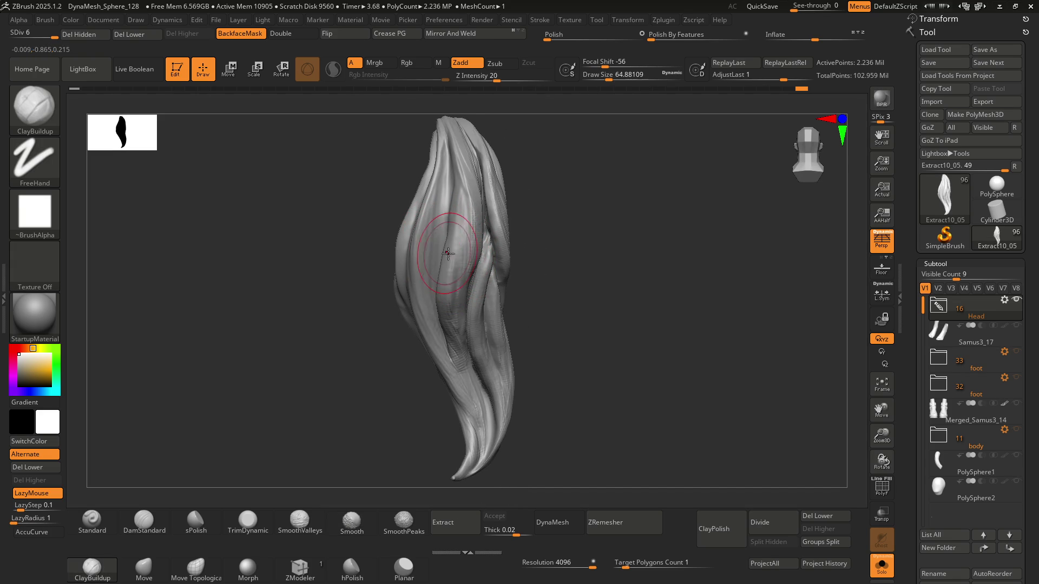
Step: Smooth the strand near its curled tip and down its length, rotating between passes
{"action": "right_click_drag", "start_coordinate": [473, 261], "coordinate": [443, 310]}
{"action": "left_click_drag", "start_coordinate": [442, 311], "coordinate": [442, 323], "text": "shift"}
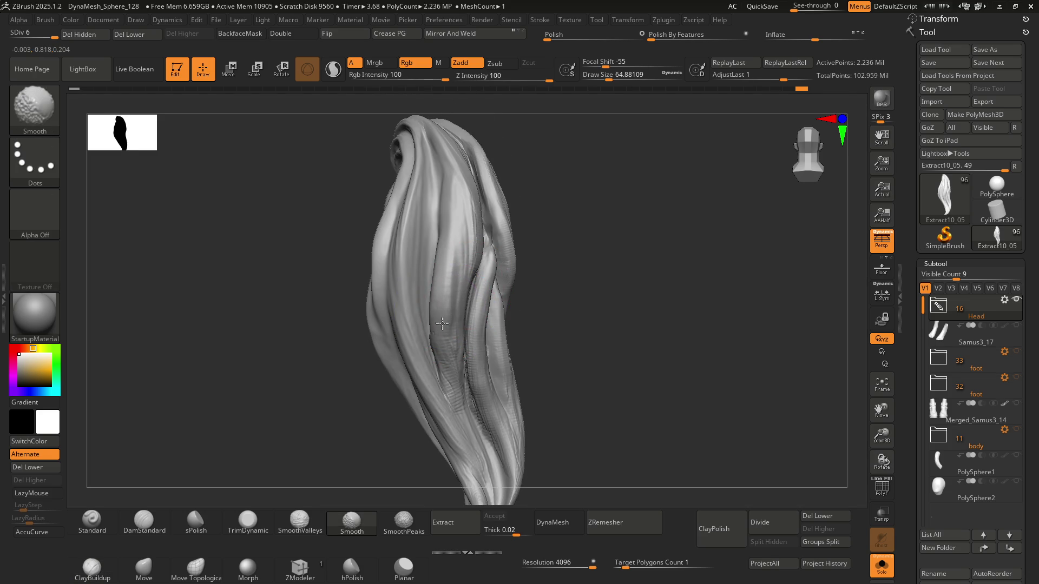
{"action": "mouse_move", "coordinate": [453, 339]}
{"action": "right_mouse_down"}
{"action": "mouse_move", "coordinate": [456, 290]}
{"action": "mouse_move", "coordinate": [479, 322]}
{"action": "right_mouse_up"}
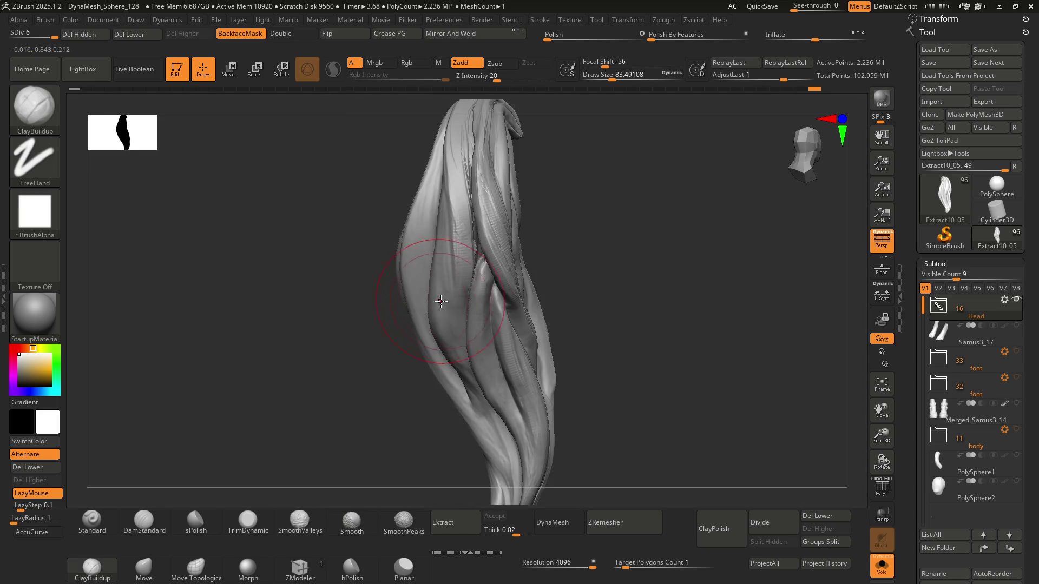
{"action": "key", "text": "shift"}
{"action": "left_click_drag", "start_coordinate": [451, 254], "coordinate": [482, 427], "text": "shift"}
{"action": "right_click_drag", "start_coordinate": [473, 395], "coordinate": [461, 279]}
{"action": "left_click_drag", "start_coordinate": [461, 280], "coordinate": [464, 371], "text": "shift"}
{"action": "mouse_move", "coordinate": [457, 301]}
{"action": "left_mouse_down", "text": "shift"}
{"action": "mouse_move", "coordinate": [481, 353]}
{"action": "mouse_move", "coordinate": [468, 407]}
{"action": "left_mouse_up", "text": "shift"}
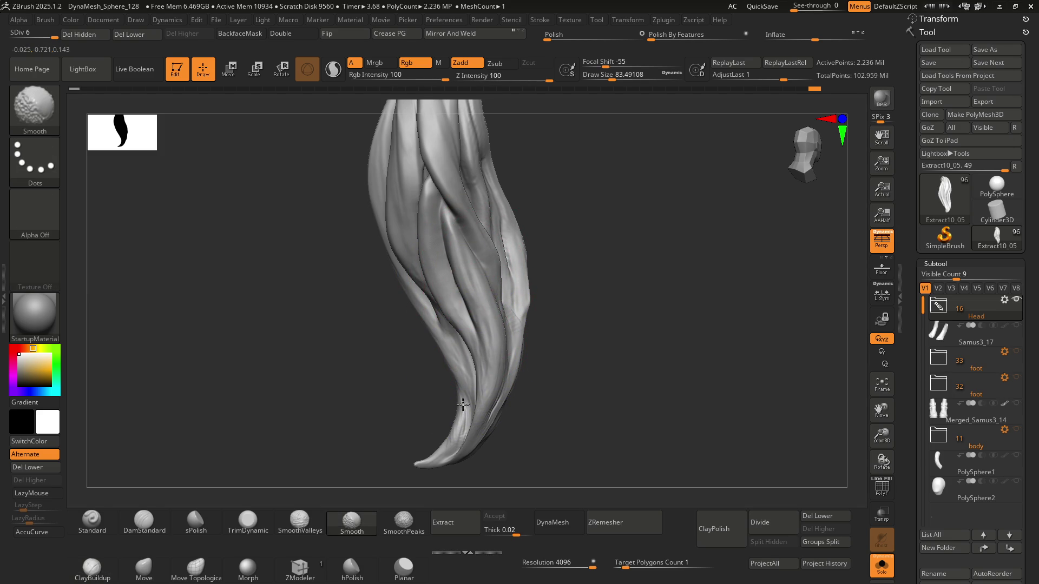
{"action": "right_click_drag", "start_coordinate": [486, 340], "coordinate": [473, 321]}
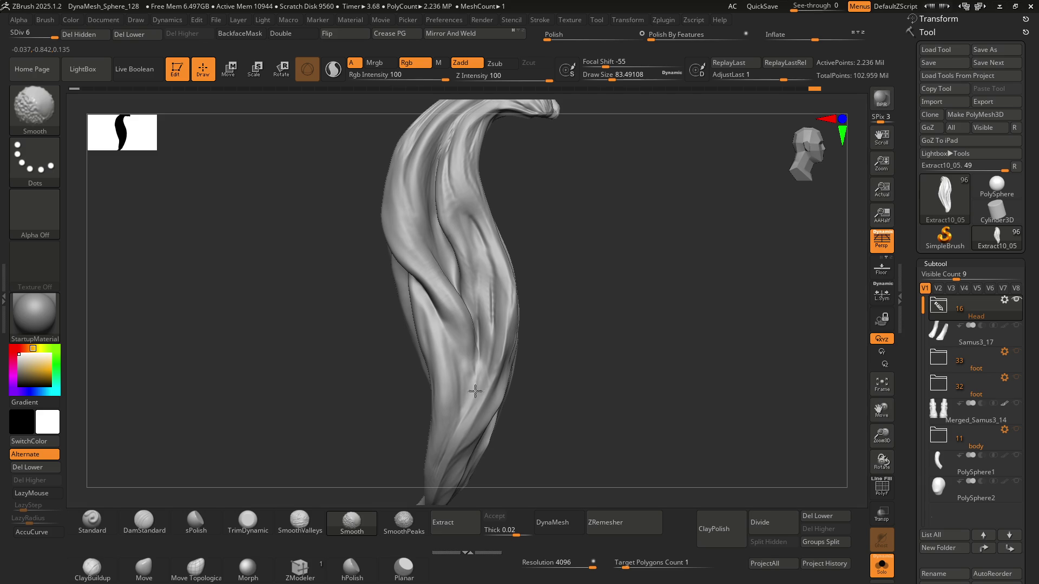
Step: Turn the strand to new angles, smooth its upper curve, and check the hooked tip
{"action": "right_click_drag", "start_coordinate": [441, 172], "coordinate": [434, 254]}
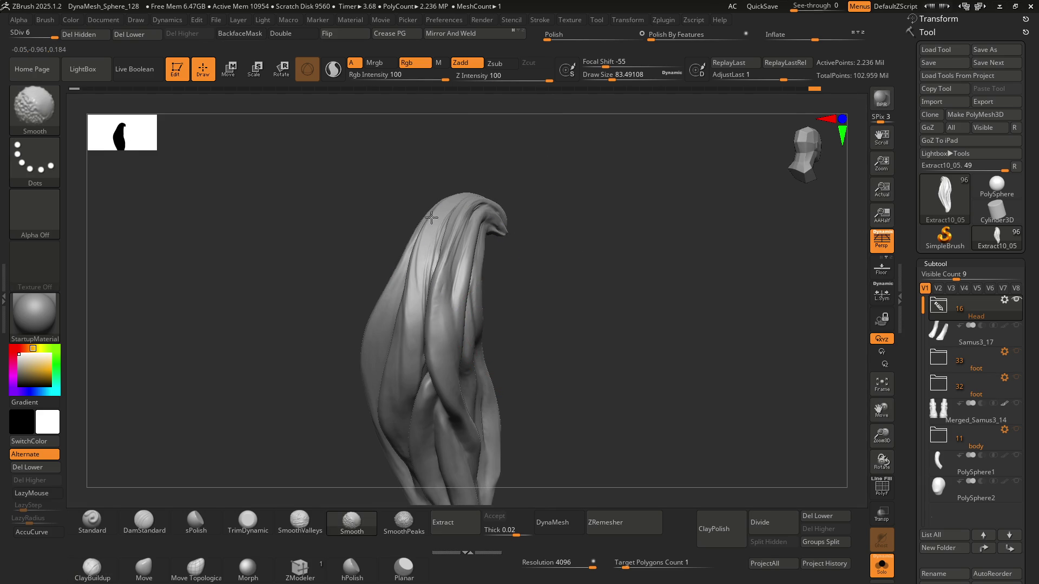
{"action": "right_click_drag", "start_coordinate": [445, 309], "coordinate": [406, 273]}
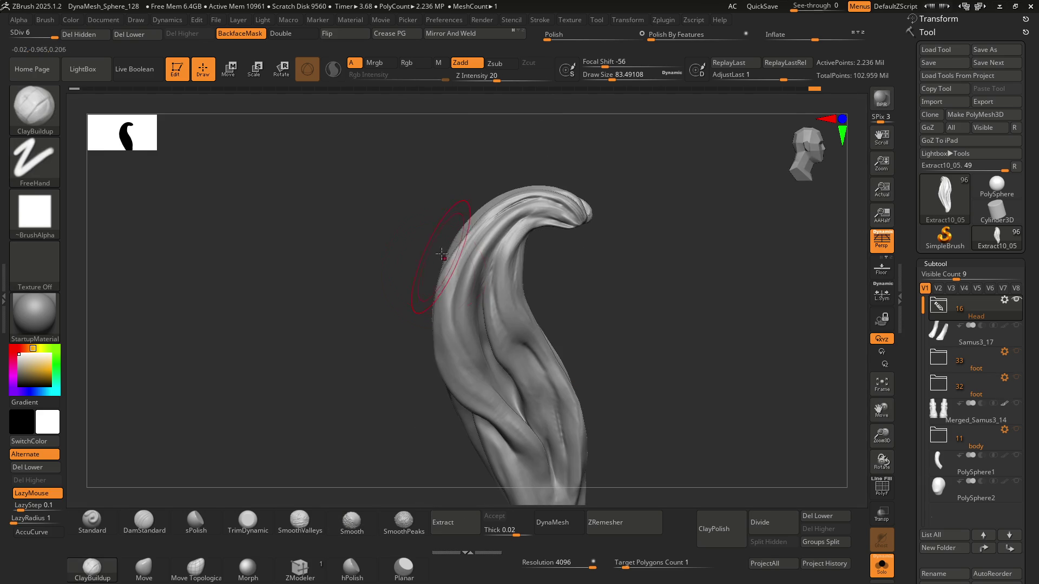
{"action": "left_click_drag", "start_coordinate": [476, 301], "coordinate": [506, 242], "text": "shift"}
{"action": "right_click_drag", "start_coordinate": [507, 243], "coordinate": [485, 217]}
{"action": "key", "text": "shift"}
{"action": "mouse_move", "coordinate": [482, 211]}
{"action": "left_mouse_down", "text": "shift"}
{"action": "mouse_move", "coordinate": [499, 204]}
{"action": "mouse_move", "coordinate": [468, 217]}
{"action": "left_mouse_up", "text": "shift"}
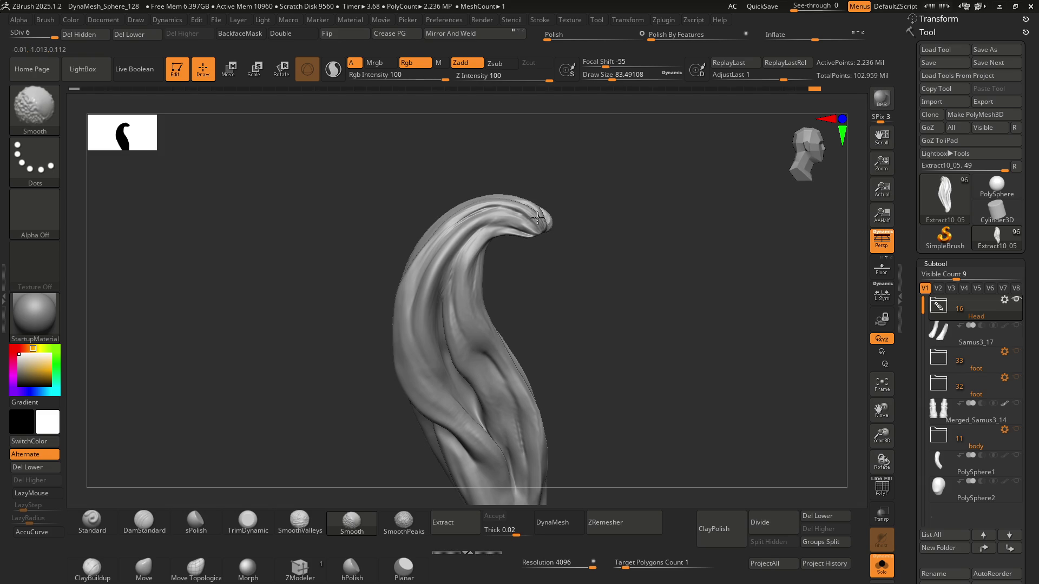
{"action": "right_click_drag", "start_coordinate": [533, 248], "coordinate": [516, 227]}
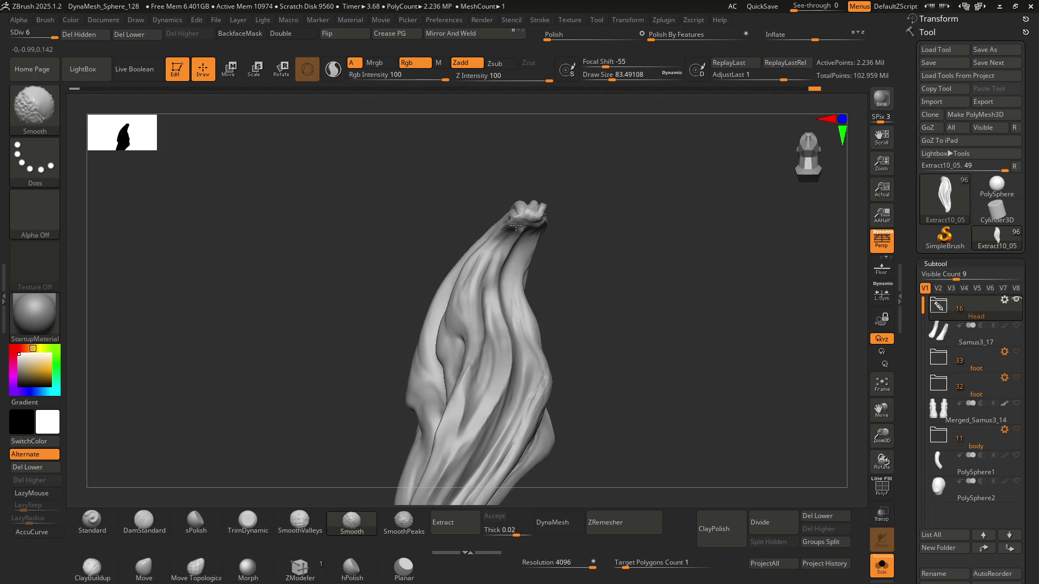
{"action": "mouse_move", "coordinate": [511, 280]}
{"action": "right_mouse_down"}
{"action": "mouse_move", "coordinate": [490, 341]}
{"action": "mouse_move", "coordinate": [476, 326]}
{"action": "mouse_move", "coordinate": [486, 259]}
{"action": "mouse_move", "coordinate": [472, 209]}
{"action": "mouse_move", "coordinate": [510, 209]}
{"action": "mouse_move", "coordinate": [482, 277]}
{"action": "right_mouse_up"}
{"action": "key", "text": "shift"}
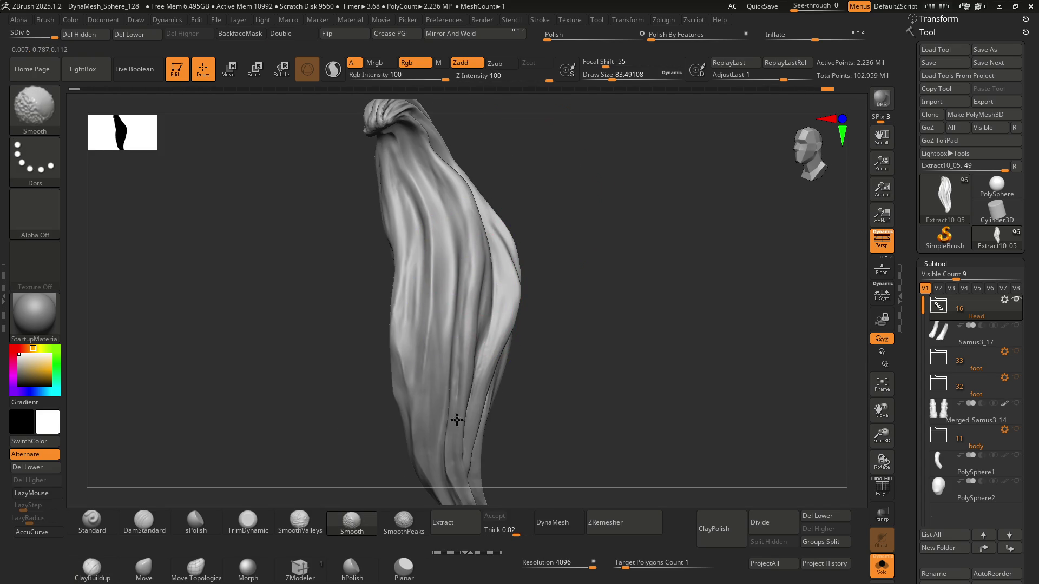
Step: Smooth the curl's grooves at brush size about 39, then add a size-25 ridge along its inner curve
{"action": "mouse_move", "coordinate": [459, 399]}
{"action": "right_mouse_down"}
{"action": "mouse_move", "coordinate": [470, 335]}
{"action": "mouse_move", "coordinate": [461, 287]}
{"action": "mouse_move", "coordinate": [496, 285]}
{"action": "mouse_move", "coordinate": [474, 278]}
{"action": "mouse_move", "coordinate": [492, 292]}
{"action": "mouse_move", "coordinate": [519, 262]}
{"action": "mouse_move", "coordinate": [510, 294]}
{"action": "mouse_move", "coordinate": [508, 248]}
{"action": "mouse_move", "coordinate": [544, 242]}
{"action": "mouse_move", "coordinate": [519, 263]}
{"action": "mouse_move", "coordinate": [470, 259]}
{"action": "mouse_move", "coordinate": [463, 278]}
{"action": "mouse_move", "coordinate": [440, 255]}
{"action": "mouse_move", "coordinate": [441, 287]}
{"action": "mouse_move", "coordinate": [416, 275]}
{"action": "mouse_move", "coordinate": [383, 231]}
{"action": "right_mouse_up"}
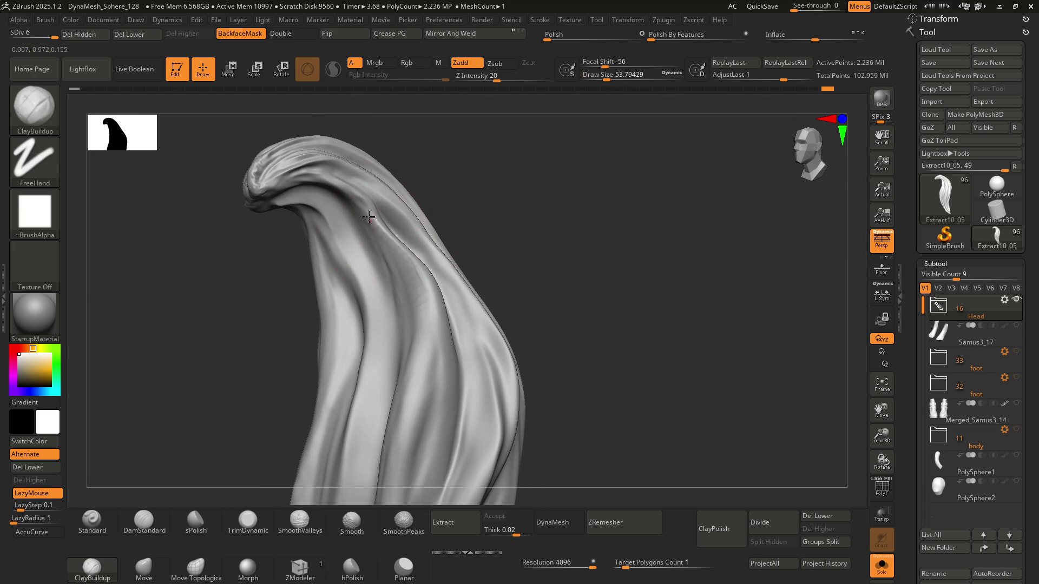
{"action": "mouse_move", "coordinate": [417, 274]}
{"action": "right_mouse_down"}
{"action": "mouse_move", "coordinate": [421, 263]}
{"action": "mouse_move", "coordinate": [421, 283]}
{"action": "mouse_move", "coordinate": [425, 237]}
{"action": "mouse_move", "coordinate": [439, 245]}
{"action": "mouse_move", "coordinate": [432, 211]}
{"action": "right_mouse_up"}
{"action": "key", "text": "s"}
{"action": "left_click_drag", "start_coordinate": [434, 214], "coordinate": [434, 214]}
{"action": "key", "text": "shift"}
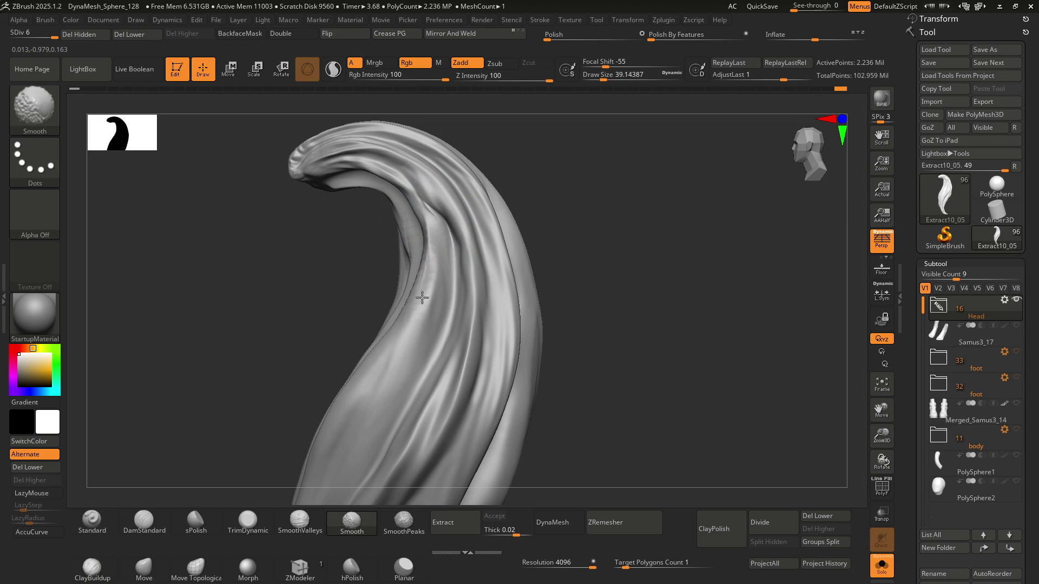
{"action": "mouse_move", "coordinate": [443, 241]}
{"action": "right_mouse_down"}
{"action": "mouse_move", "coordinate": [454, 246]}
{"action": "mouse_move", "coordinate": [436, 254]}
{"action": "right_mouse_up"}
{"action": "key", "text": "s"}
{"action": "left_click_drag", "start_coordinate": [418, 217], "coordinate": [408, 206]}
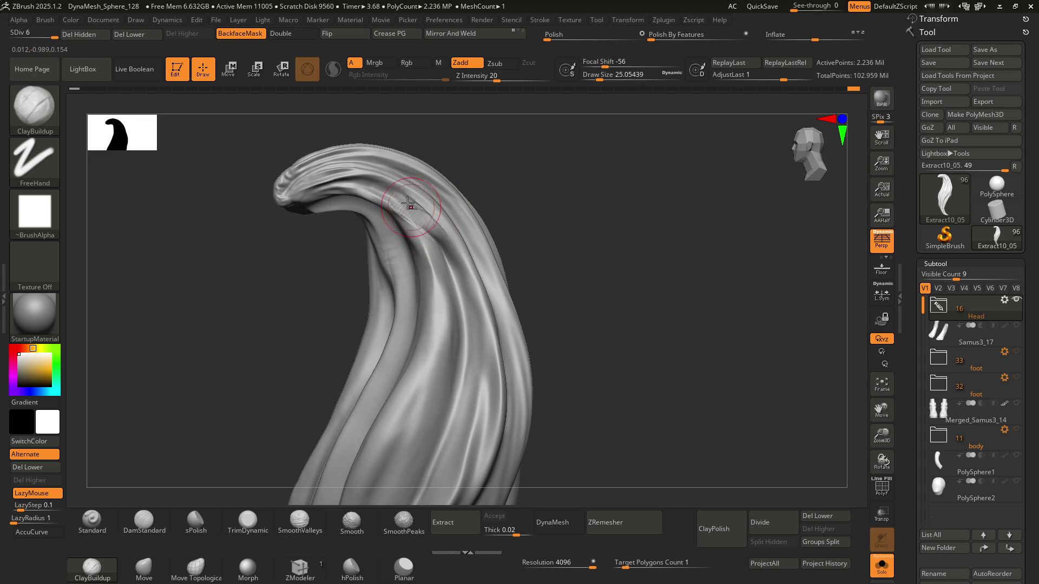
{"action": "mouse_move", "coordinate": [431, 230]}
{"action": "right_mouse_down"}
{"action": "mouse_move", "coordinate": [424, 211]}
{"action": "mouse_move", "coordinate": [414, 229]}
{"action": "right_mouse_up"}
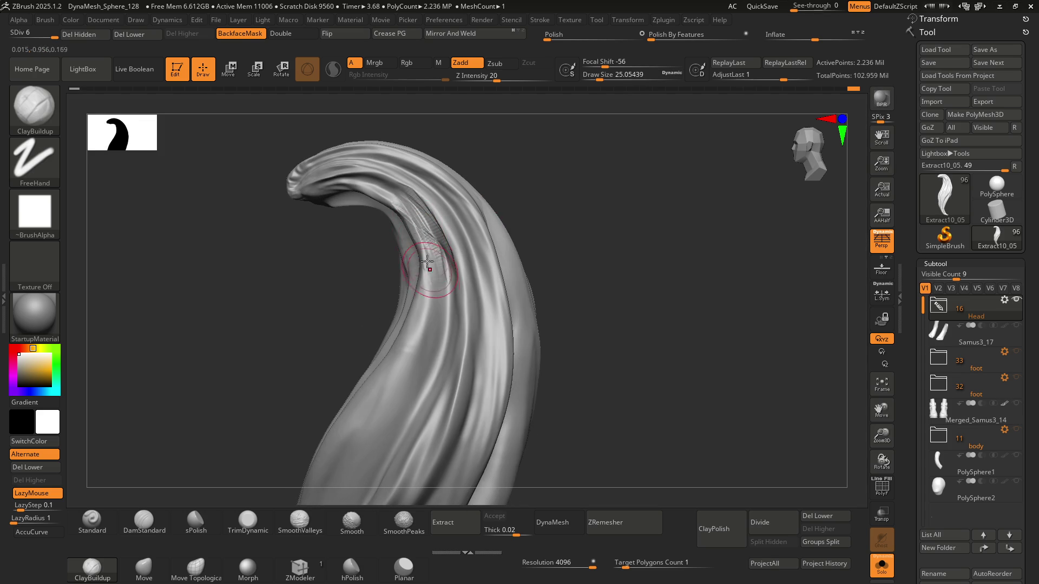
Step: Orbit around the curl from many angles to inspect the new ridges and grooves
{"action": "mouse_move", "coordinate": [435, 285]}
{"action": "right_mouse_down"}
{"action": "mouse_move", "coordinate": [416, 208]}
{"action": "mouse_move", "coordinate": [432, 198]}
{"action": "mouse_move", "coordinate": [448, 238]}
{"action": "mouse_move", "coordinate": [416, 287]}
{"action": "mouse_move", "coordinate": [433, 292]}
{"action": "mouse_move", "coordinate": [435, 307]}
{"action": "mouse_move", "coordinate": [454, 258]}
{"action": "mouse_move", "coordinate": [454, 279]}
{"action": "mouse_move", "coordinate": [477, 277]}
{"action": "right_mouse_up"}
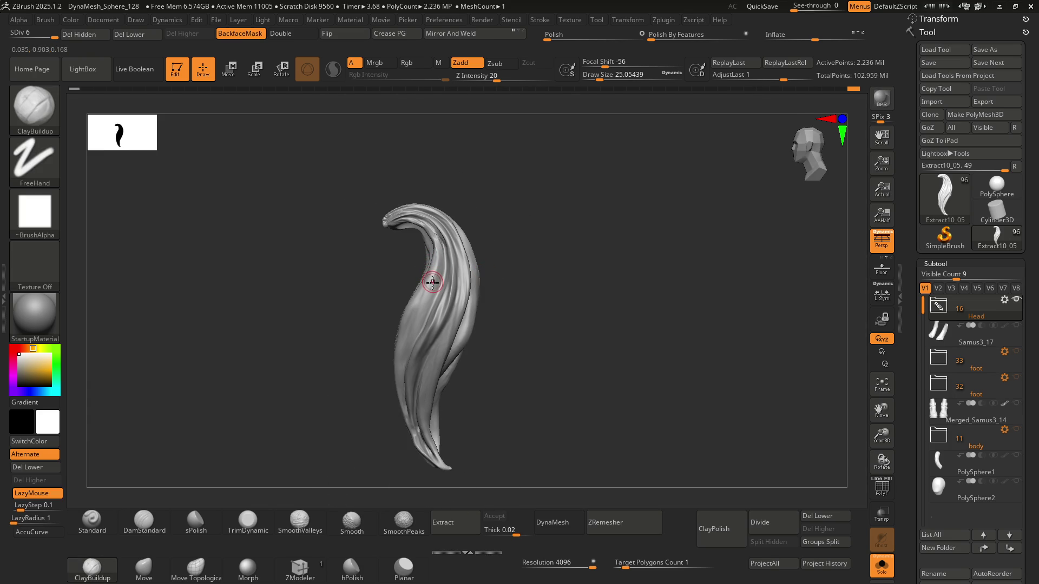
{"action": "mouse_move", "coordinate": [432, 281]}
{"action": "right_mouse_down", "text": "ctrl"}
{"action": "mouse_move", "coordinate": [441, 255]}
{"action": "mouse_move", "coordinate": [464, 262]}
{"action": "mouse_move", "coordinate": [460, 216]}
{"action": "mouse_move", "coordinate": [470, 288]}
{"action": "mouse_move", "coordinate": [492, 249]}
{"action": "mouse_move", "coordinate": [487, 173]}
{"action": "mouse_move", "coordinate": [474, 232]}
{"action": "right_mouse_up", "text": "ctrl"}
{"action": "right_click_drag", "start_coordinate": [452, 159], "coordinate": [459, 198]}
{"action": "mouse_move", "coordinate": [447, 386]}
{"action": "right_mouse_down"}
{"action": "mouse_move", "coordinate": [468, 276]}
{"action": "mouse_move", "coordinate": [430, 338]}
{"action": "mouse_move", "coordinate": [481, 365]}
{"action": "mouse_move", "coordinate": [462, 258]}
{"action": "mouse_move", "coordinate": [458, 293]}
{"action": "right_mouse_up"}
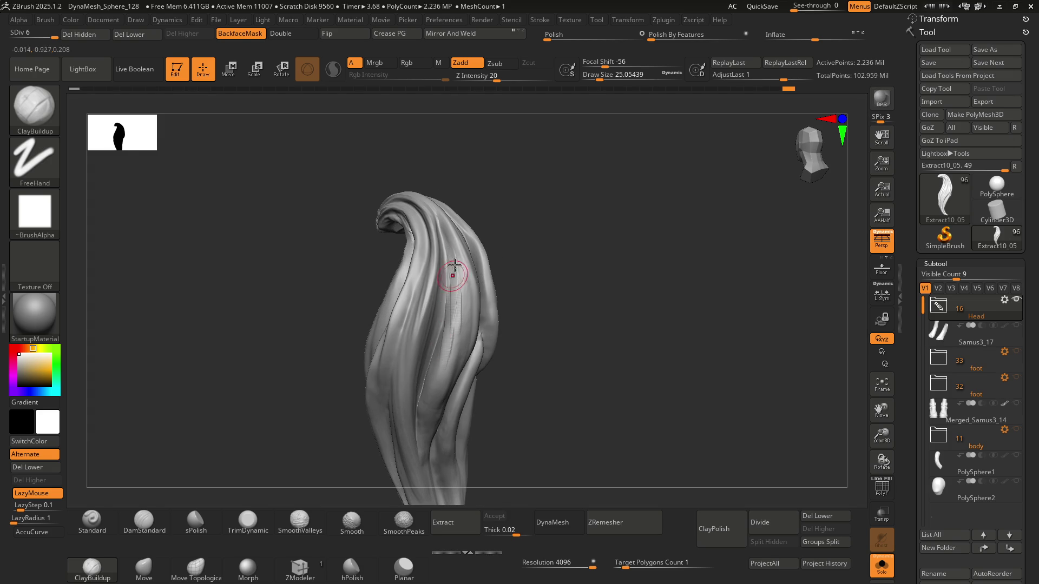
{"action": "right_click_drag", "start_coordinate": [434, 396], "coordinate": [464, 328]}
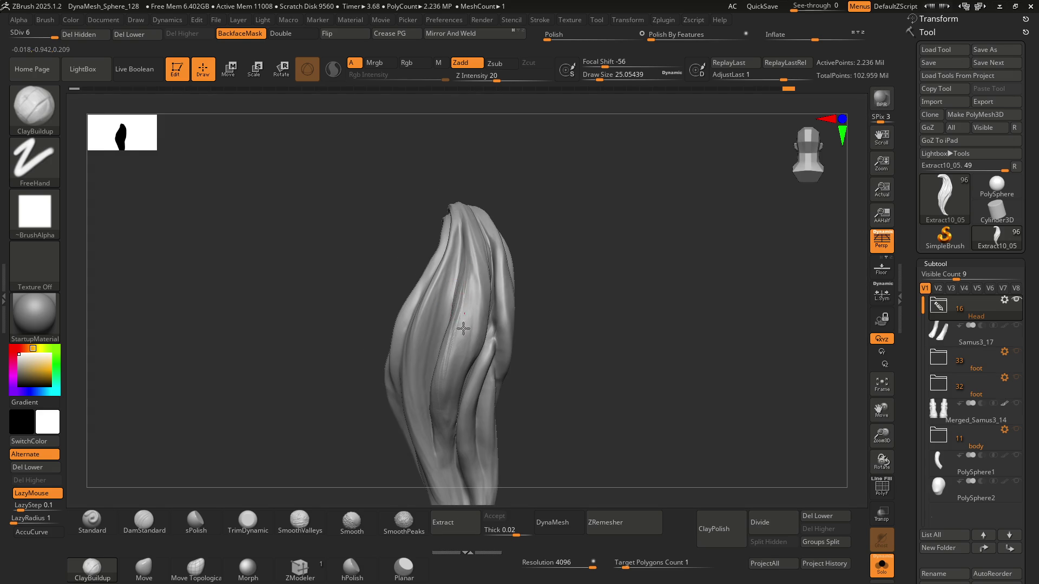
{"action": "mouse_move", "coordinate": [443, 382]}
{"action": "right_mouse_down"}
{"action": "mouse_move", "coordinate": [473, 312]}
{"action": "mouse_move", "coordinate": [425, 301]}
{"action": "right_mouse_up"}
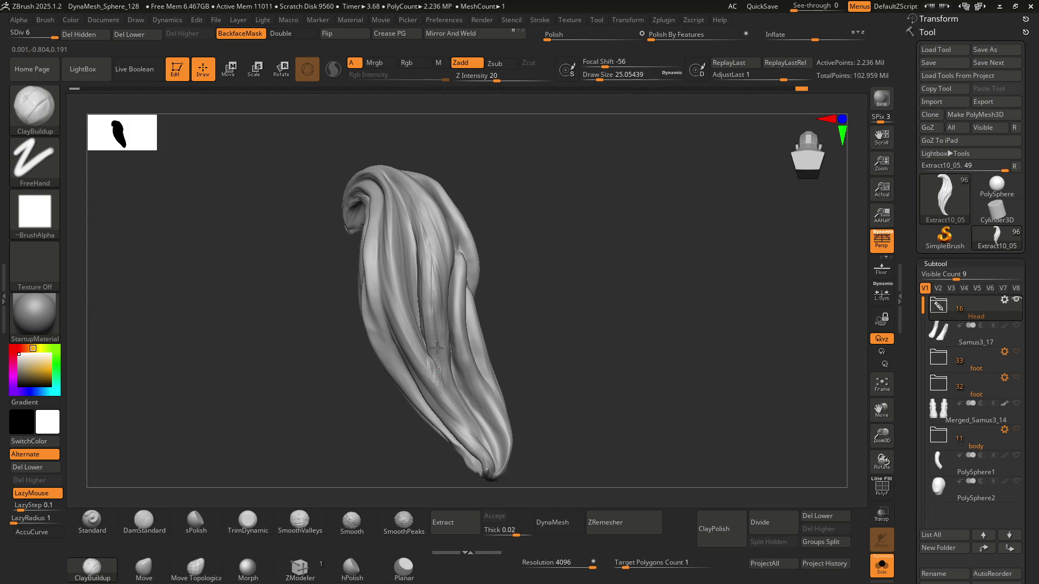
{"action": "mouse_move", "coordinate": [470, 363]}
{"action": "right_mouse_down"}
{"action": "mouse_move", "coordinate": [460, 379]}
{"action": "mouse_move", "coordinate": [449, 292]}
{"action": "mouse_move", "coordinate": [429, 262]}
{"action": "mouse_move", "coordinate": [455, 249]}
{"action": "mouse_move", "coordinate": [432, 308]}
{"action": "mouse_move", "coordinate": [428, 278]}
{"action": "right_mouse_up"}
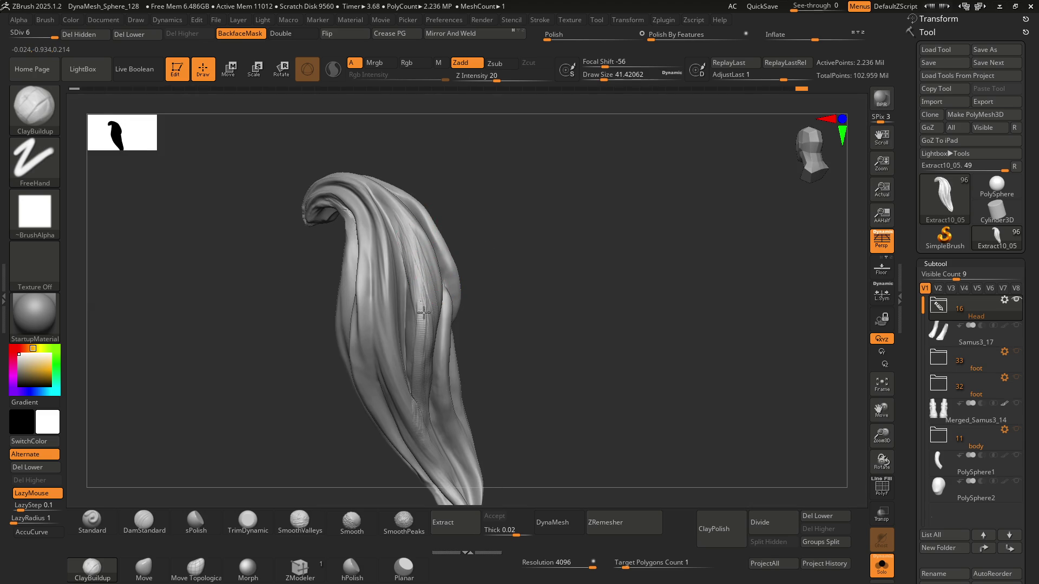
{"action": "right_click_drag", "start_coordinate": [435, 328], "coordinate": [430, 271]}
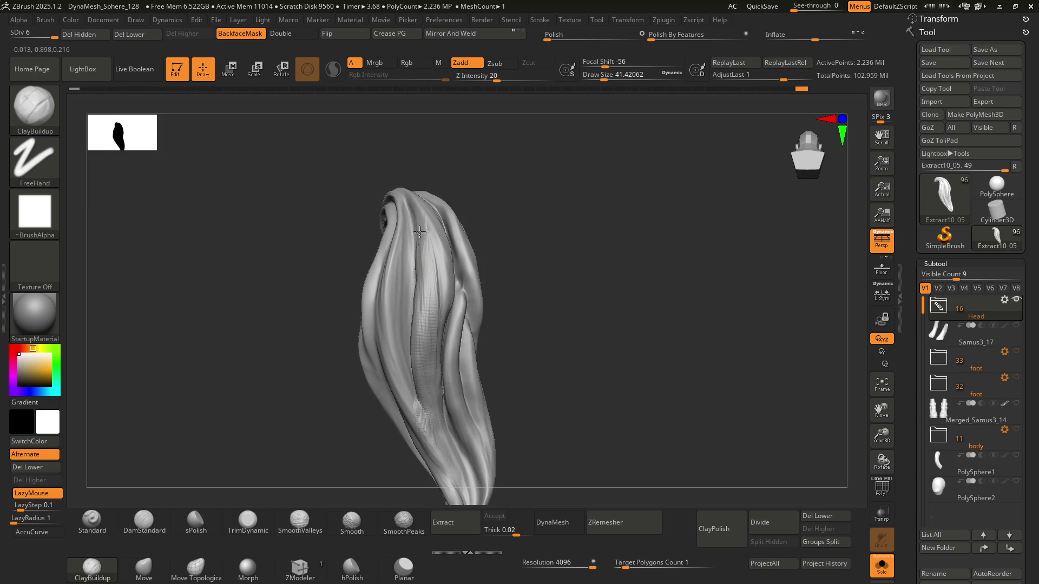
{"action": "right_click_drag", "start_coordinate": [440, 418], "coordinate": [442, 189]}
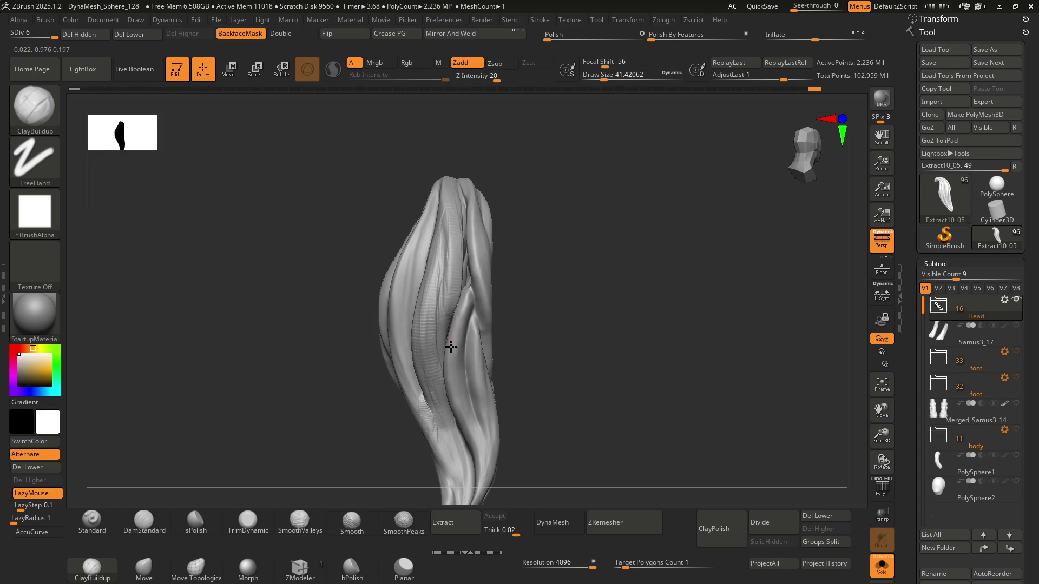
{"action": "right_click_drag", "start_coordinate": [460, 357], "coordinate": [445, 268], "text": "alt"}
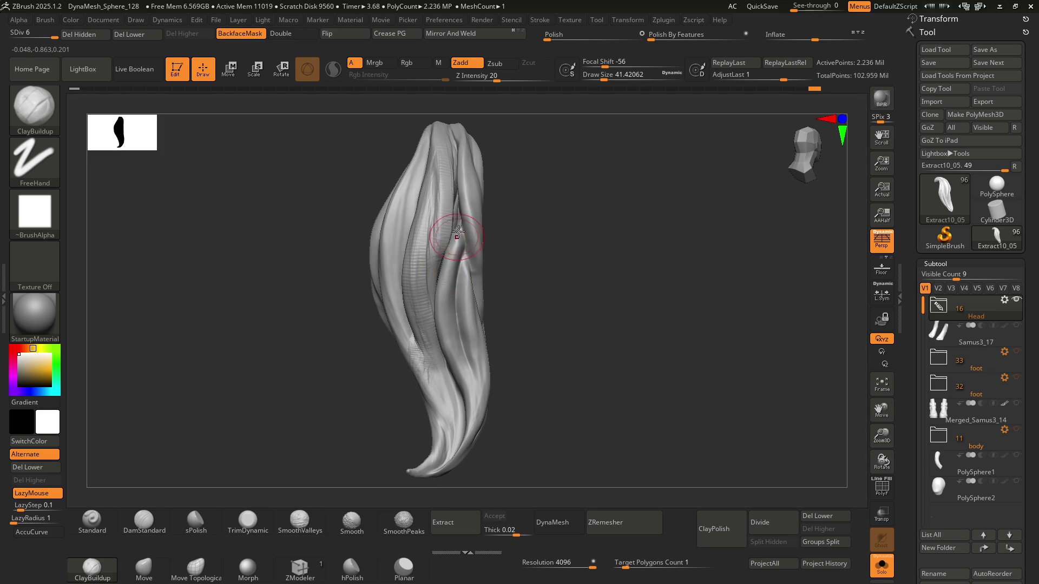
{"action": "mouse_move", "coordinate": [447, 304]}
{"action": "right_mouse_down"}
{"action": "mouse_move", "coordinate": [426, 298]}
{"action": "mouse_move", "coordinate": [434, 267]}
{"action": "mouse_move", "coordinate": [416, 219]}
{"action": "right_mouse_up"}
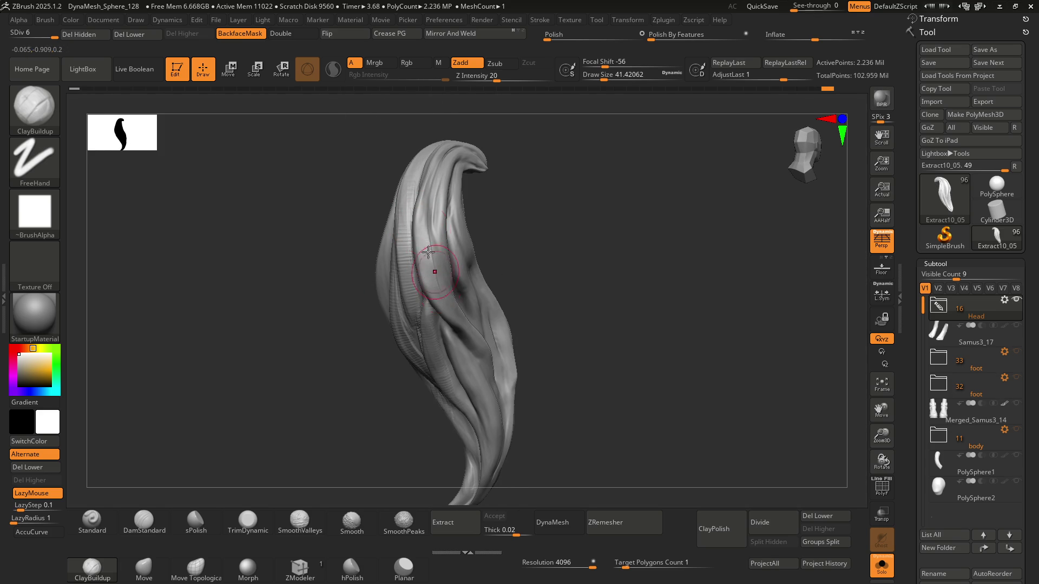
{"action": "right_click_drag", "start_coordinate": [470, 350], "coordinate": [439, 306]}
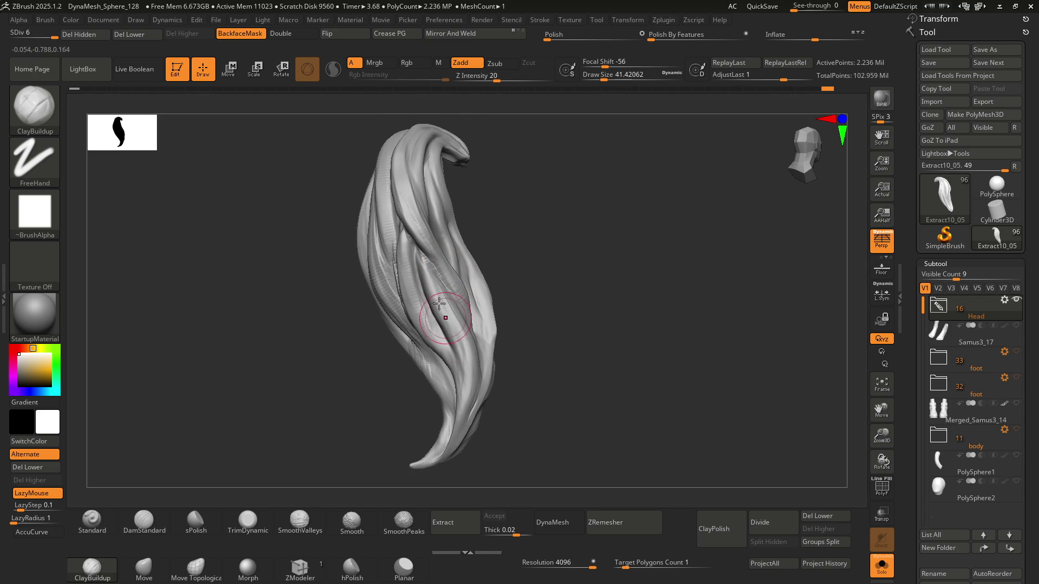
{"action": "mouse_move", "coordinate": [465, 404]}
{"action": "right_mouse_down"}
{"action": "mouse_move", "coordinate": [425, 225]}
{"action": "mouse_move", "coordinate": [441, 255]}
{"action": "mouse_move", "coordinate": [424, 283]}
{"action": "mouse_move", "coordinate": [453, 281]}
{"action": "mouse_move", "coordinate": [471, 248]}
{"action": "right_mouse_up"}
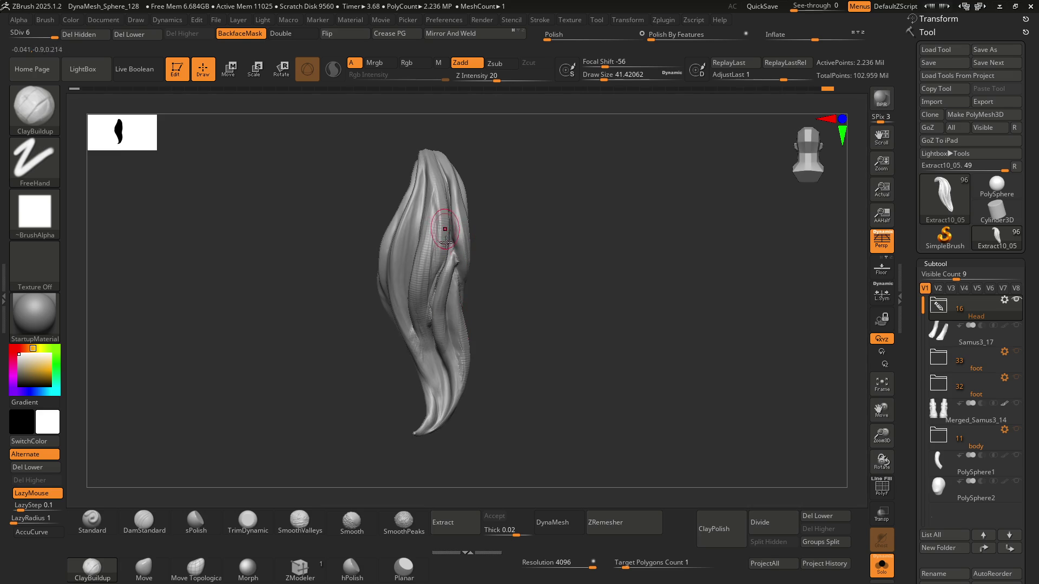
{"action": "mouse_move", "coordinate": [443, 286]}
{"action": "right_mouse_down"}
{"action": "mouse_move", "coordinate": [498, 301]}
{"action": "mouse_move", "coordinate": [482, 308]}
{"action": "mouse_move", "coordinate": [461, 287]}
{"action": "mouse_move", "coordinate": [443, 295]}
{"action": "mouse_move", "coordinate": [469, 297]}
{"action": "mouse_move", "coordinate": [426, 298]}
{"action": "mouse_move", "coordinate": [482, 295]}
{"action": "mouse_move", "coordinate": [429, 220]}
{"action": "mouse_move", "coordinate": [436, 301]}
{"action": "mouse_move", "coordinate": [449, 287]}
{"action": "mouse_move", "coordinate": [470, 325]}
{"action": "mouse_move", "coordinate": [453, 291]}
{"action": "mouse_move", "coordinate": [437, 293]}
{"action": "mouse_move", "coordinate": [538, 278]}
{"action": "mouse_move", "coordinate": [469, 277]}
{"action": "right_mouse_up"}
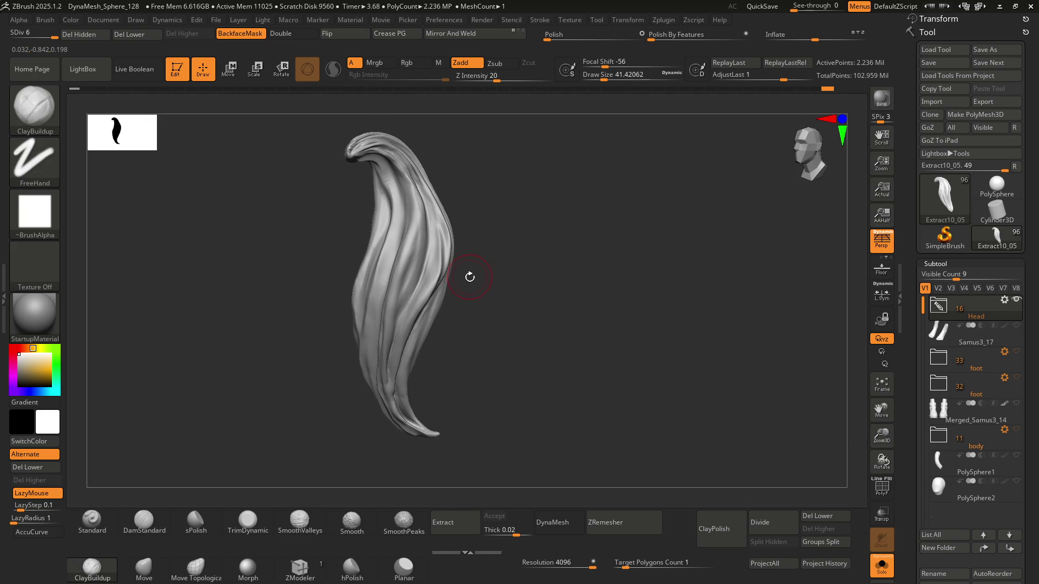
{"action": "mouse_move", "coordinate": [433, 244]}
{"action": "right_mouse_down"}
{"action": "mouse_move", "coordinate": [417, 248]}
{"action": "mouse_move", "coordinate": [478, 240]}
{"action": "mouse_move", "coordinate": [390, 283]}
{"action": "mouse_move", "coordinate": [476, 248]}
{"action": "mouse_move", "coordinate": [509, 247]}
{"action": "mouse_move", "coordinate": [475, 243]}
{"action": "right_mouse_up"}
{"action": "mouse_move", "coordinate": [475, 295]}
{"action": "right_mouse_down"}
{"action": "mouse_move", "coordinate": [455, 266]}
{"action": "mouse_move", "coordinate": [495, 261]}
{"action": "right_mouse_up"}
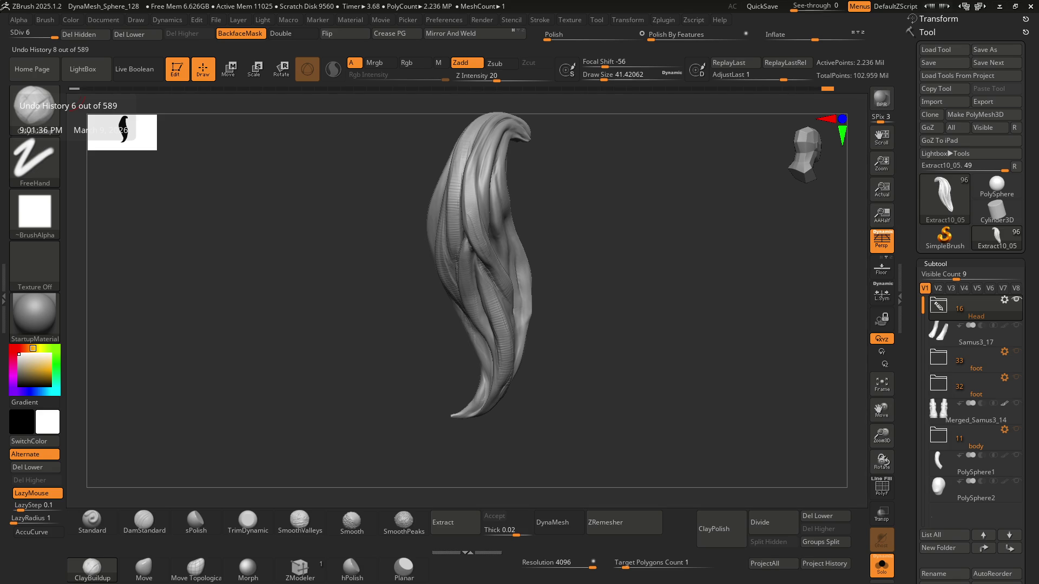
Step: Step back in history to the low-poly strand of about 2.9K polygons and frame it
{"action": "left_click", "coordinate": [74, 88]}
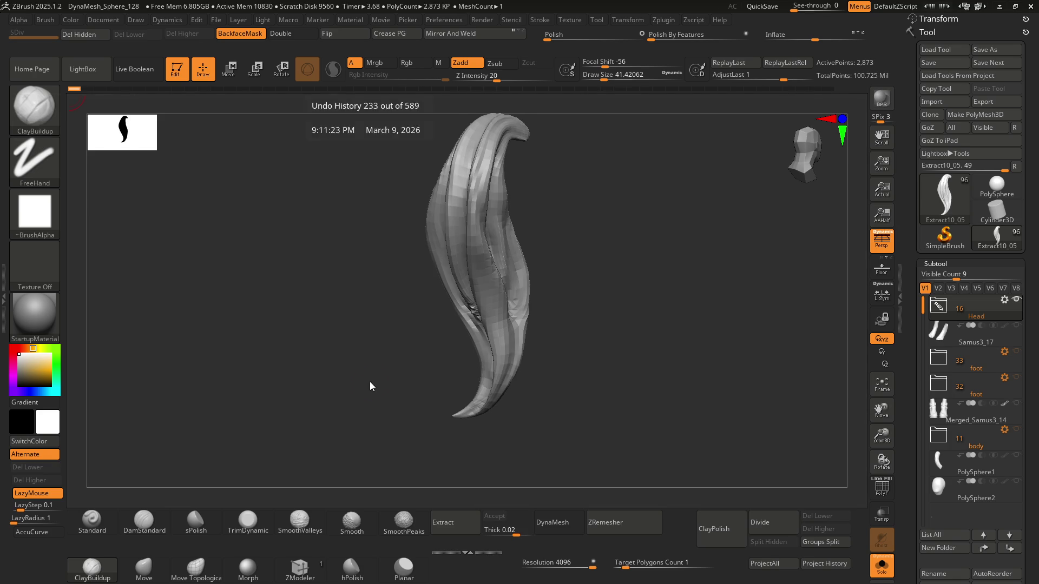
{"action": "mouse_move", "coordinate": [527, 220]}
{"action": "left_mouse_down"}
{"action": "mouse_move", "coordinate": [550, 229]}
{"action": "mouse_move", "coordinate": [510, 248]}
{"action": "mouse_move", "coordinate": [547, 241]}
{"action": "mouse_move", "coordinate": [552, 260]}
{"action": "mouse_move", "coordinate": [509, 269]}
{"action": "left_mouse_up"}
{"action": "scroll", "coordinate": [509, 269], "scroll_direction": "up", "scroll_amount": 5}
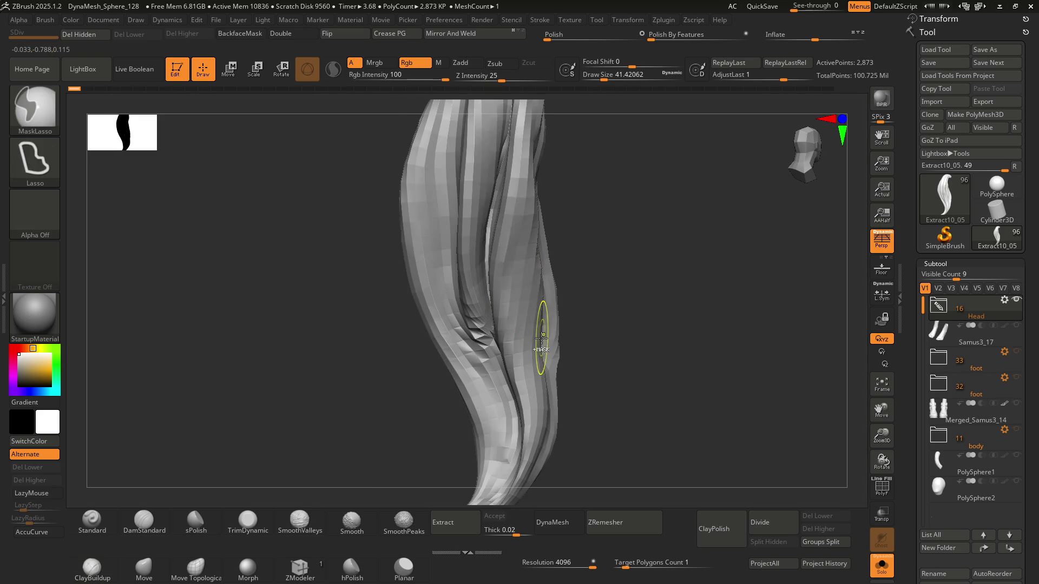
{"action": "key", "text": "f"}
{"action": "mouse_move", "coordinate": [541, 302]}
{"action": "left_mouse_down"}
{"action": "mouse_move", "coordinate": [561, 308]}
{"action": "mouse_move", "coordinate": [526, 267]}
{"action": "mouse_move", "coordinate": [473, 283]}
{"action": "left_mouse_up"}
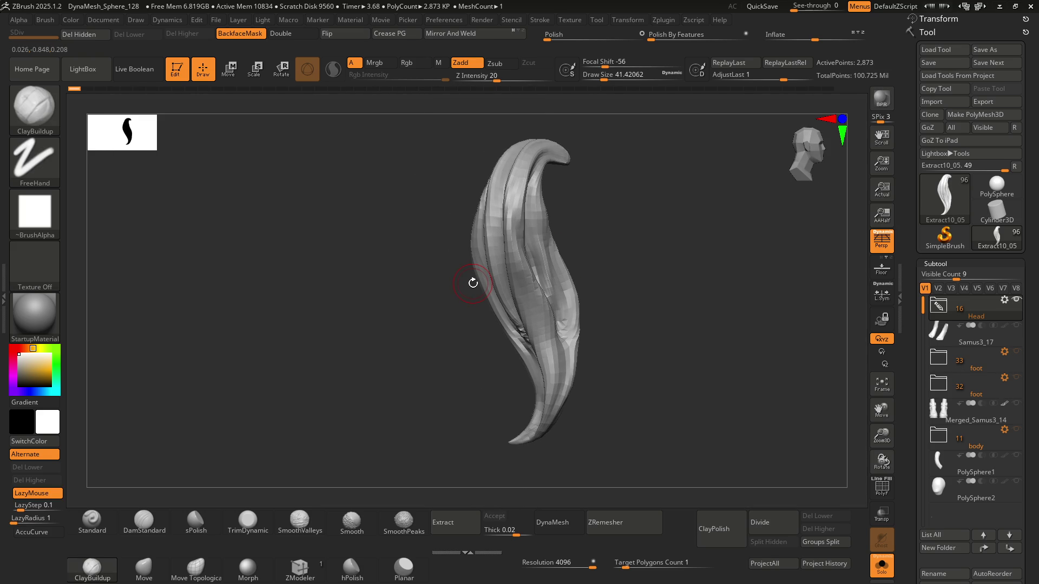
Step: Try projecting the earlier sculpt onto the low-poly mesh, then undo the projection
{"action": "left_click", "coordinate": [812, 563]}
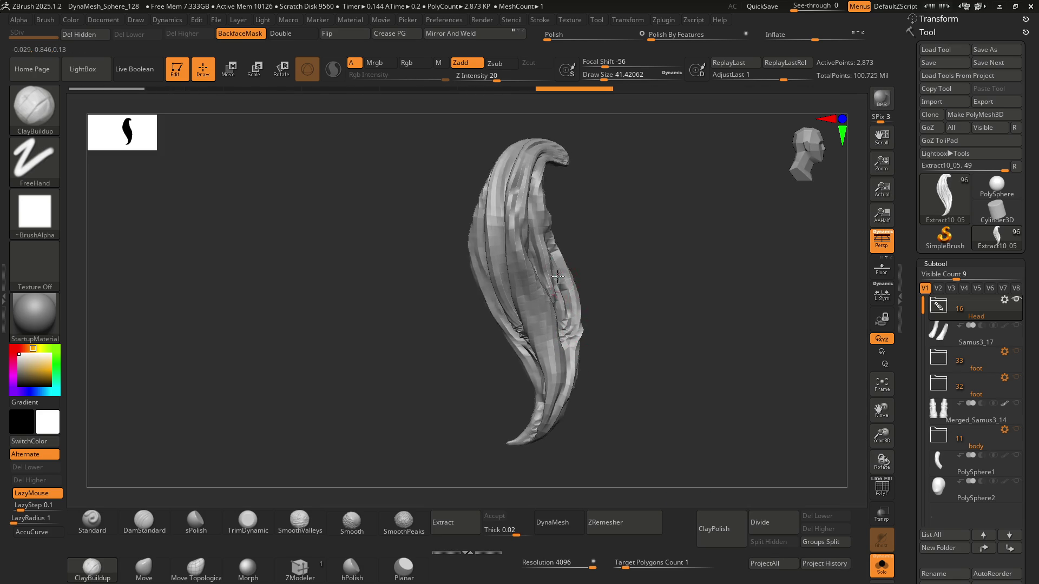
{"action": "right_click_drag", "start_coordinate": [557, 276], "coordinate": [647, 268]}
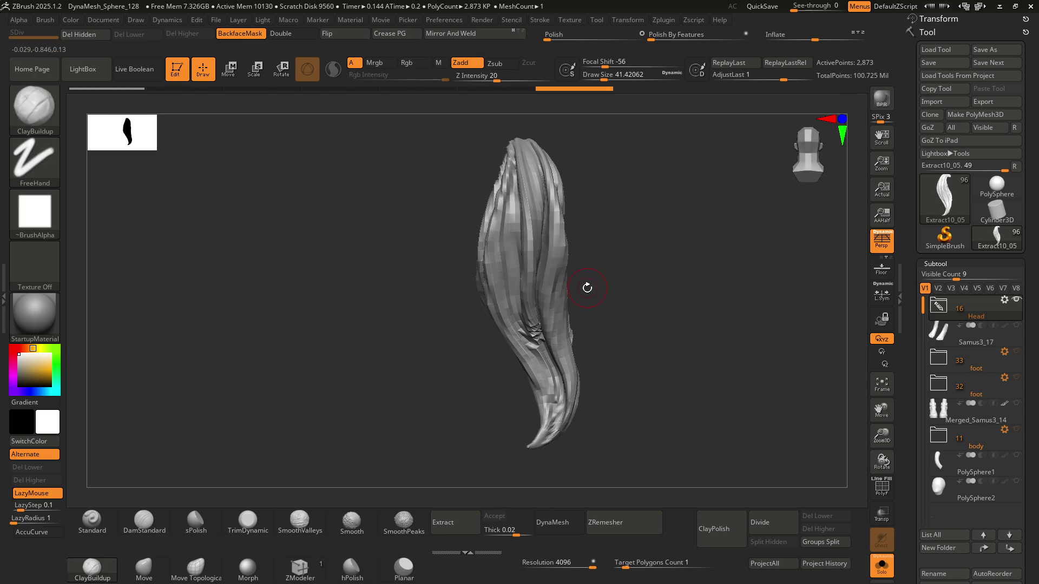
{"action": "key", "text": "ctrl+z"}
{"action": "right_click_drag", "start_coordinate": [583, 269], "coordinate": [602, 244]}
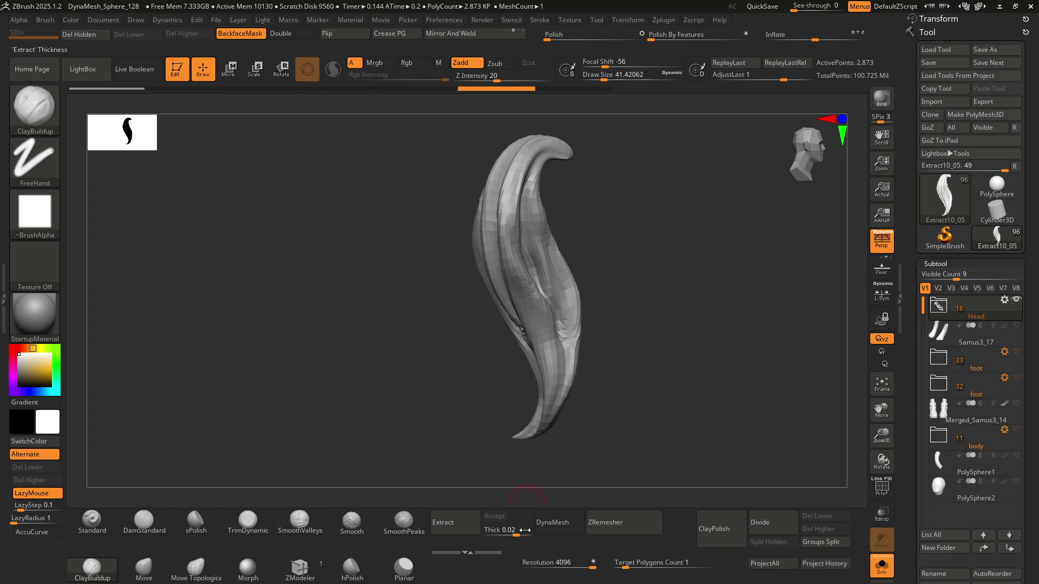
Step: DynaMesh the strand at resolution 4096, then Project History to restore its sculpted grooves
{"action": "left_click", "coordinate": [557, 522]}
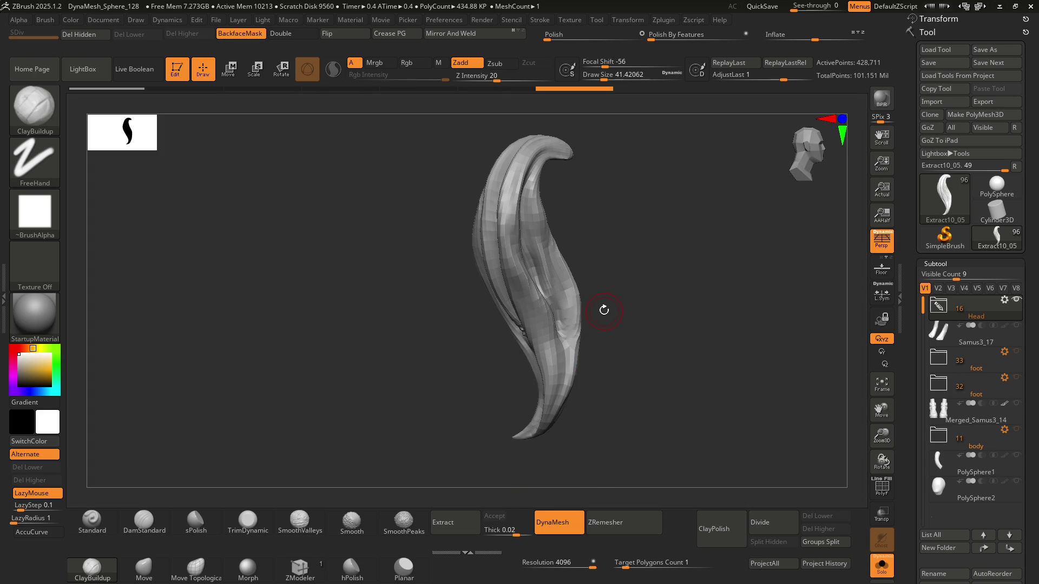
{"action": "right_click_drag", "start_coordinate": [613, 281], "coordinate": [579, 276], "text": "alt"}
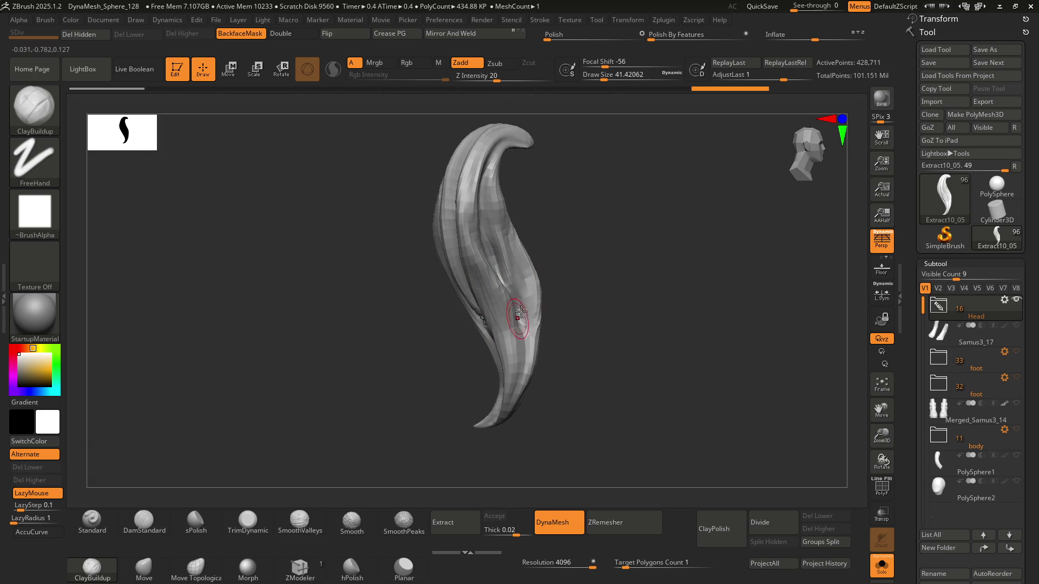
{"action": "key", "text": "ctrl"}
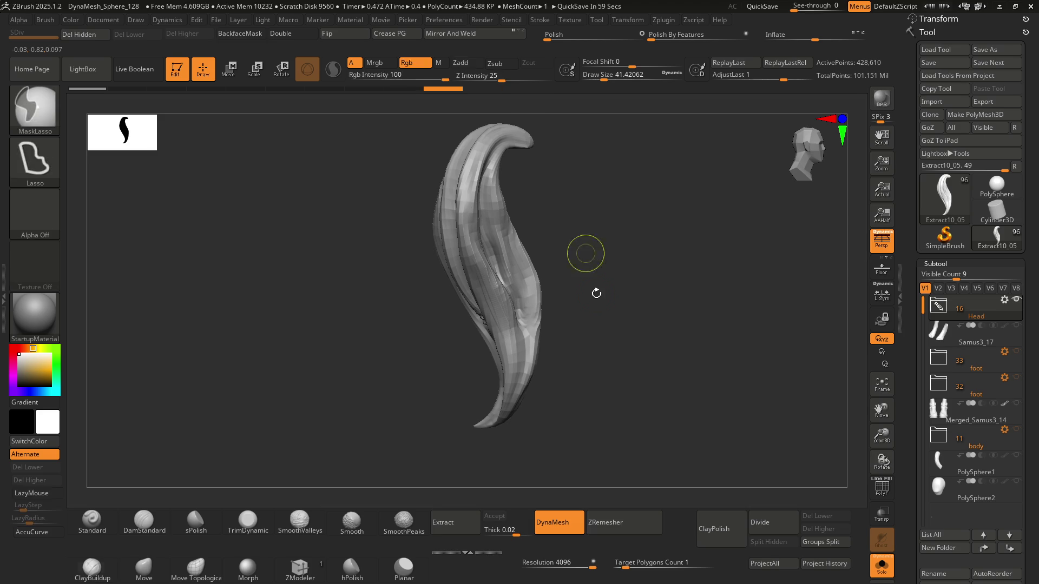
{"action": "left_click", "coordinate": [820, 565]}
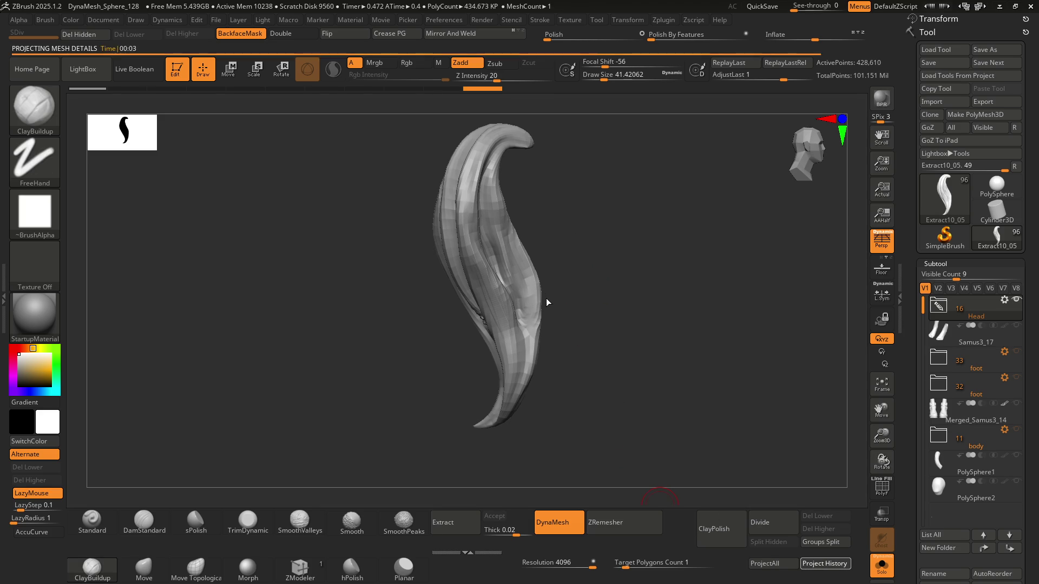
{"action": "mouse_move", "coordinate": [536, 275]}
{"action": "right_mouse_down"}
{"action": "mouse_move", "coordinate": [476, 233]}
{"action": "mouse_move", "coordinate": [511, 286]}
{"action": "mouse_move", "coordinate": [472, 243]}
{"action": "mouse_move", "coordinate": [414, 216]}
{"action": "mouse_move", "coordinate": [410, 238]}
{"action": "mouse_move", "coordinate": [459, 265]}
{"action": "mouse_move", "coordinate": [494, 254]}
{"action": "mouse_move", "coordinate": [478, 282]}
{"action": "mouse_move", "coordinate": [495, 262]}
{"action": "mouse_move", "coordinate": [479, 281]}
{"action": "mouse_move", "coordinate": [455, 274]}
{"action": "mouse_move", "coordinate": [570, 257]}
{"action": "mouse_move", "coordinate": [540, 250]}
{"action": "mouse_move", "coordinate": [514, 270]}
{"action": "mouse_move", "coordinate": [487, 260]}
{"action": "mouse_move", "coordinate": [477, 238]}
{"action": "mouse_move", "coordinate": [461, 244]}
{"action": "right_mouse_up"}
Step: Enlarge the brush slightly and test a couple of sculpt strokes, undoing and redoing them
{"action": "key", "text": "]"}
{"action": "left_click_drag", "start_coordinate": [465, 200], "coordinate": [458, 215]}
{"action": "right_click_drag", "start_coordinate": [470, 292], "coordinate": [481, 286]}
{"action": "left_click_drag", "start_coordinate": [498, 317], "coordinate": [468, 268]}
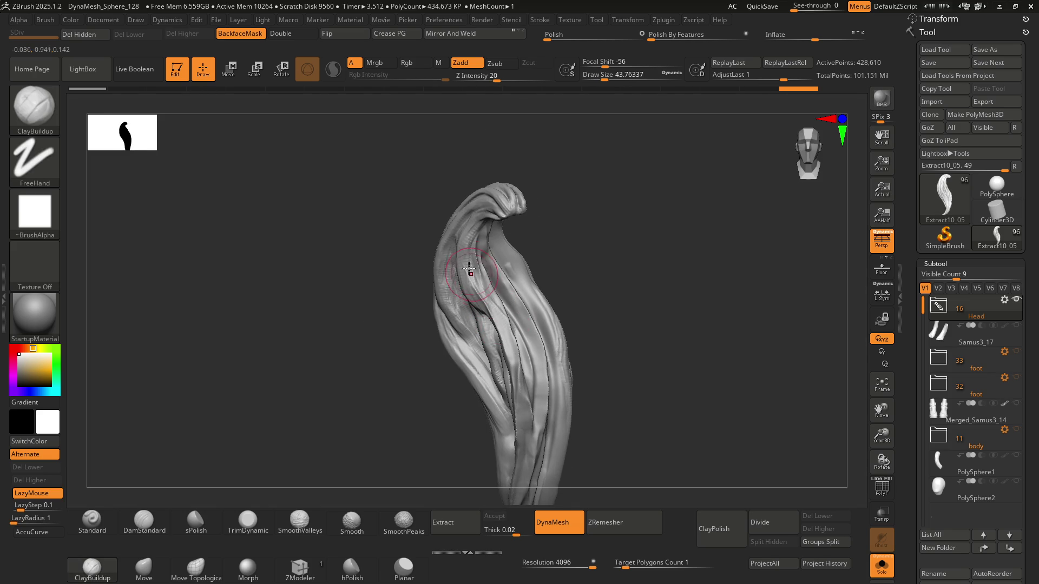
{"action": "key", "text": "ctrl+z"}
{"action": "key", "text": "ctrl+shift+z"}
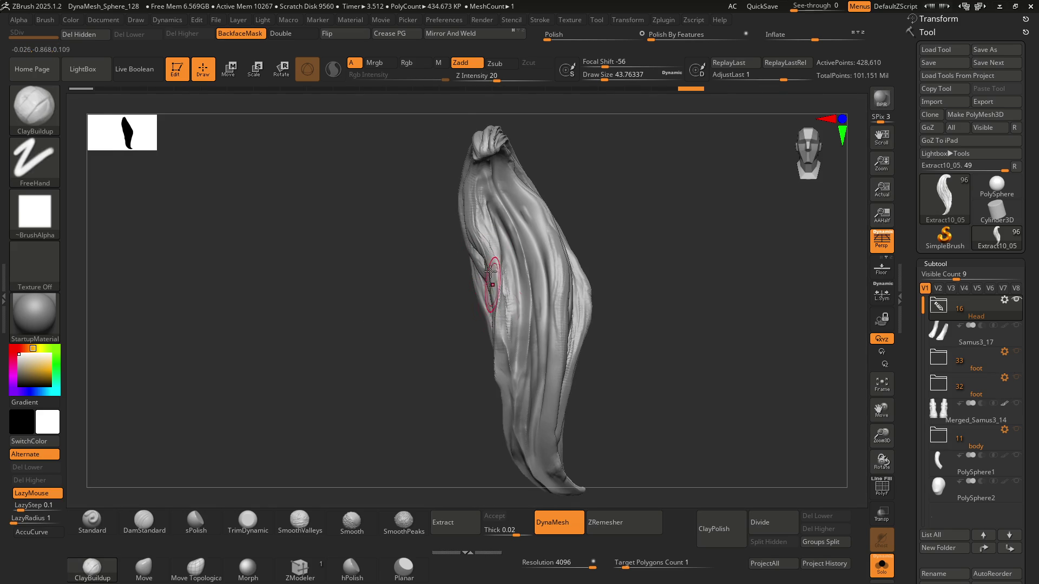
Step: Try a stroke along the strand's left edge, then step back and forward through the sculpt history
{"action": "left_click_drag", "start_coordinate": [491, 267], "coordinate": [493, 325]}
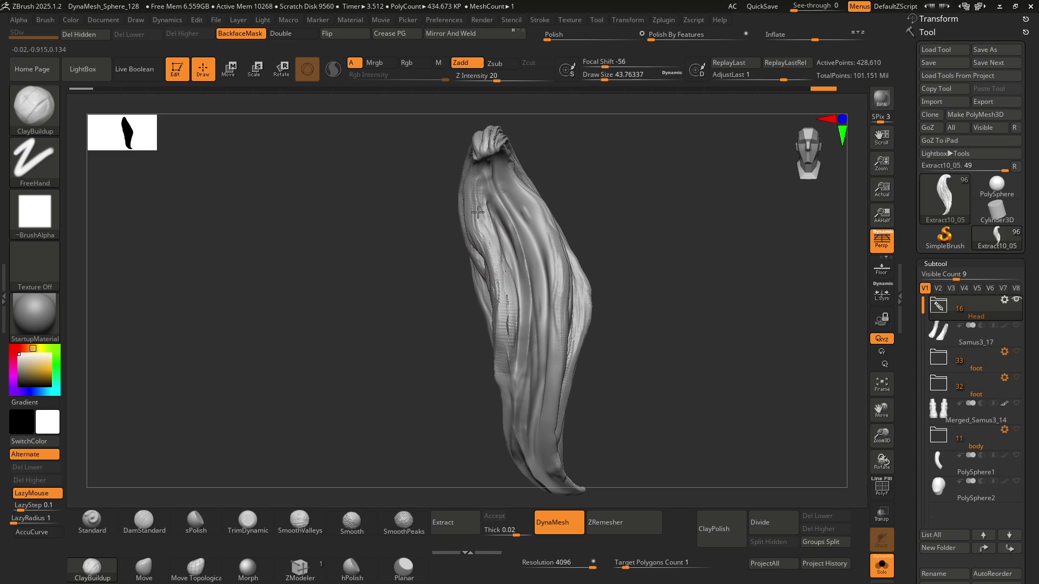
{"action": "key", "text": "ctrl+z"}
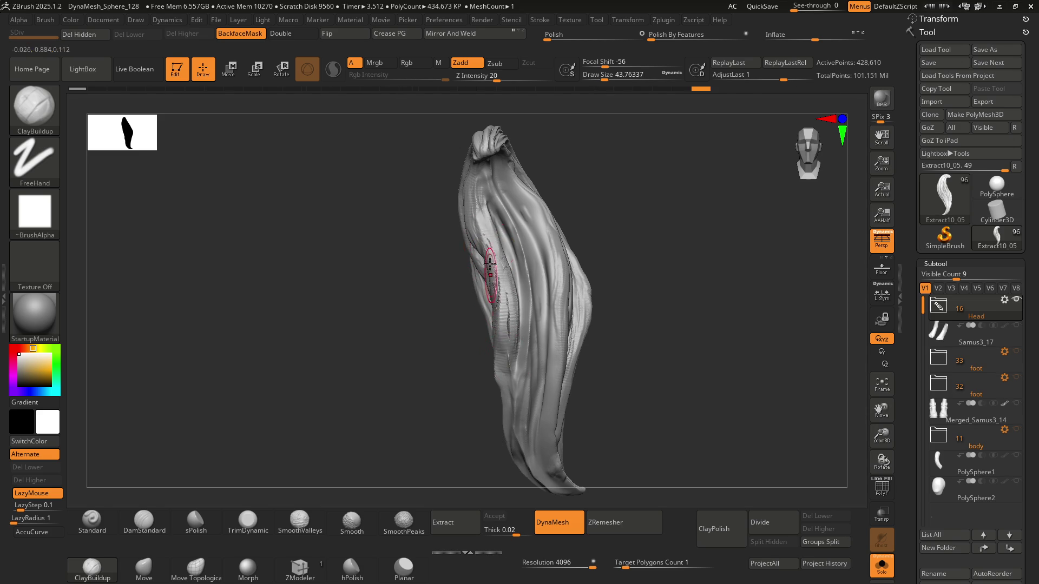
{"action": "key", "text": "ctrl+shift+z"}
{"action": "key", "text": "ctrl+shift+z"}
{"action": "key", "text": "ctrl+shift+z"}
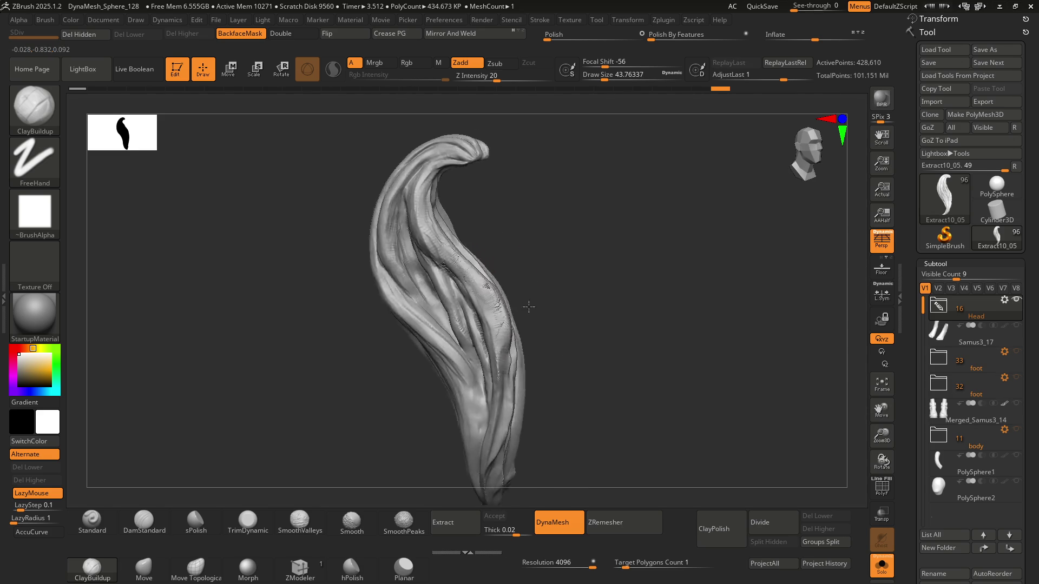
{"action": "key", "text": "ctrl+shift+z"}
{"action": "key", "text": "ctrl+shift+z"}
{"action": "key", "text": "ctrl+shift+z"}
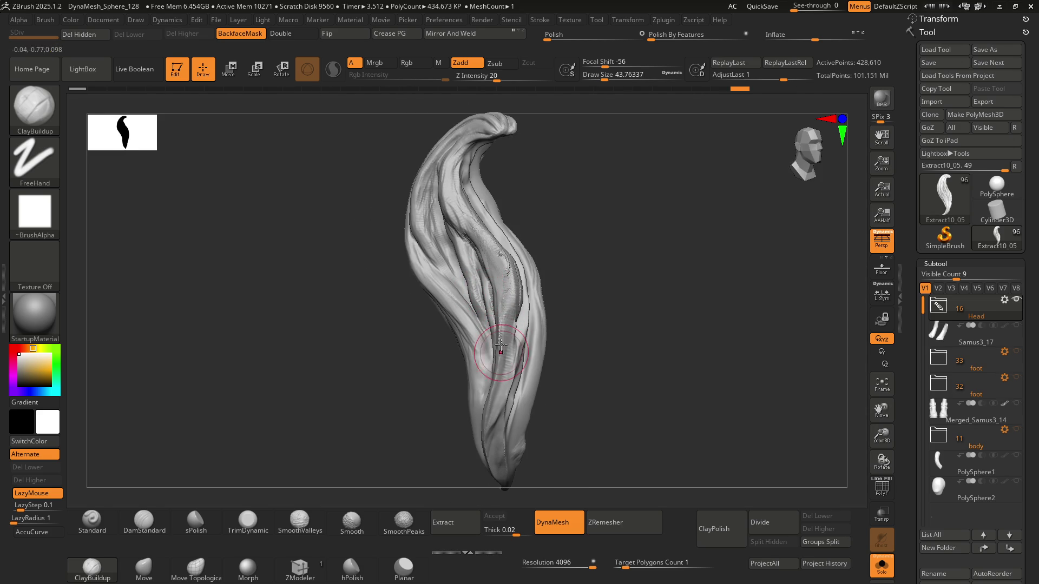
{"action": "key", "text": "ctrl+shift+z"}
{"action": "key", "text": "ctrl+shift+z"}
{"action": "key", "text": "ctrl+shift+z"}
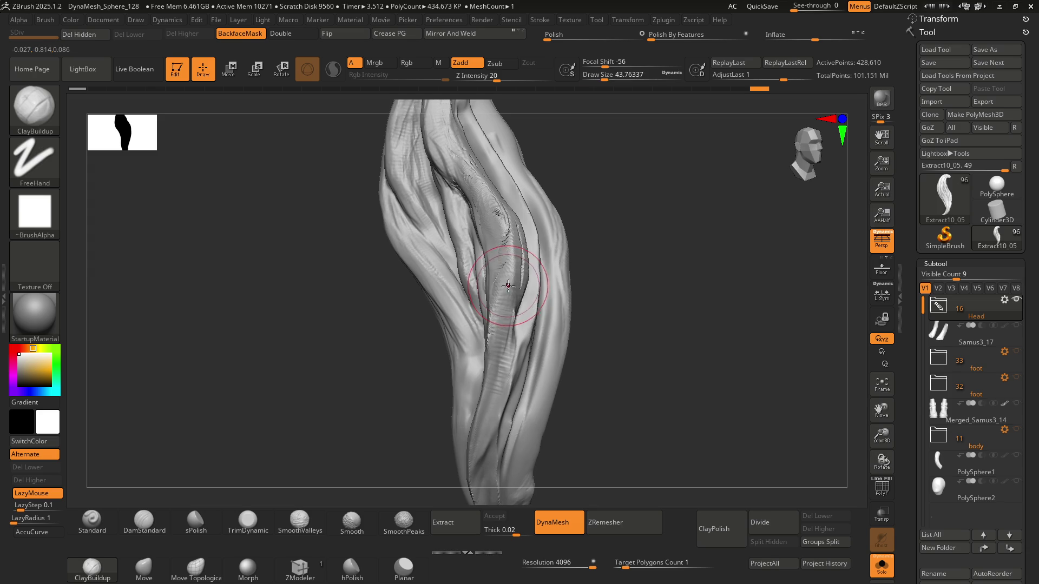
{"action": "key", "text": "ctrl+shift+z"}
{"action": "key", "text": "ctrl+shift+z"}
{"action": "key", "text": "ctrl+shift+z"}
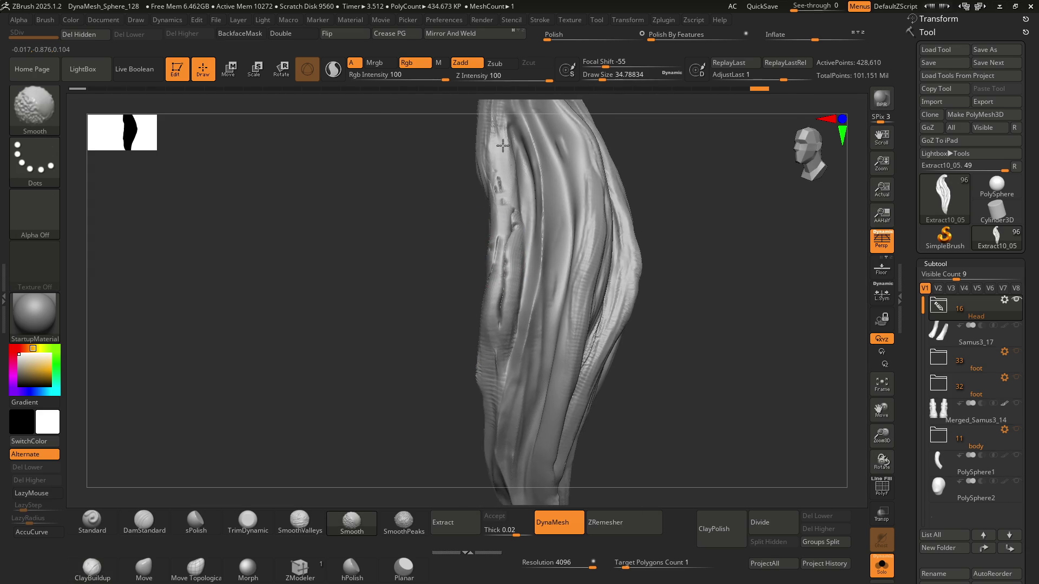
{"action": "key", "text": "ctrl+shift+z"}
{"action": "key", "text": "ctrl+shift+z"}
{"action": "key", "text": "ctrl+shift+z"}
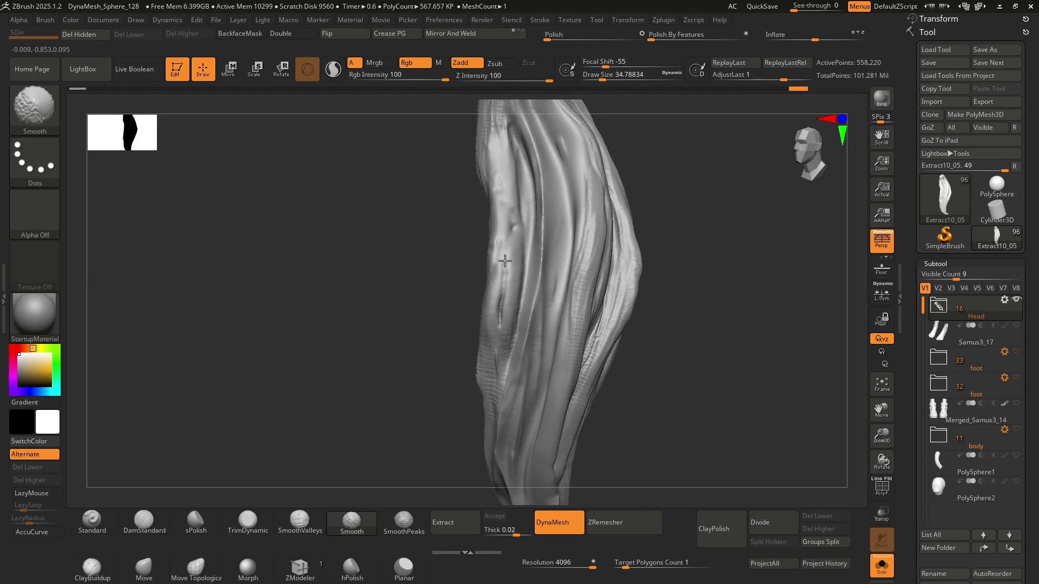
{"action": "key", "text": "ctrl+shift+z"}
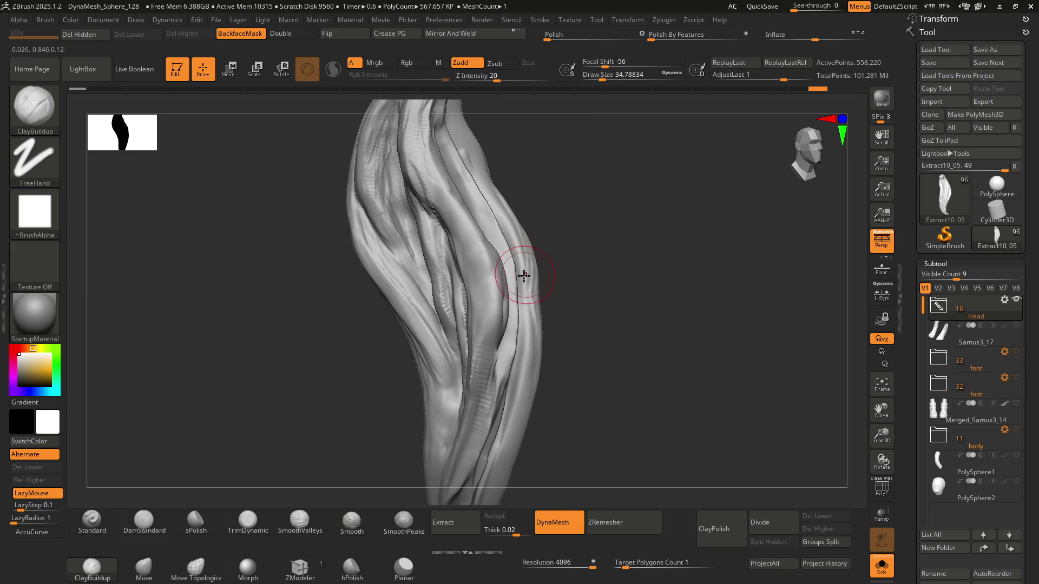
{"action": "mouse_move", "coordinate": [495, 292]}
{"action": "right_mouse_down"}
{"action": "mouse_move", "coordinate": [521, 270]}
{"action": "mouse_move", "coordinate": [504, 264]}
{"action": "right_mouse_up"}
{"action": "key", "text": "ctrl+z"}
{"action": "key", "text": "ctrl+z"}
{"action": "key", "text": "ctrl+z"}
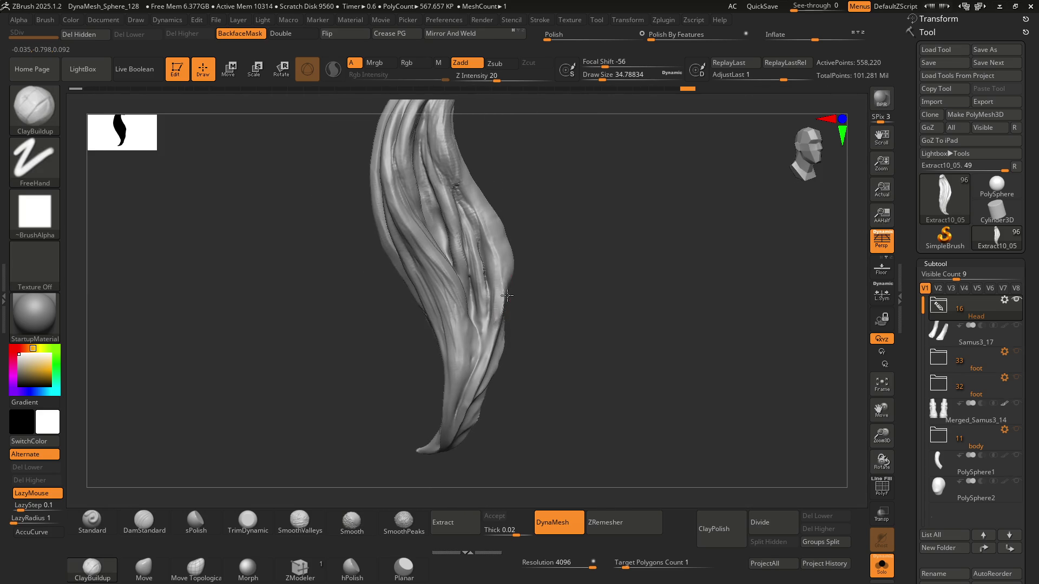
{"action": "mouse_move", "coordinate": [505, 327]}
{"action": "right_mouse_down"}
{"action": "mouse_move", "coordinate": [492, 278]}
{"action": "mouse_move", "coordinate": [518, 278]}
{"action": "mouse_move", "coordinate": [490, 256]}
{"action": "mouse_move", "coordinate": [503, 283]}
{"action": "mouse_move", "coordinate": [491, 297]}
{"action": "mouse_move", "coordinate": [494, 344]}
{"action": "right_mouse_up"}
Step: Lower the DynaMesh Resolution to 1696 and remesh the strand with a Ctrl-drag
{"action": "key", "text": "ctrl"}
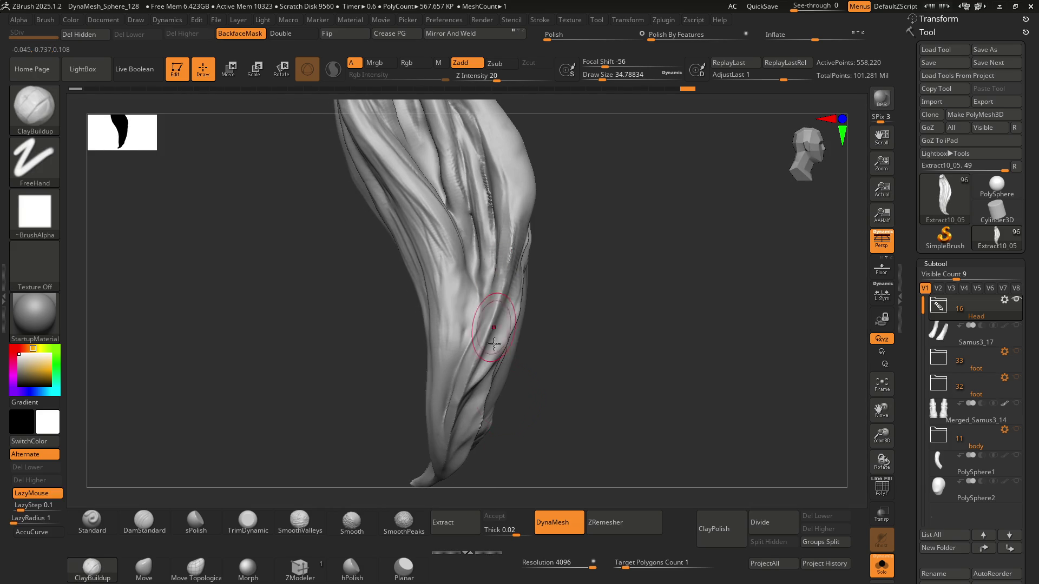
{"action": "left_click_drag", "start_coordinate": [592, 564], "coordinate": [581, 568]}
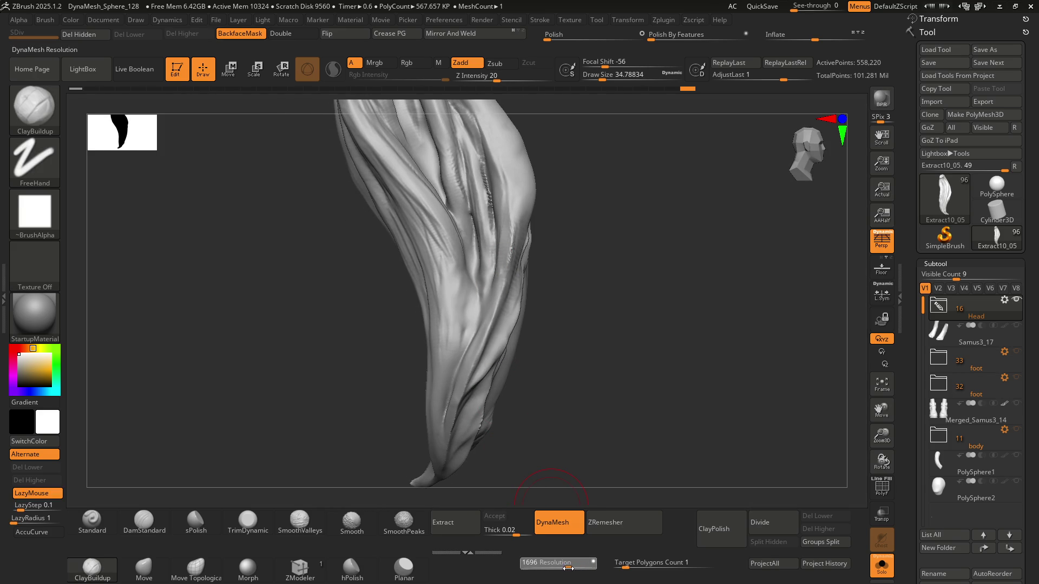
{"action": "key", "text": "ctrl"}
{"action": "left_click_drag", "start_coordinate": [587, 232], "coordinate": [525, 210], "text": "ctrl"}
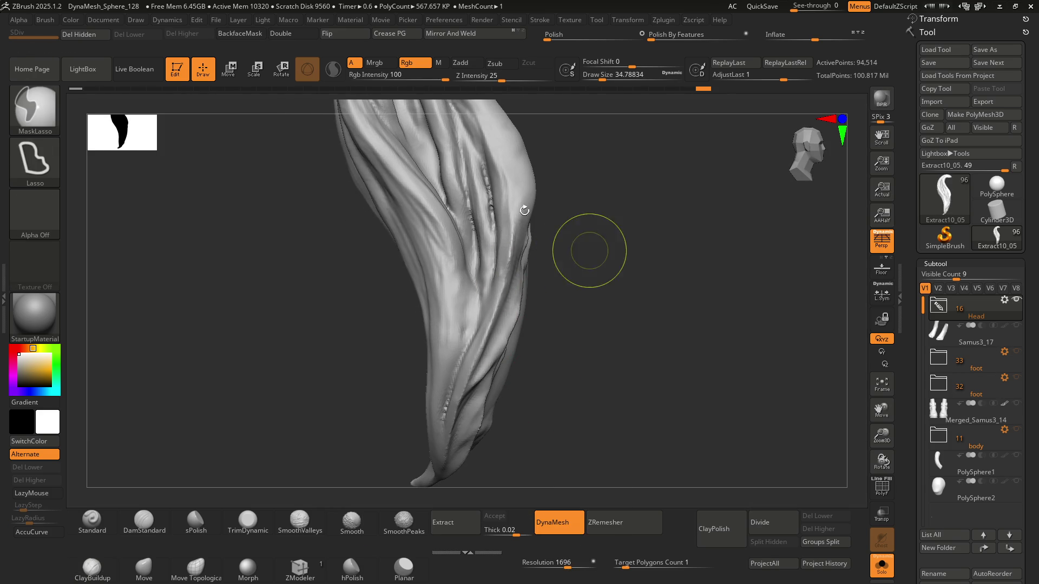
{"action": "mouse_move", "coordinate": [506, 185]}
{"action": "right_mouse_down"}
{"action": "mouse_move", "coordinate": [517, 273]}
{"action": "mouse_move", "coordinate": [509, 281]}
{"action": "mouse_move", "coordinate": [520, 247]}
{"action": "right_mouse_up"}
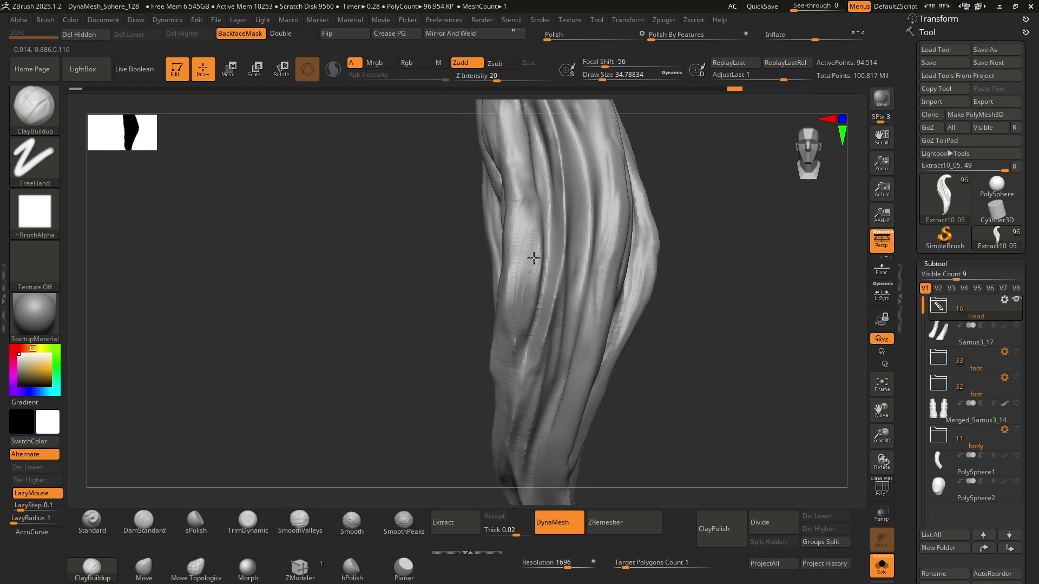
{"action": "mouse_move", "coordinate": [540, 298]}
{"action": "right_mouse_down"}
{"action": "mouse_move", "coordinate": [530, 286]}
{"action": "mouse_move", "coordinate": [547, 274]}
{"action": "mouse_move", "coordinate": [512, 225]}
{"action": "mouse_move", "coordinate": [481, 241]}
{"action": "right_mouse_up"}
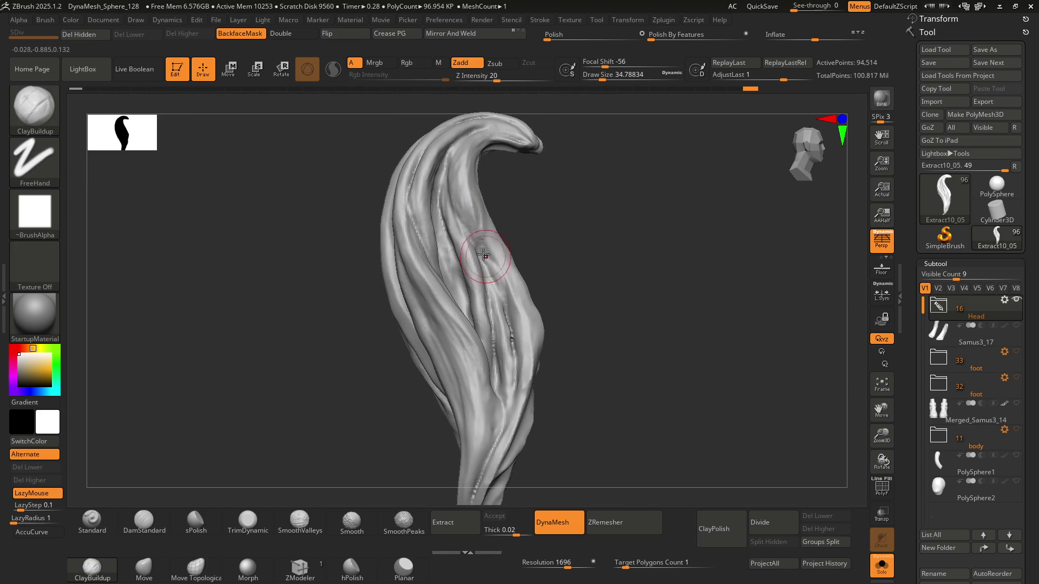
Step: Sculpt ripple detail along the ridge and build up clay along a vertical band of the strand
{"action": "mouse_move", "coordinate": [462, 201]}
{"action": "left_mouse_down"}
{"action": "mouse_move", "coordinate": [459, 151]}
{"action": "mouse_move", "coordinate": [465, 190]}
{"action": "left_mouse_up"}
{"action": "right_click_drag", "start_coordinate": [510, 294], "coordinate": [492, 226]}
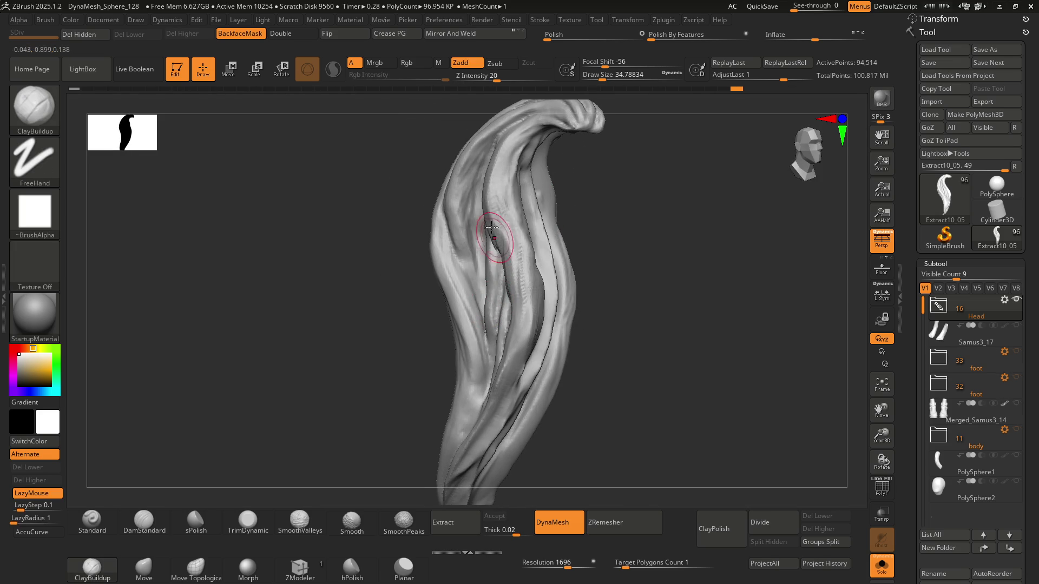
{"action": "mouse_move", "coordinate": [520, 303]}
{"action": "right_mouse_down"}
{"action": "mouse_move", "coordinate": [532, 199]}
{"action": "mouse_move", "coordinate": [538, 222]}
{"action": "mouse_move", "coordinate": [520, 230]}
{"action": "right_mouse_up"}
{"action": "mouse_move", "coordinate": [515, 184]}
{"action": "left_mouse_down"}
{"action": "mouse_move", "coordinate": [516, 314]}
{"action": "mouse_move", "coordinate": [530, 272]}
{"action": "mouse_move", "coordinate": [522, 301]}
{"action": "left_mouse_up"}
{"action": "right_click_drag", "start_coordinate": [522, 301], "coordinate": [522, 244]}
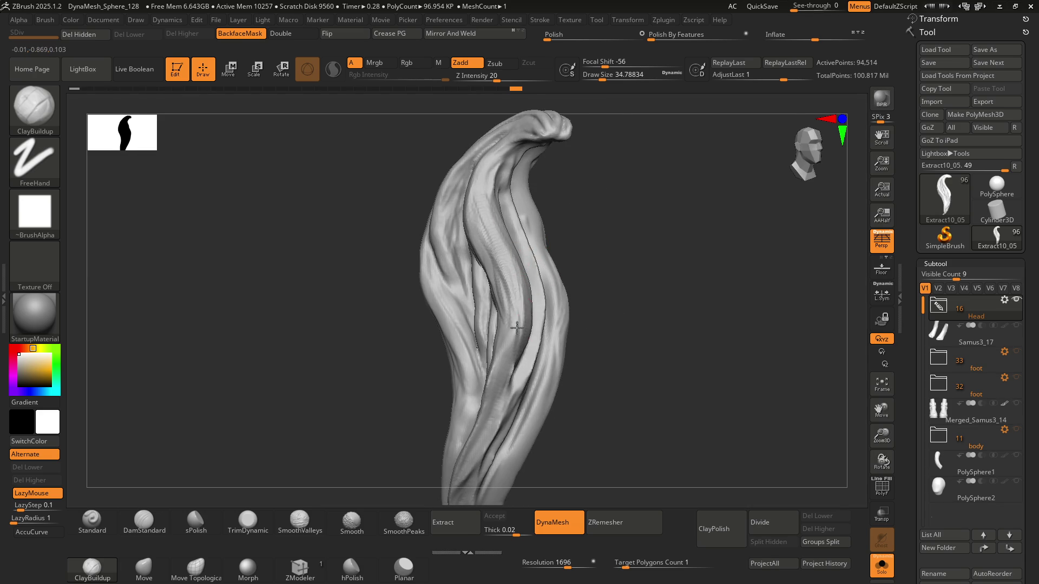
Step: Add ClayBuildup strokes running up the strand and along the ridge below the upper tip
{"action": "right_click_drag", "start_coordinate": [519, 295], "coordinate": [489, 269]}
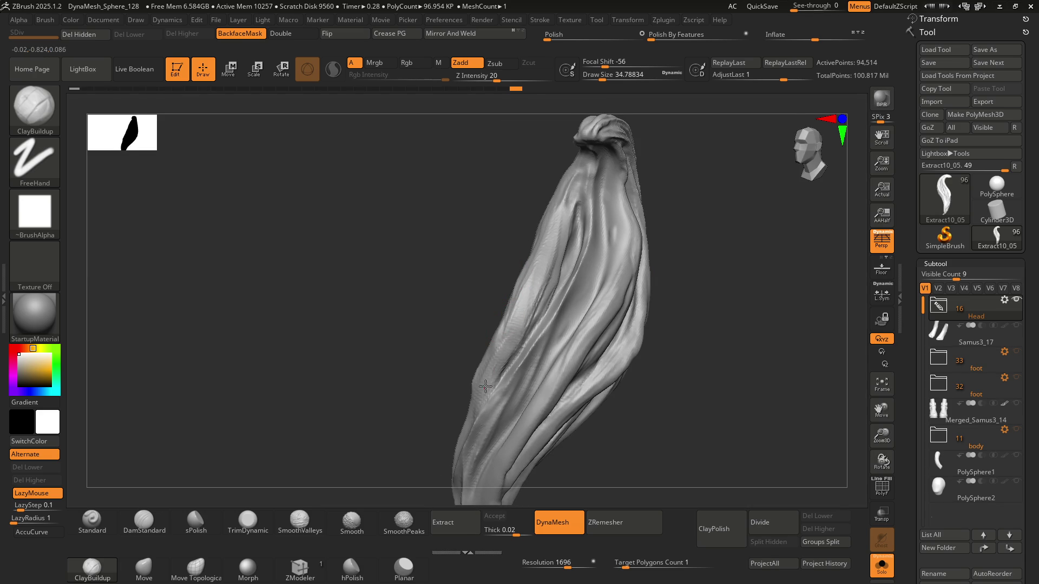
{"action": "mouse_move", "coordinate": [534, 299]}
{"action": "left_mouse_down"}
{"action": "mouse_move", "coordinate": [551, 276]}
{"action": "mouse_move", "coordinate": [533, 330]}
{"action": "mouse_move", "coordinate": [554, 265]}
{"action": "left_mouse_up"}
{"action": "left_click_drag", "start_coordinate": [564, 204], "coordinate": [579, 169]}
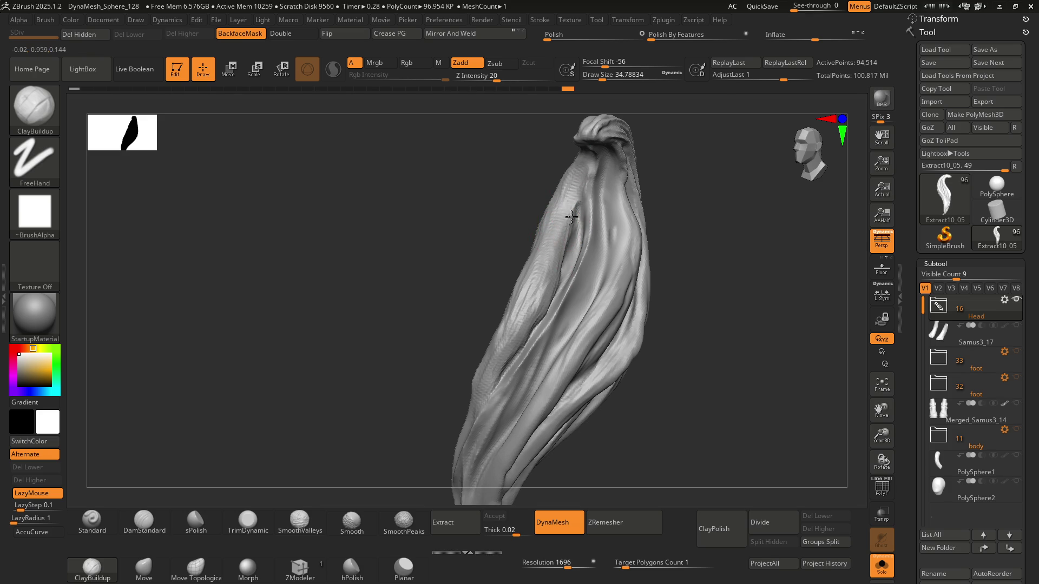
{"action": "mouse_move", "coordinate": [572, 252]}
{"action": "right_mouse_down"}
{"action": "mouse_move", "coordinate": [615, 255]}
{"action": "mouse_move", "coordinate": [606, 227]}
{"action": "mouse_move", "coordinate": [537, 215]}
{"action": "mouse_move", "coordinate": [545, 151]}
{"action": "right_mouse_up"}
{"action": "mouse_move", "coordinate": [539, 176]}
{"action": "left_mouse_down"}
{"action": "mouse_move", "coordinate": [533, 246]}
{"action": "mouse_move", "coordinate": [551, 325]}
{"action": "left_mouse_up"}
{"action": "mouse_move", "coordinate": [549, 324]}
{"action": "right_mouse_down"}
{"action": "mouse_move", "coordinate": [550, 176]}
{"action": "mouse_move", "coordinate": [557, 285]}
{"action": "mouse_move", "coordinate": [577, 270]}
{"action": "mouse_move", "coordinate": [514, 255]}
{"action": "mouse_move", "coordinate": [549, 286]}
{"action": "mouse_move", "coordinate": [585, 267]}
{"action": "mouse_move", "coordinate": [528, 239]}
{"action": "mouse_move", "coordinate": [520, 248]}
{"action": "mouse_move", "coordinate": [543, 232]}
{"action": "right_mouse_up"}
Step: Build up ClayBuildup strokes along the strand's middle, lower middle and upper ridge
{"action": "key", "text": "ctrl"}
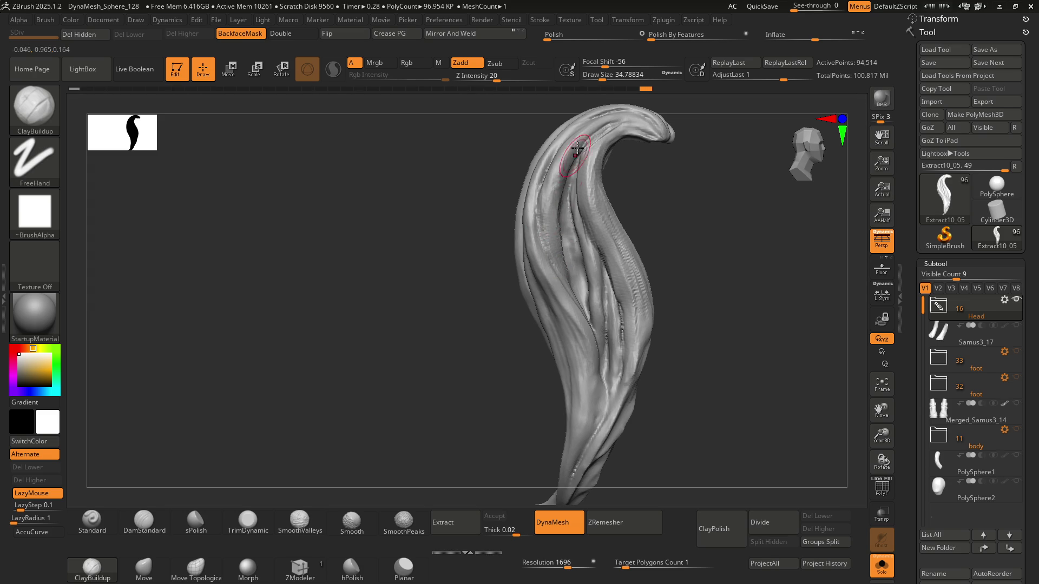
{"action": "right_click_drag", "start_coordinate": [566, 267], "coordinate": [546, 211]}
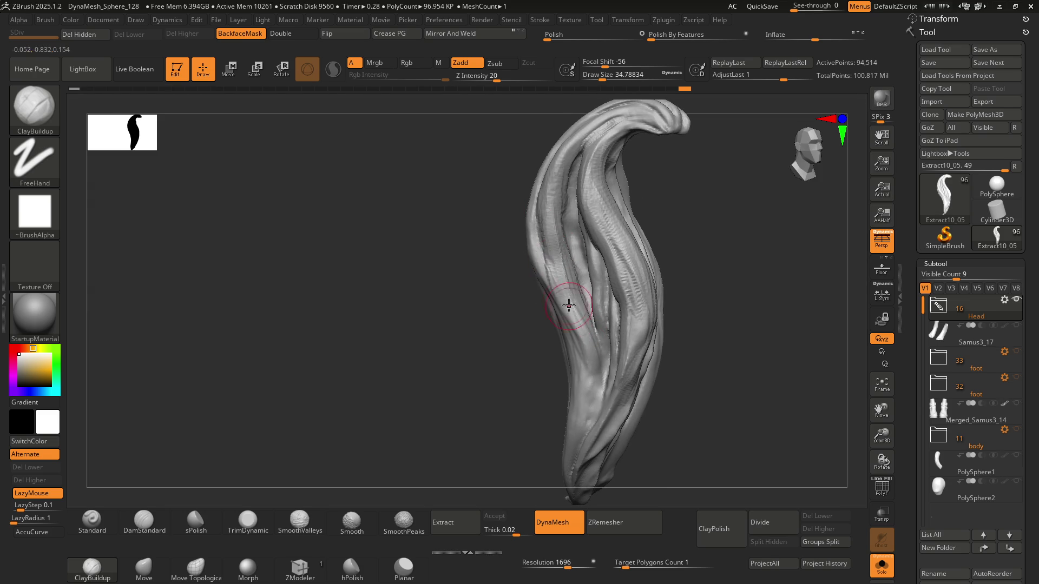
{"action": "right_click_drag", "start_coordinate": [580, 329], "coordinate": [588, 285]}
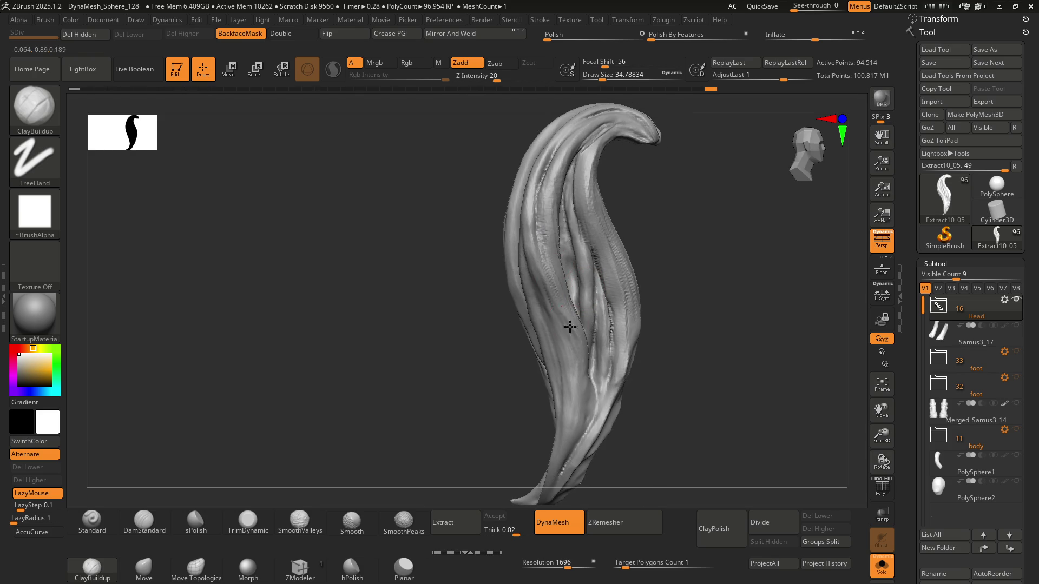
{"action": "left_click_drag", "start_coordinate": [573, 359], "coordinate": [557, 349]}
{"action": "left_click_drag", "start_coordinate": [545, 312], "coordinate": [544, 301]}
{"action": "mouse_move", "coordinate": [543, 301]}
{"action": "right_mouse_down"}
{"action": "mouse_move", "coordinate": [554, 222]}
{"action": "mouse_move", "coordinate": [543, 254]}
{"action": "right_mouse_up"}
{"action": "mouse_move", "coordinate": [541, 212]}
{"action": "right_mouse_down"}
{"action": "mouse_move", "coordinate": [563, 290]}
{"action": "mouse_move", "coordinate": [545, 200]}
{"action": "right_mouse_up"}
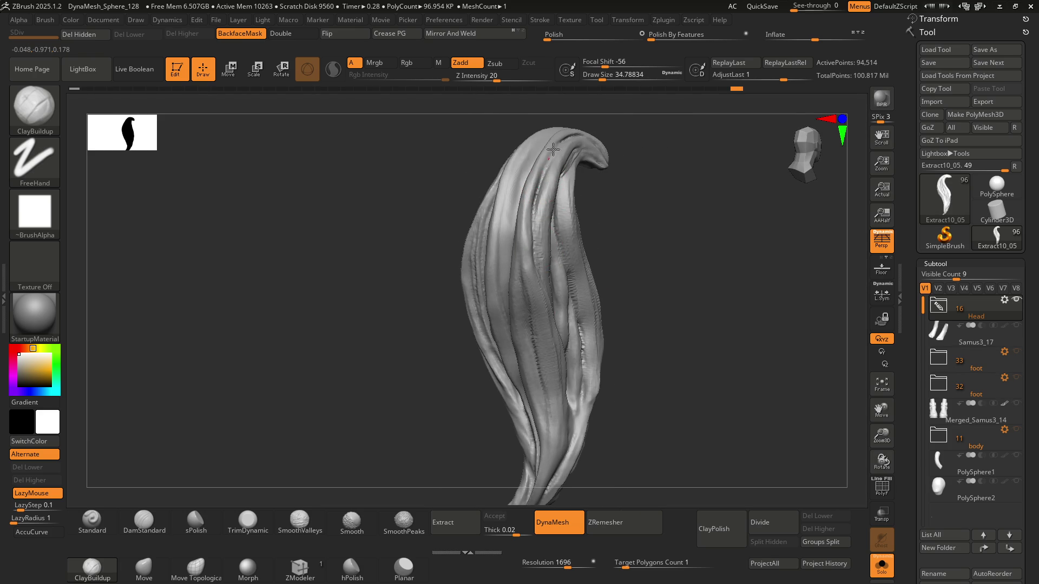
{"action": "left_click_drag", "start_coordinate": [531, 234], "coordinate": [541, 163]}
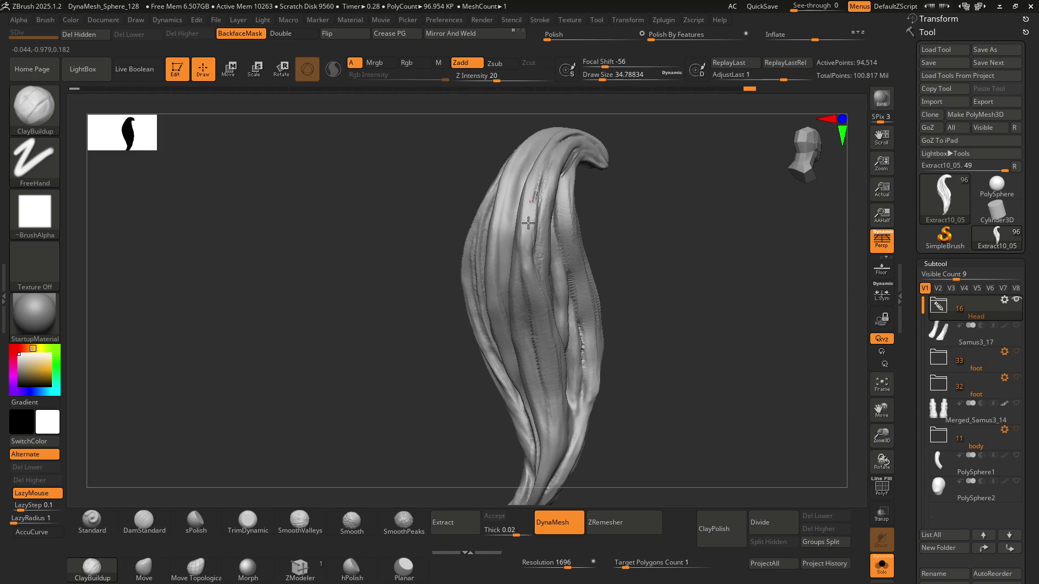
Step: Add a clay stroke near the curl, then shrink the draw size to about 9.4
{"action": "right_click_drag", "start_coordinate": [544, 265], "coordinate": [539, 272]}
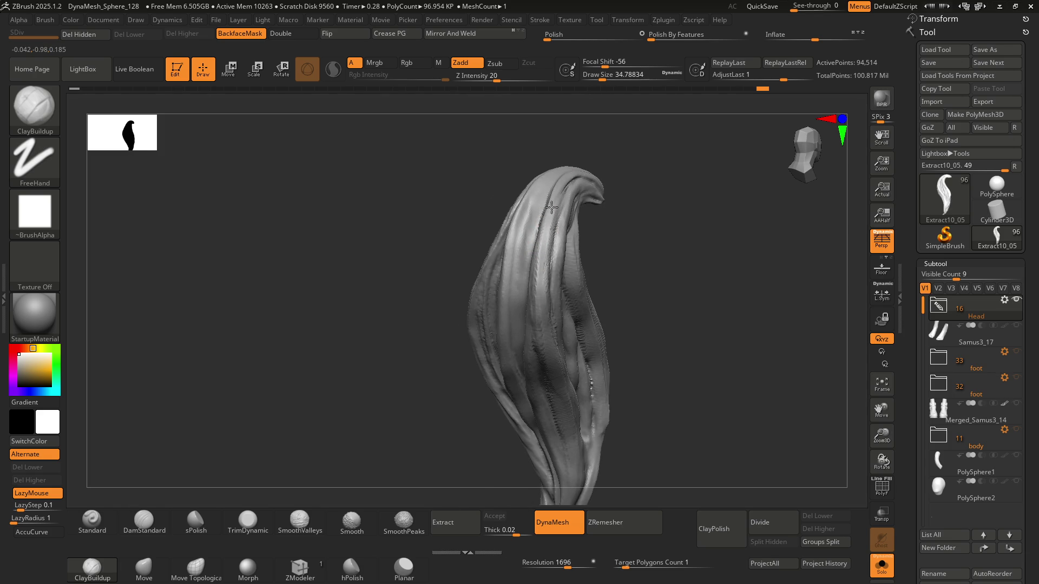
{"action": "right_click_drag", "start_coordinate": [562, 344], "coordinate": [564, 231]}
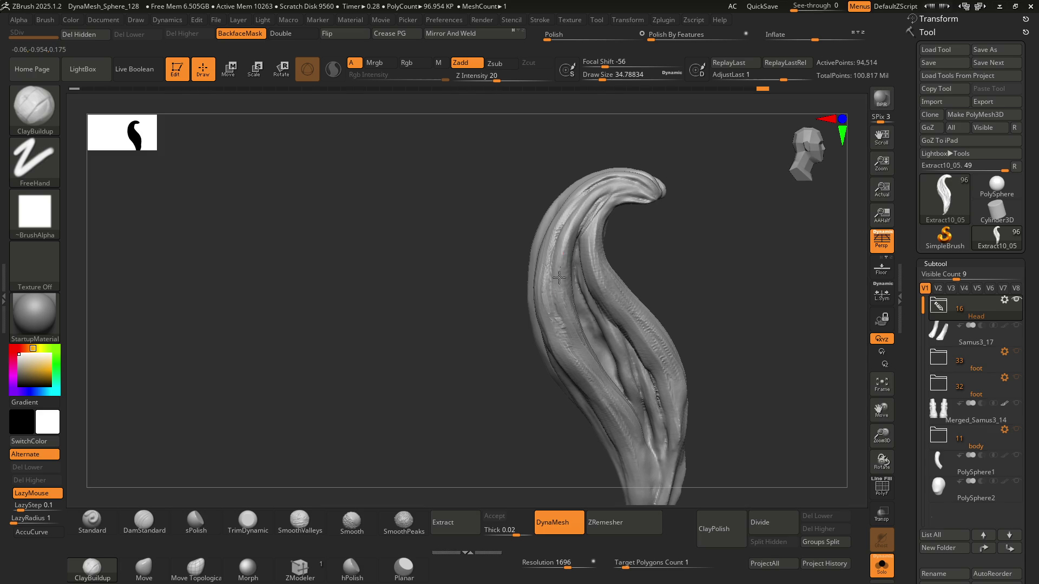
{"action": "right_click_drag", "start_coordinate": [584, 336], "coordinate": [544, 302]}
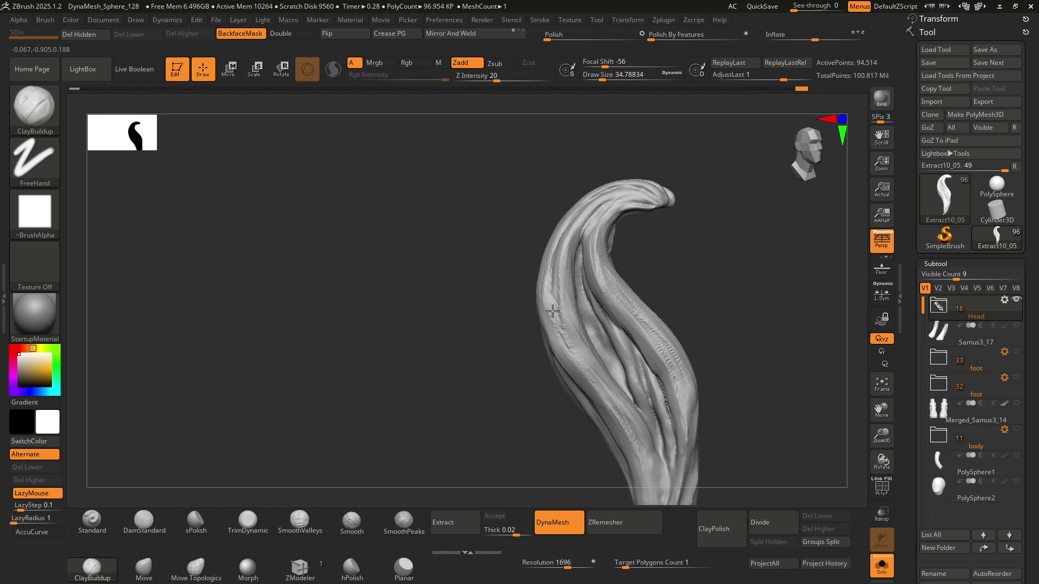
{"action": "mouse_move", "coordinate": [581, 330]}
{"action": "right_mouse_down"}
{"action": "mouse_move", "coordinate": [571, 307]}
{"action": "mouse_move", "coordinate": [582, 265]}
{"action": "right_mouse_up"}
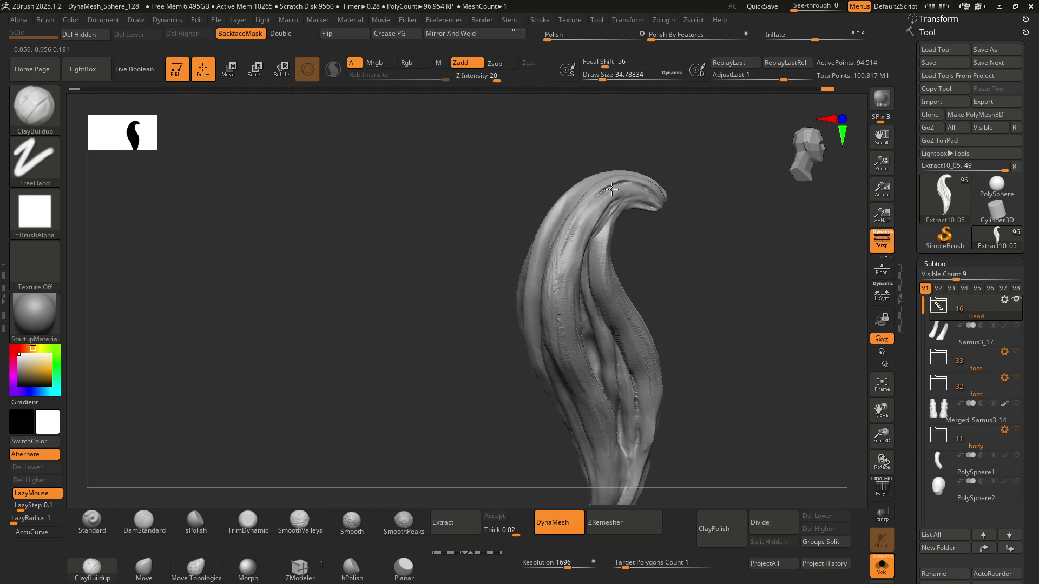
{"action": "mouse_move", "coordinate": [599, 197]}
{"action": "right_mouse_down"}
{"action": "mouse_move", "coordinate": [593, 210]}
{"action": "mouse_move", "coordinate": [615, 231]}
{"action": "mouse_move", "coordinate": [599, 231]}
{"action": "mouse_move", "coordinate": [596, 264]}
{"action": "mouse_move", "coordinate": [580, 225]}
{"action": "mouse_move", "coordinate": [555, 226]}
{"action": "mouse_move", "coordinate": [565, 259]}
{"action": "mouse_move", "coordinate": [528, 252]}
{"action": "right_mouse_up"}
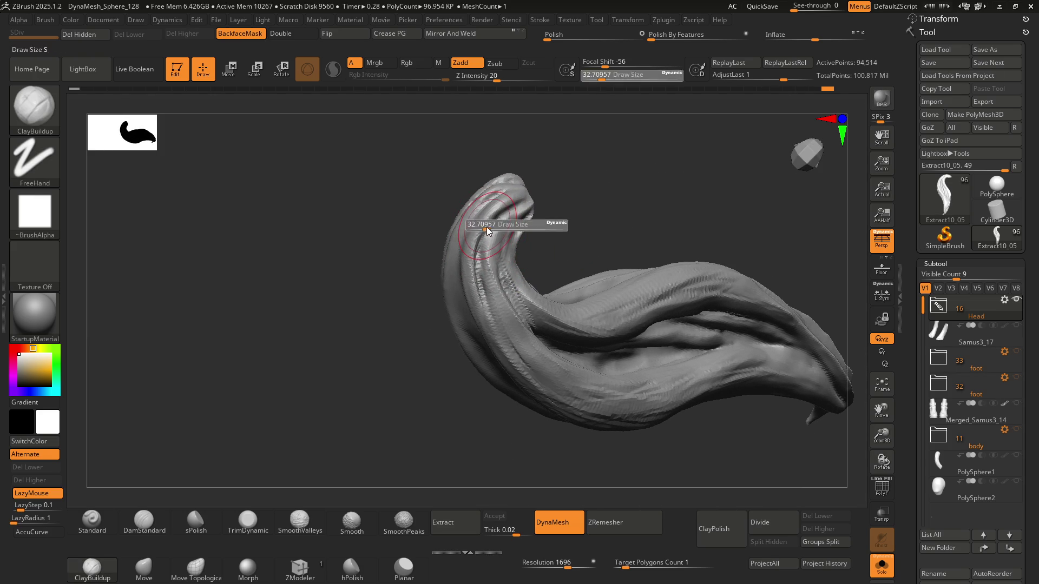
{"action": "key", "text": "s"}
{"action": "left_click_drag", "start_coordinate": [490, 225], "coordinate": [478, 225]}
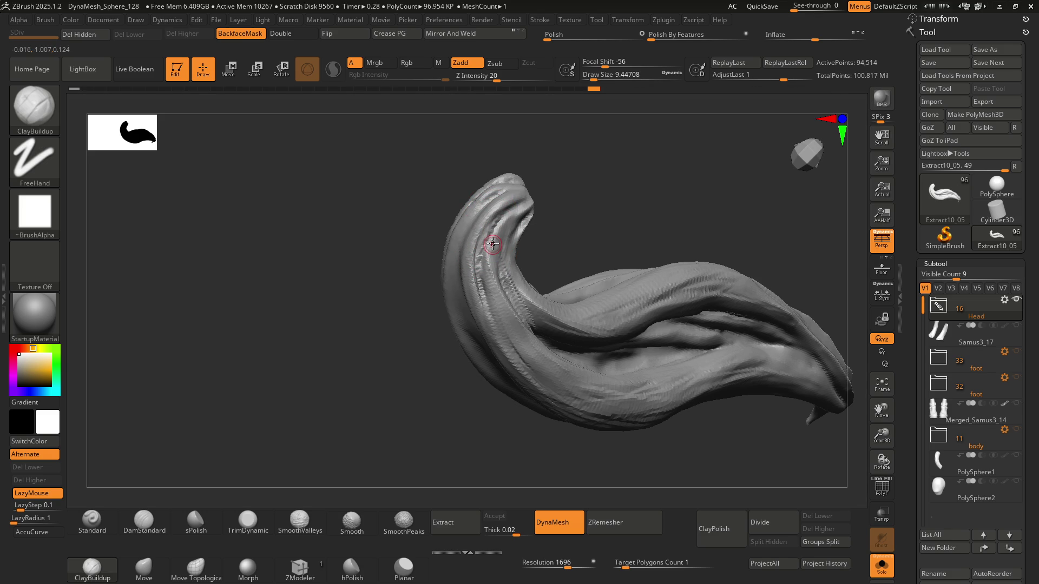
Step: Zoom in on the curled tip and build up clay ridges along the curl
{"action": "right_click_drag", "start_coordinate": [492, 245], "coordinate": [483, 223], "text": "ctrl"}
{"action": "left_click_drag", "start_coordinate": [483, 223], "coordinate": [474, 262]}
{"action": "left_click_drag", "start_coordinate": [492, 217], "coordinate": [471, 340]}
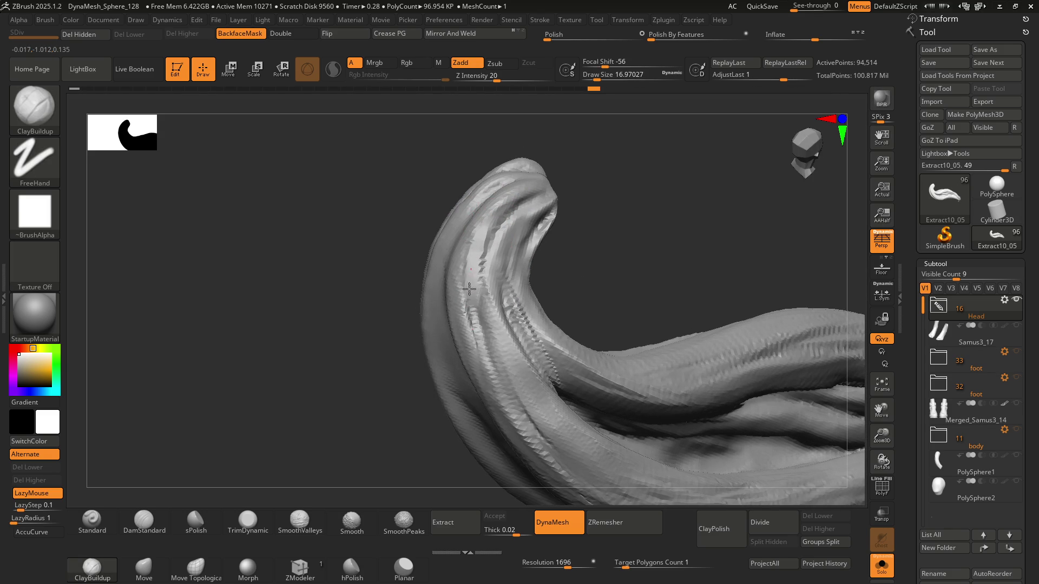
{"action": "mouse_move", "coordinate": [476, 324]}
{"action": "right_mouse_down"}
{"action": "mouse_move", "coordinate": [490, 283]}
{"action": "mouse_move", "coordinate": [472, 249]}
{"action": "right_mouse_up"}
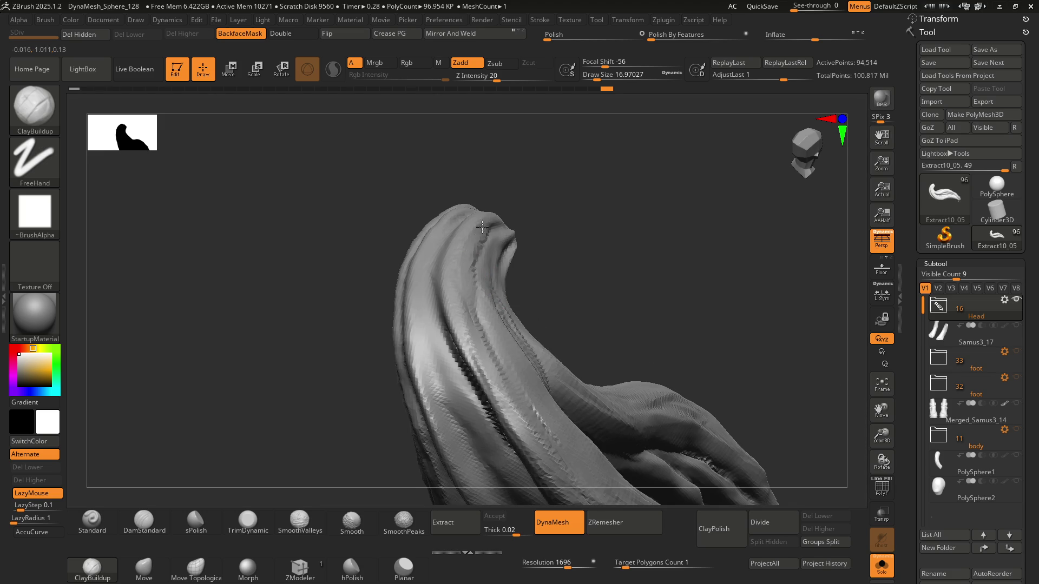
{"action": "mouse_move", "coordinate": [448, 269]}
{"action": "left_mouse_down"}
{"action": "mouse_move", "coordinate": [463, 267]}
{"action": "mouse_move", "coordinate": [475, 232]}
{"action": "mouse_move", "coordinate": [464, 290]}
{"action": "mouse_move", "coordinate": [504, 398]}
{"action": "mouse_move", "coordinate": [530, 422]}
{"action": "mouse_move", "coordinate": [491, 384]}
{"action": "left_mouse_up"}
Step: Add texture down the strand's left side and rework the curled tip with short strokes
{"action": "right_click_drag", "start_coordinate": [488, 337], "coordinate": [521, 240]}
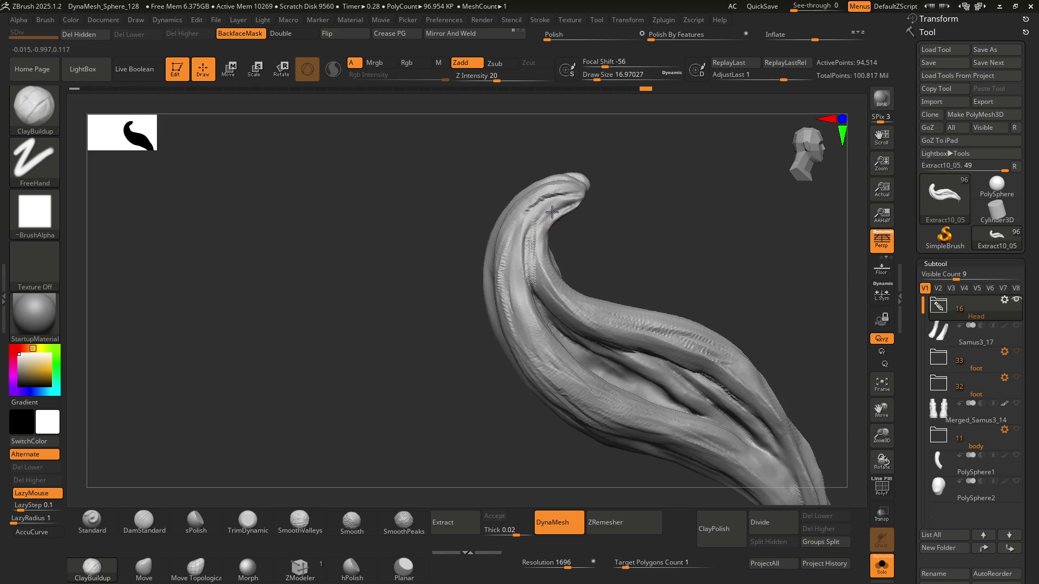
{"action": "mouse_move", "coordinate": [536, 189]}
{"action": "right_mouse_down"}
{"action": "mouse_move", "coordinate": [537, 233]}
{"action": "mouse_move", "coordinate": [520, 272]}
{"action": "right_mouse_up"}
{"action": "mouse_move", "coordinate": [515, 238]}
{"action": "left_mouse_down"}
{"action": "mouse_move", "coordinate": [505, 346]}
{"action": "mouse_move", "coordinate": [532, 410]}
{"action": "mouse_move", "coordinate": [555, 404]}
{"action": "left_mouse_up"}
{"action": "right_click_drag", "start_coordinate": [554, 404], "coordinate": [516, 321]}
{"action": "mouse_move", "coordinate": [547, 236]}
{"action": "left_mouse_down"}
{"action": "mouse_move", "coordinate": [563, 221]}
{"action": "mouse_move", "coordinate": [543, 231]}
{"action": "left_mouse_up"}
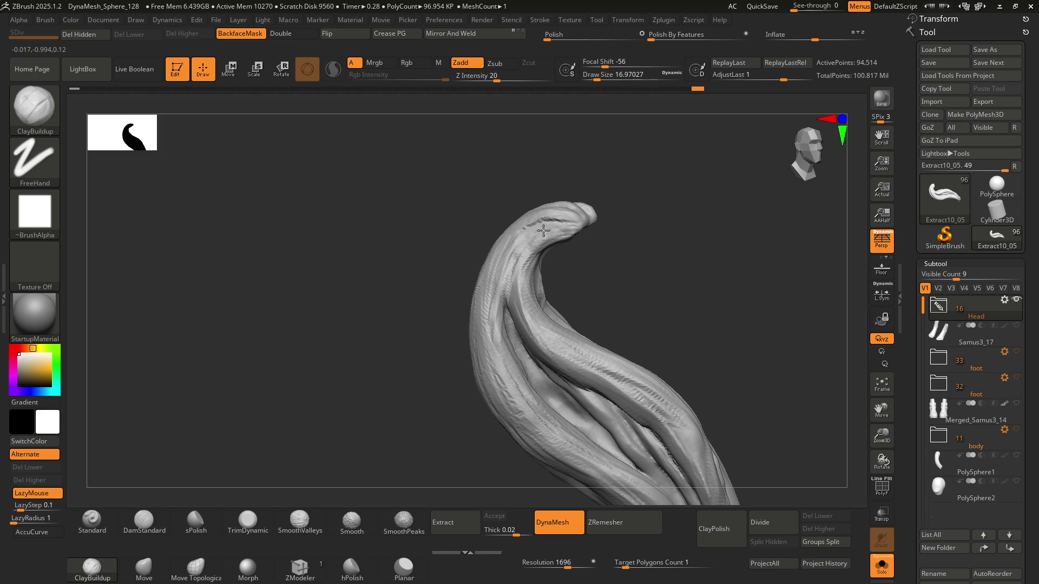
Step: Carve short grooves and sharpen a crease near the tip, then turn the strand to face forward
{"action": "left_click_drag", "start_coordinate": [522, 304], "coordinate": [528, 325]}
{"action": "right_click_drag", "start_coordinate": [522, 287], "coordinate": [522, 265]}
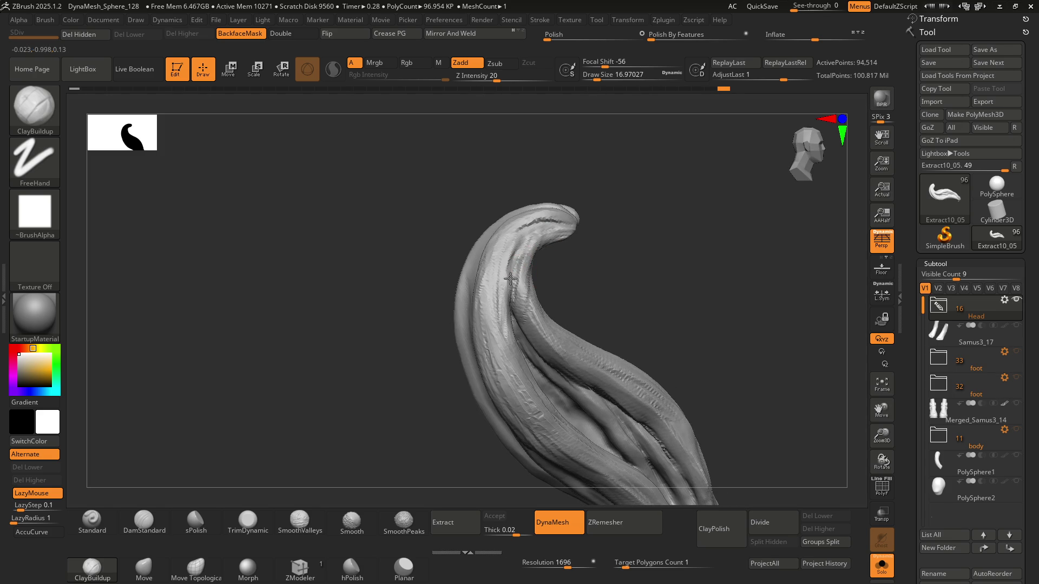
{"action": "left_click_drag", "start_coordinate": [521, 258], "coordinate": [517, 265]}
{"action": "left_click_drag", "start_coordinate": [506, 312], "coordinate": [516, 342]}
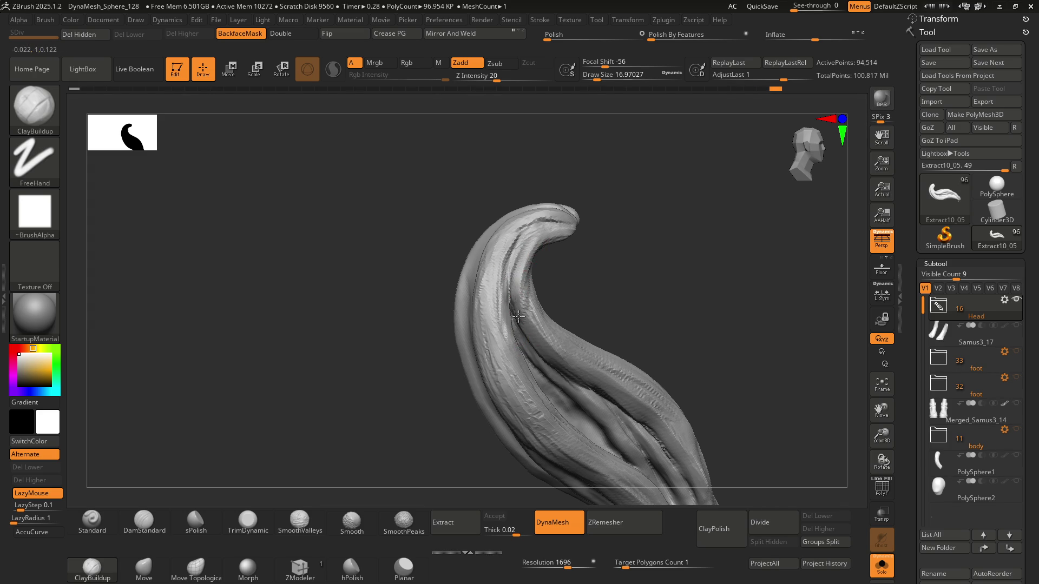
{"action": "right_click_drag", "start_coordinate": [559, 369], "coordinate": [503, 297]}
{"action": "mouse_move", "coordinate": [552, 266]}
{"action": "right_mouse_down"}
{"action": "mouse_move", "coordinate": [535, 302]}
{"action": "mouse_move", "coordinate": [575, 287]}
{"action": "mouse_move", "coordinate": [563, 260]}
{"action": "mouse_move", "coordinate": [544, 263]}
{"action": "mouse_move", "coordinate": [556, 248]}
{"action": "mouse_move", "coordinate": [549, 320]}
{"action": "mouse_move", "coordinate": [537, 261]}
{"action": "right_mouse_up"}
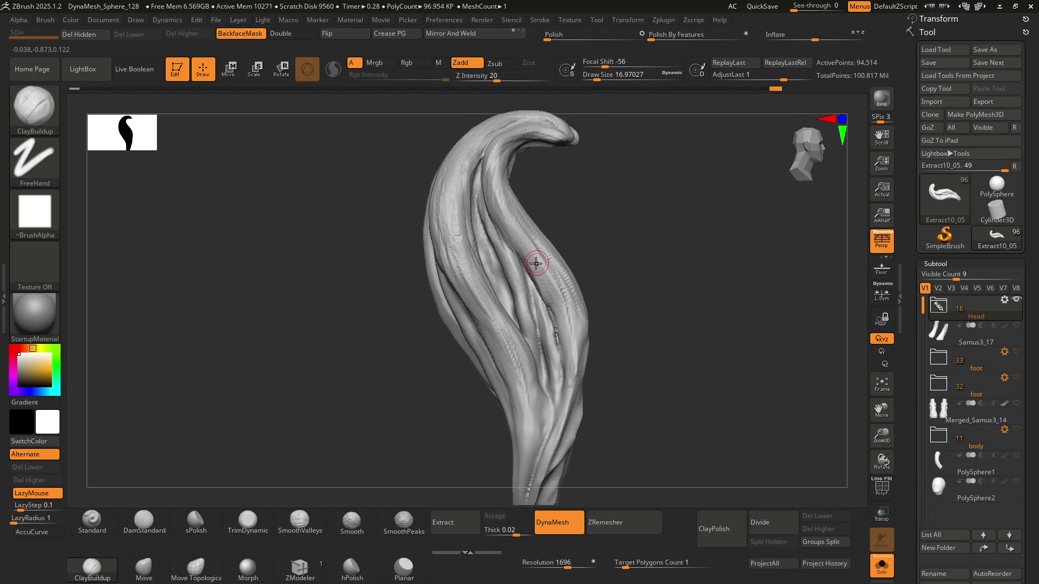
{"action": "mouse_move", "coordinate": [517, 301]}
{"action": "right_mouse_down"}
{"action": "mouse_move", "coordinate": [498, 297]}
{"action": "mouse_move", "coordinate": [513, 287]}
{"action": "mouse_move", "coordinate": [485, 248]}
{"action": "mouse_move", "coordinate": [482, 216]}
{"action": "right_mouse_up"}
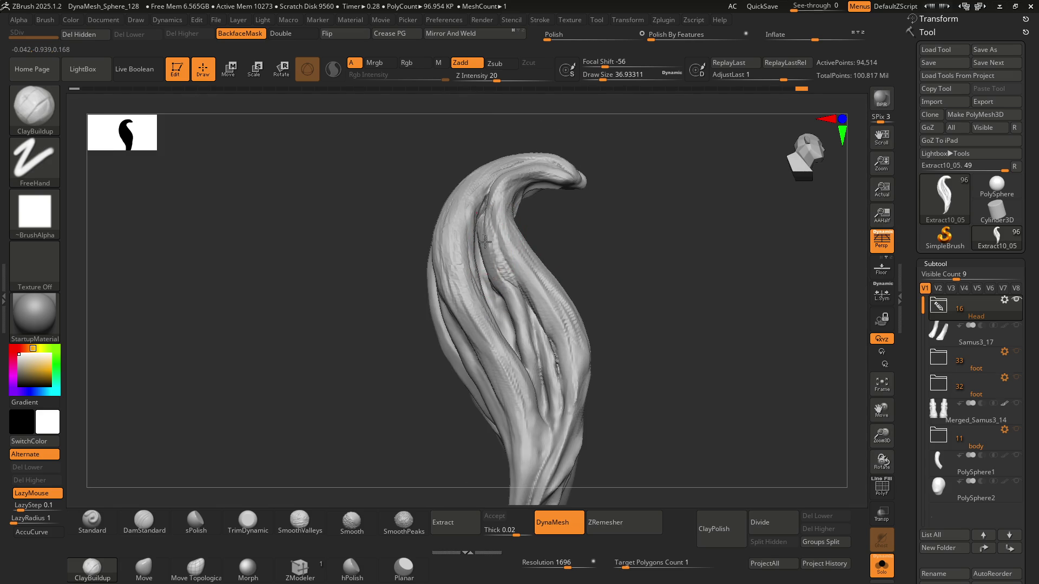
Step: Smooth the strand briefly, then DynaMesh it with a Ctrl-drag on empty canvas
{"action": "left_click_drag", "start_coordinate": [529, 370], "coordinate": [521, 340]}
{"action": "mouse_move", "coordinate": [518, 317]}
{"action": "right_mouse_down"}
{"action": "mouse_move", "coordinate": [534, 347]}
{"action": "mouse_move", "coordinate": [530, 324]}
{"action": "right_mouse_up"}
{"action": "key", "text": "shift"}
{"action": "right_click_drag", "start_coordinate": [512, 286], "coordinate": [517, 322]}
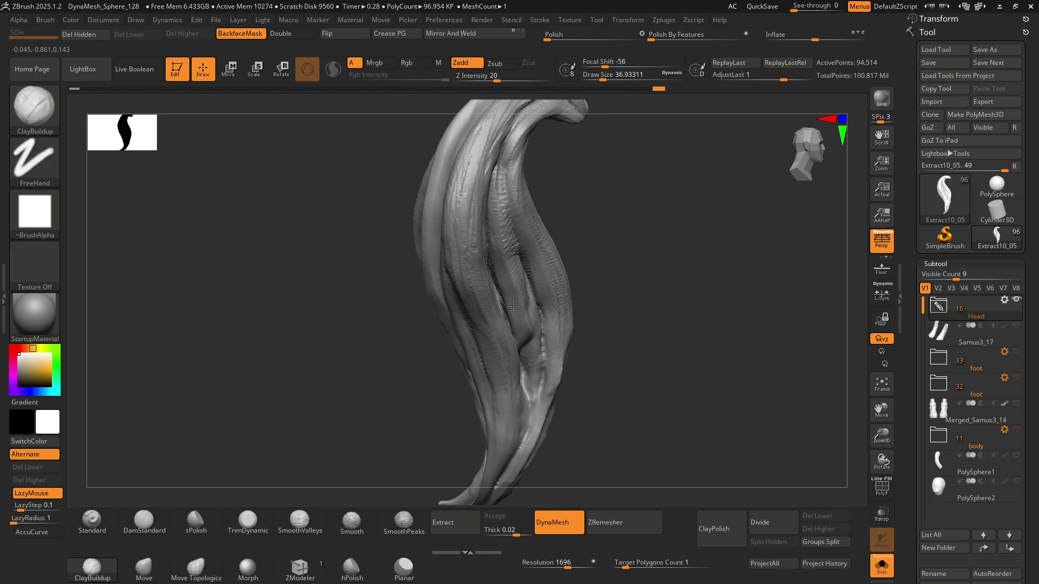
{"action": "mouse_move", "coordinate": [534, 383]}
{"action": "right_mouse_down"}
{"action": "mouse_move", "coordinate": [522, 308]}
{"action": "mouse_move", "coordinate": [528, 324]}
{"action": "mouse_move", "coordinate": [534, 313]}
{"action": "right_mouse_up"}
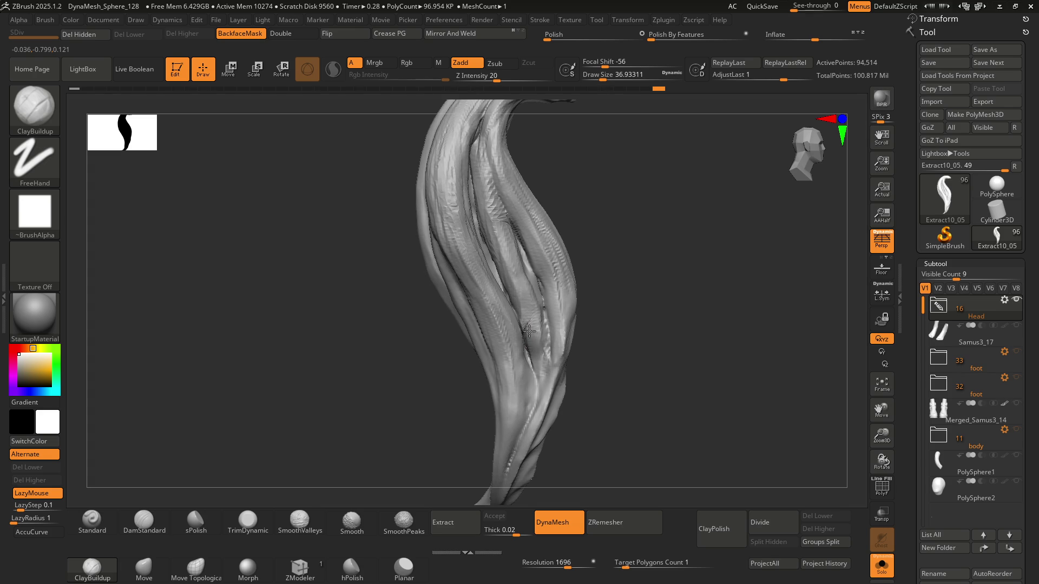
{"action": "key", "text": "ctrl"}
{"action": "left_click_drag", "start_coordinate": [604, 254], "coordinate": [600, 261], "text": "ctrl"}
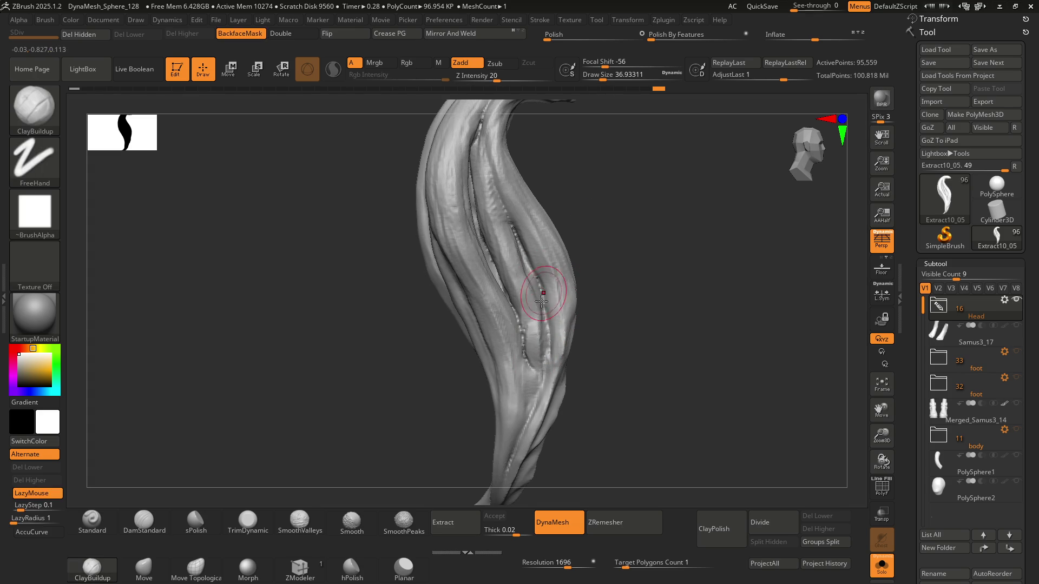
Step: Carve ClayBuildup grooves along the creases of the strand's lower length
{"action": "mouse_move", "coordinate": [527, 313]}
{"action": "left_mouse_down"}
{"action": "mouse_move", "coordinate": [476, 165]}
{"action": "mouse_move", "coordinate": [496, 260]}
{"action": "left_mouse_up"}
{"action": "mouse_move", "coordinate": [539, 356]}
{"action": "right_mouse_down"}
{"action": "mouse_move", "coordinate": [506, 349]}
{"action": "mouse_move", "coordinate": [514, 338]}
{"action": "mouse_move", "coordinate": [492, 255]}
{"action": "right_mouse_up"}
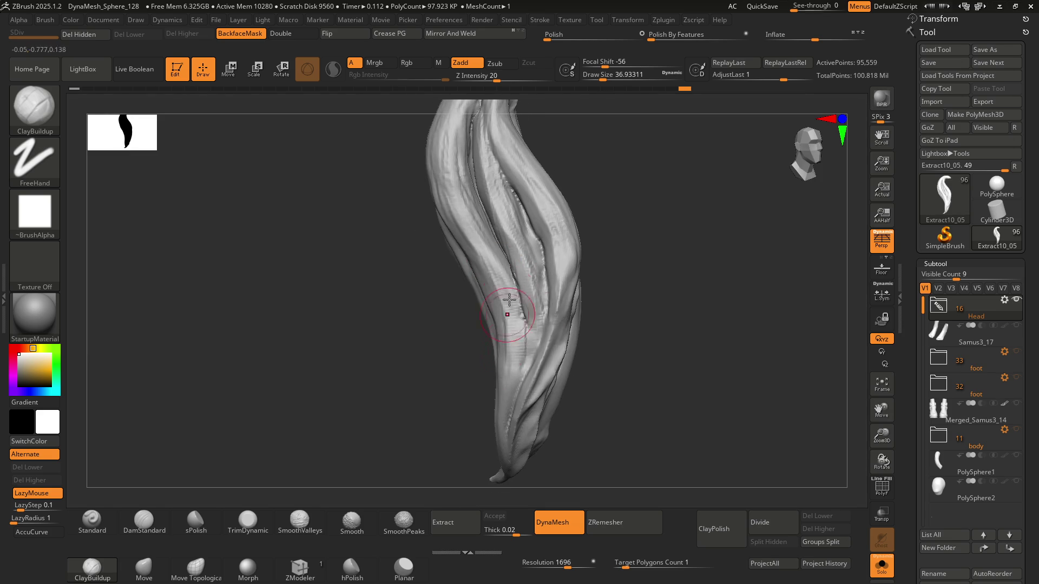
{"action": "right_click_drag", "start_coordinate": [525, 286], "coordinate": [532, 300]}
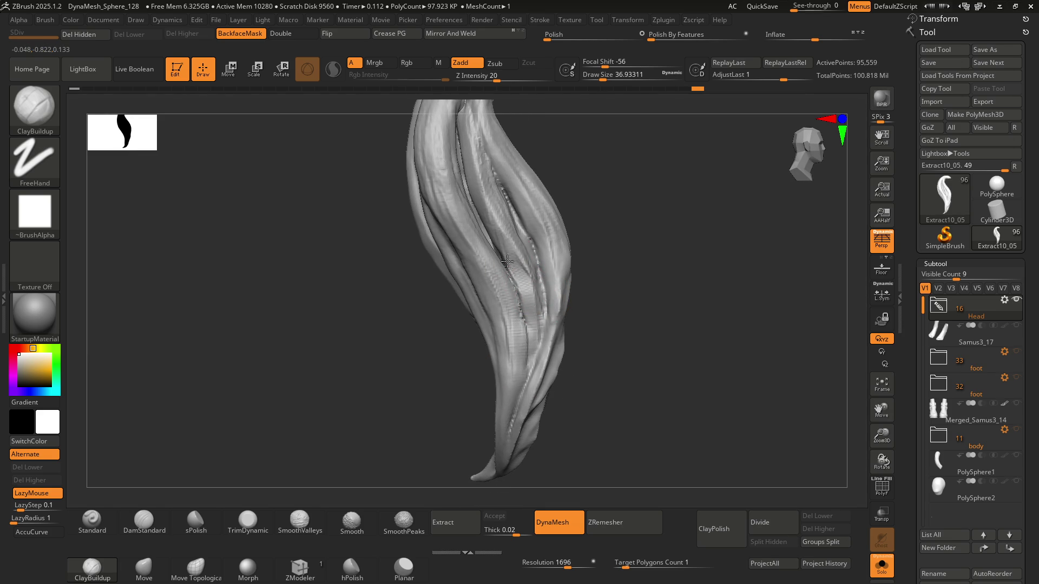
{"action": "mouse_move", "coordinate": [495, 237]}
{"action": "left_mouse_down"}
{"action": "mouse_move", "coordinate": [526, 259]}
{"action": "mouse_move", "coordinate": [534, 318]}
{"action": "left_mouse_up"}
{"action": "right_click_drag", "start_coordinate": [534, 345], "coordinate": [553, 301]}
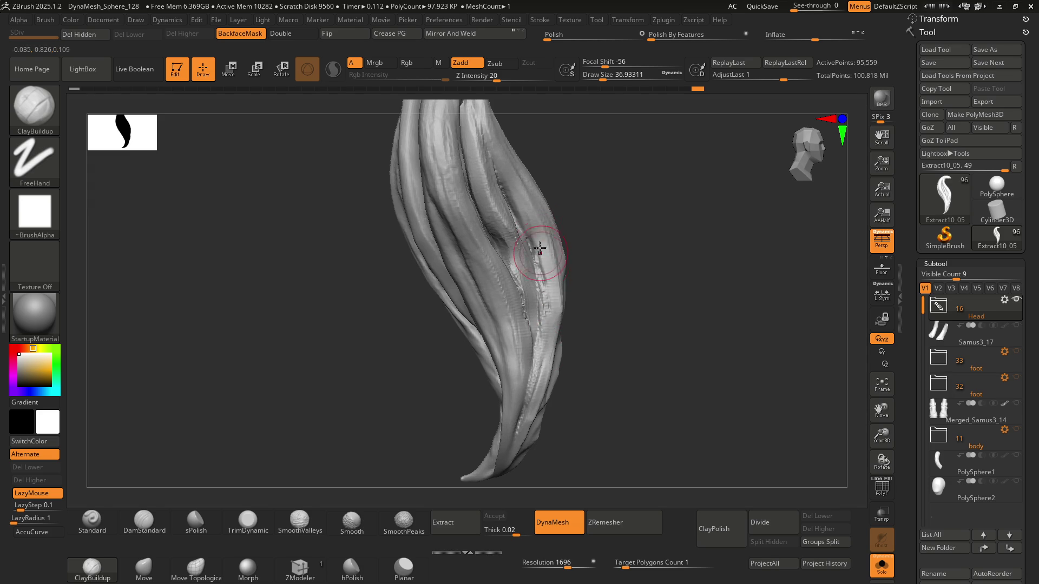
{"action": "left_click_drag", "start_coordinate": [541, 239], "coordinate": [551, 332]}
{"action": "mouse_move", "coordinate": [548, 349]}
{"action": "right_mouse_down"}
{"action": "mouse_move", "coordinate": [578, 242]}
{"action": "mouse_move", "coordinate": [538, 249]}
{"action": "mouse_move", "coordinate": [556, 332]}
{"action": "mouse_move", "coordinate": [551, 250]}
{"action": "right_mouse_up"}
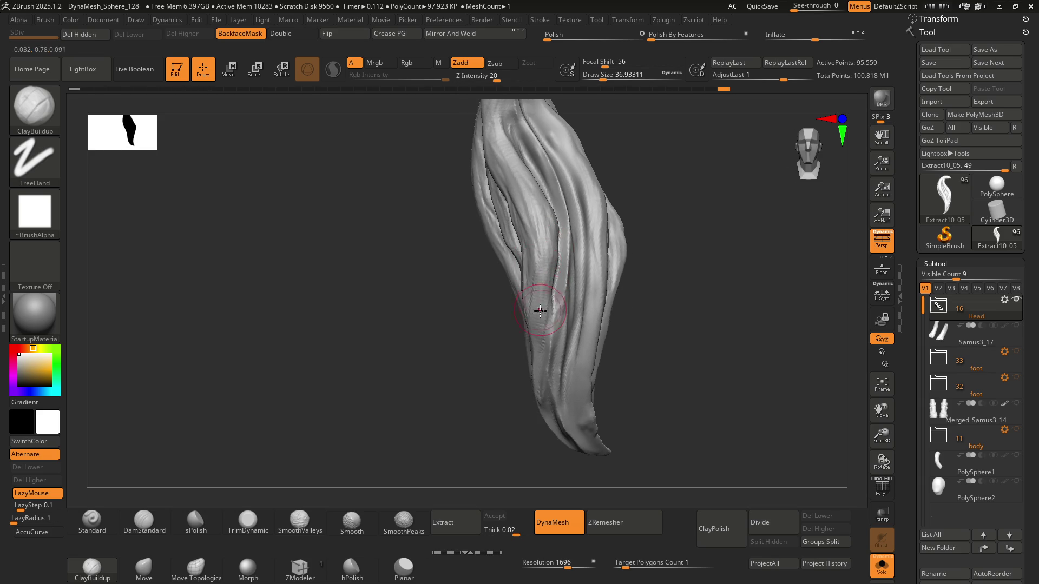